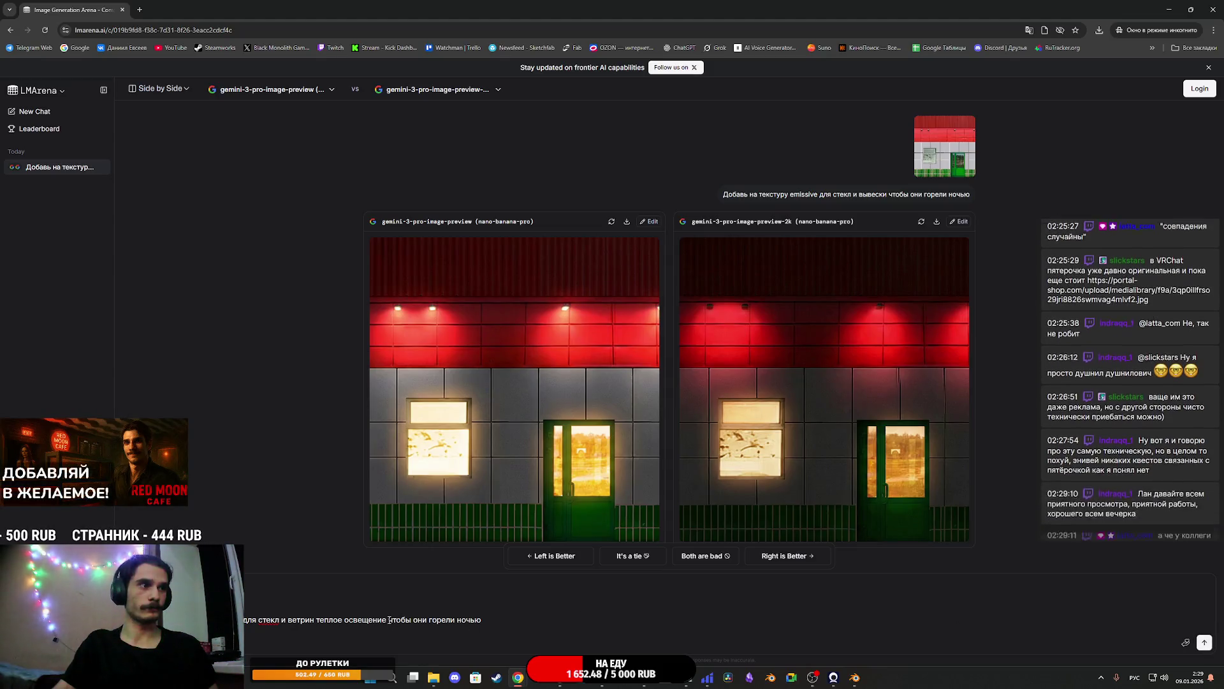
# Delete the warm-lighting words 'теплое освещение' from the LMArena prompt text
pyautogui.moveTo(388, 619); pyautogui.dragTo(316, 619)
pyautogui.press('BackSpace')
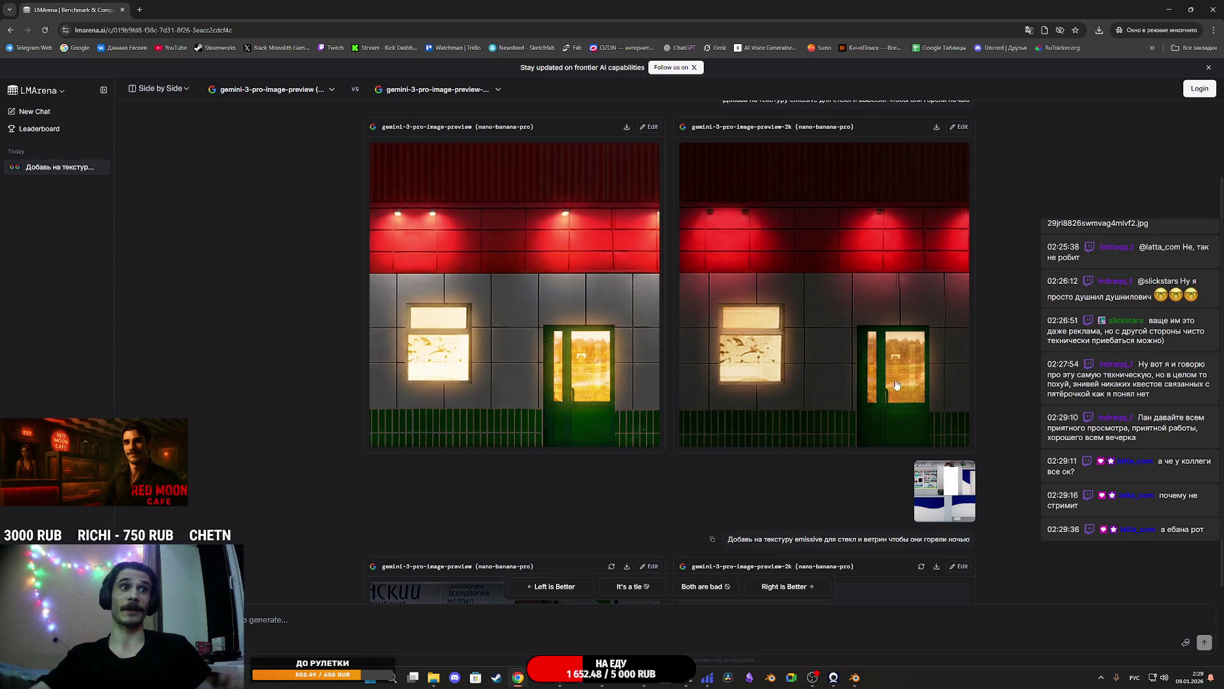
# Enlarge the right-hand generated kiosk image and choose Save image as for it
pyautogui.scroll(-5, 829, 420)
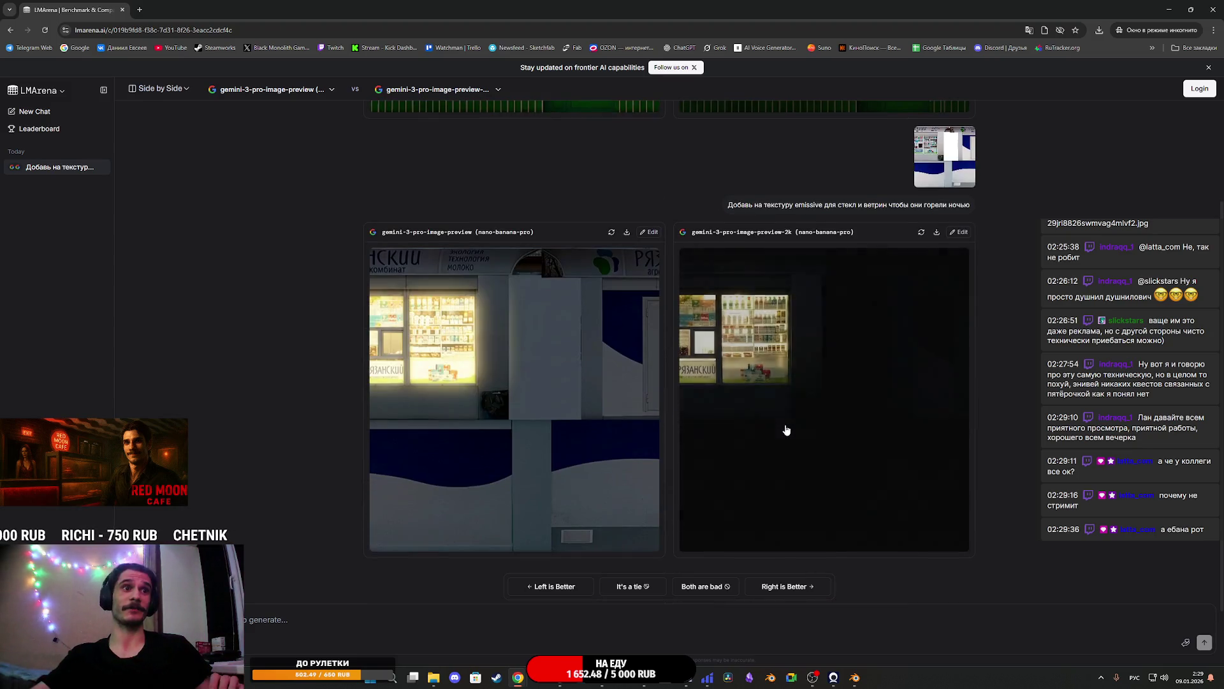
pyautogui.click(765, 377)
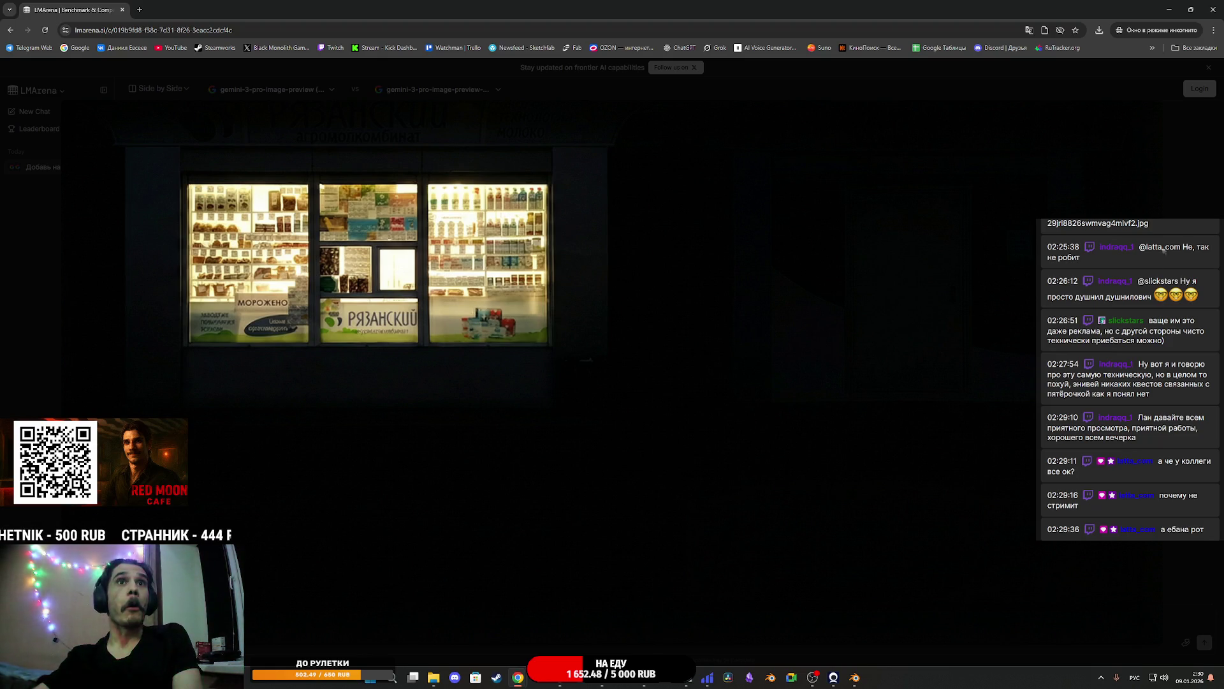
pyautogui.click(1174, 137)
pyautogui.click(779, 309)
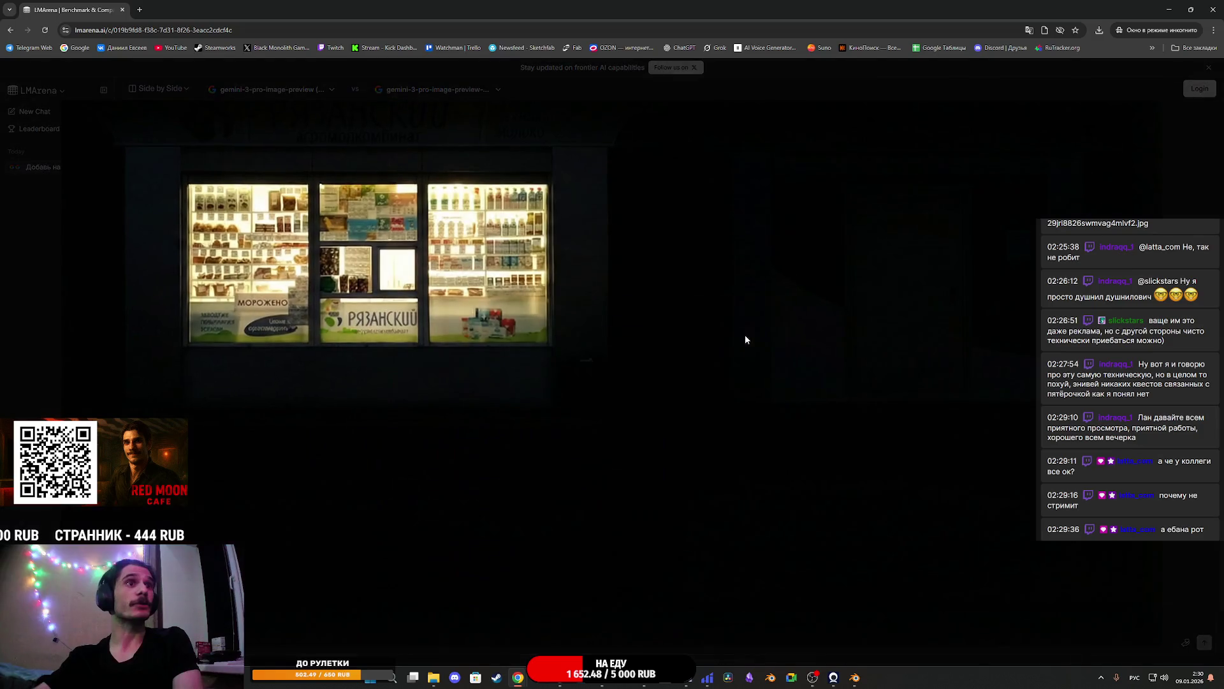
pyautogui.rightClick(680, 358)
pyautogui.click(748, 388)
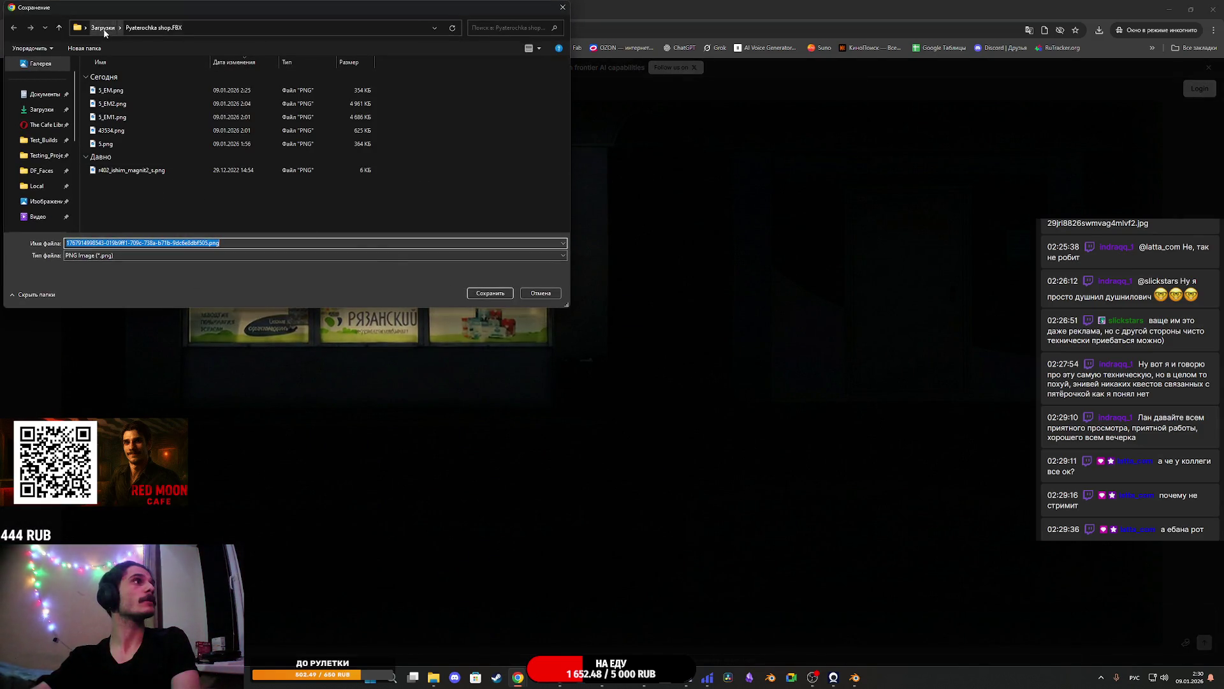
# Save the glowing kiosk image as 1EM.png in Downloads/kiosk060522, then return to Unreal
pyautogui.click(103, 28)
pyautogui.doubleClick(429, 102)
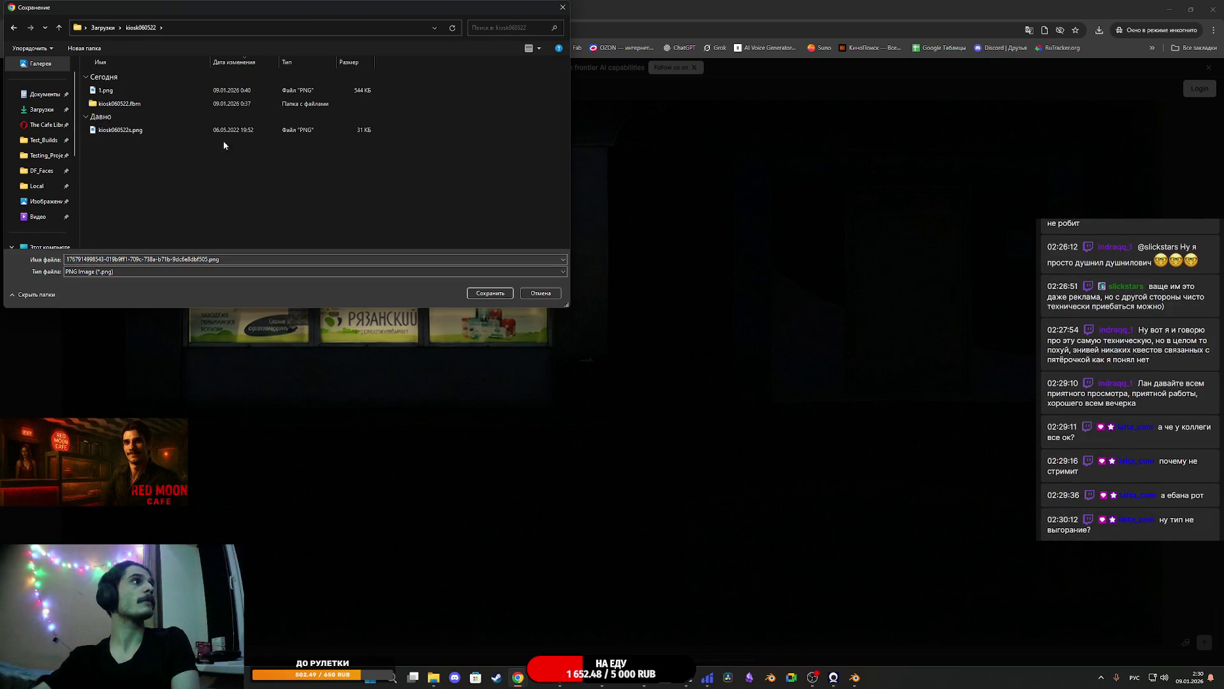
pyautogui.press('Down')
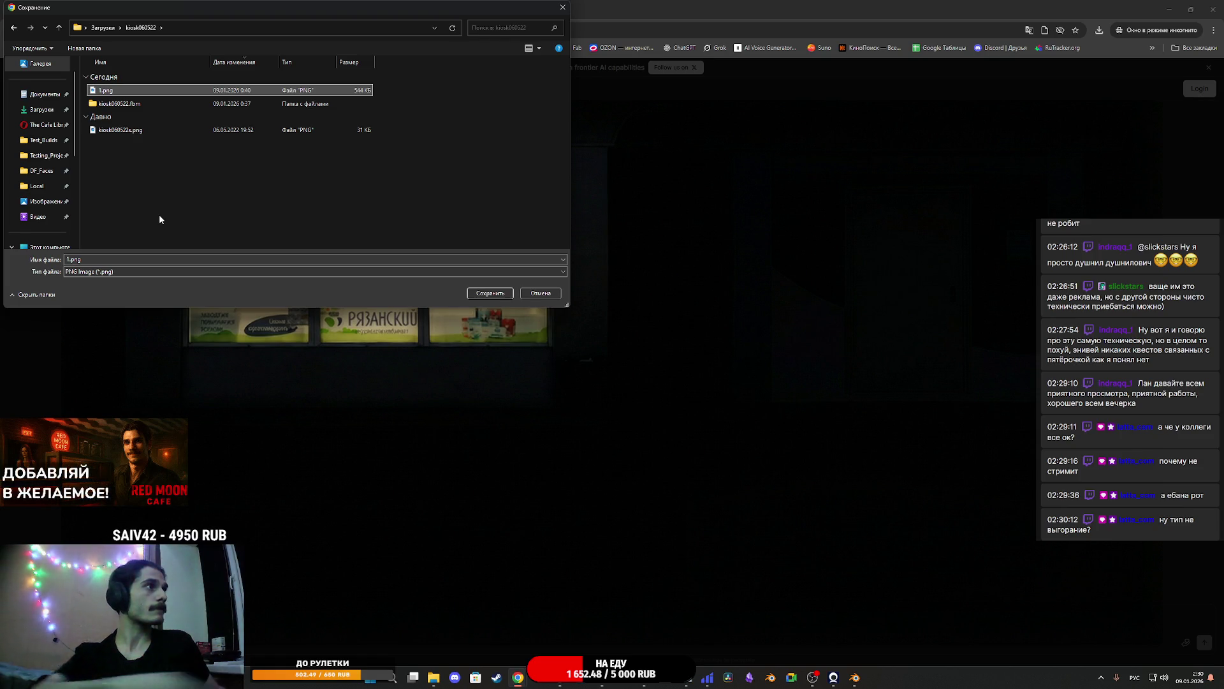
pyautogui.click(107, 259)
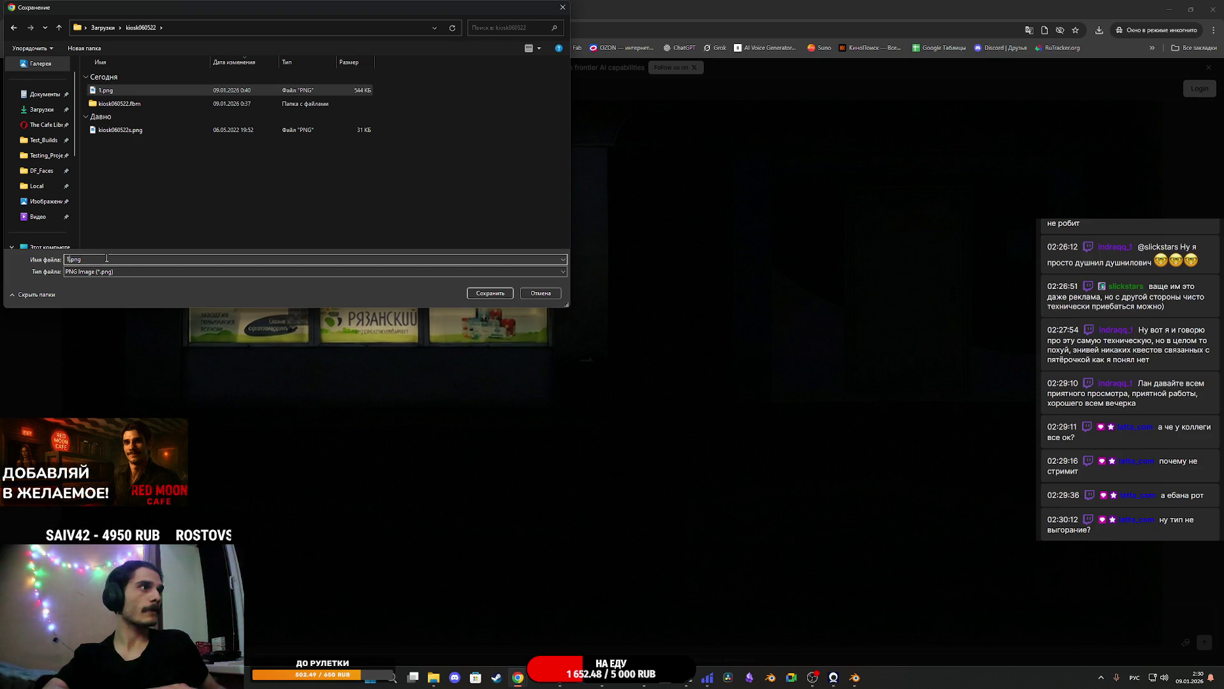
pyautogui.write('Уь')
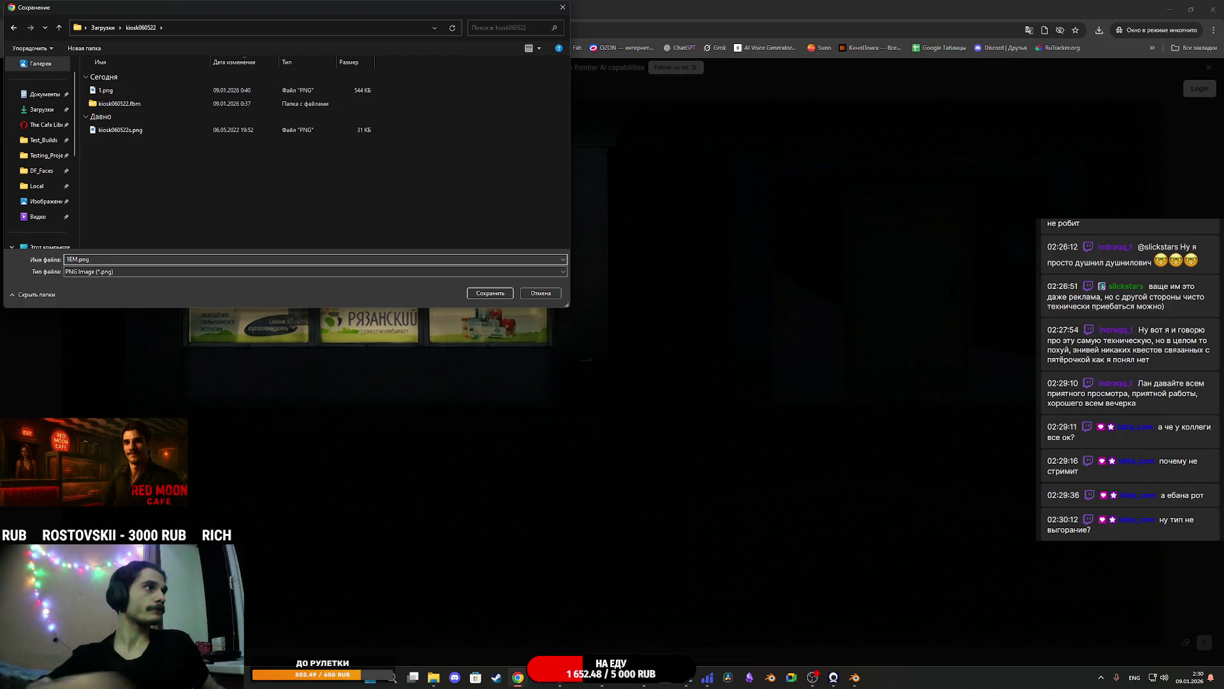
pyautogui.click(500, 295)
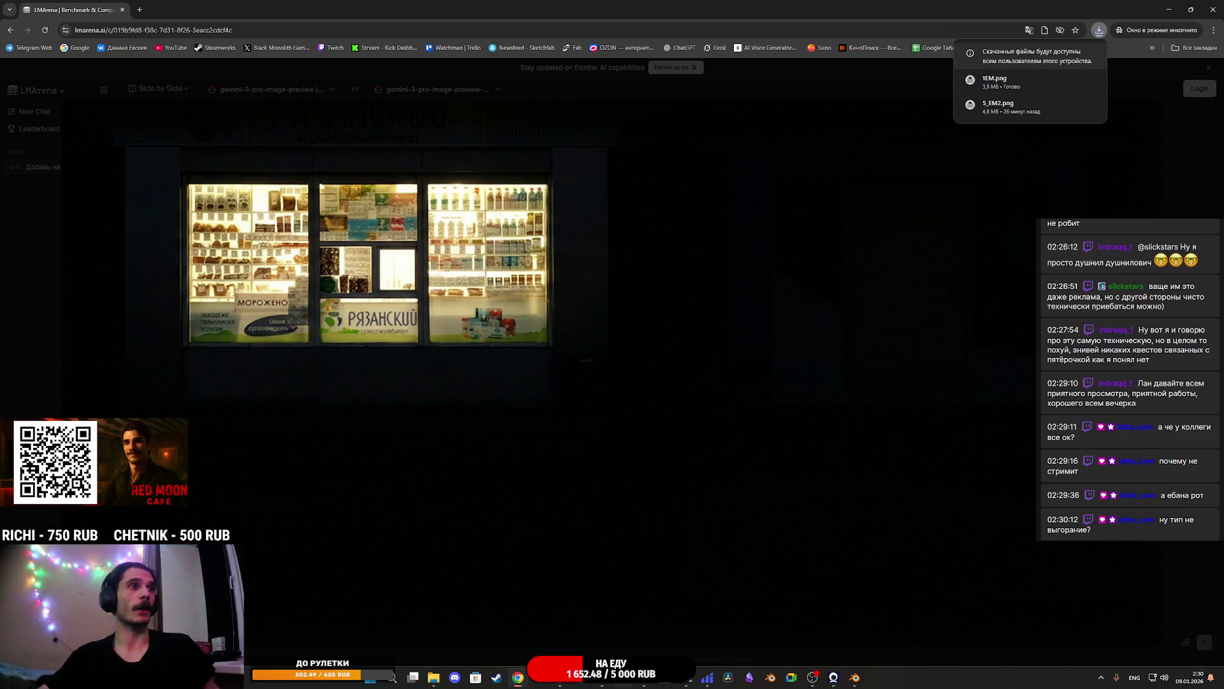
pyautogui.click(561, 682)
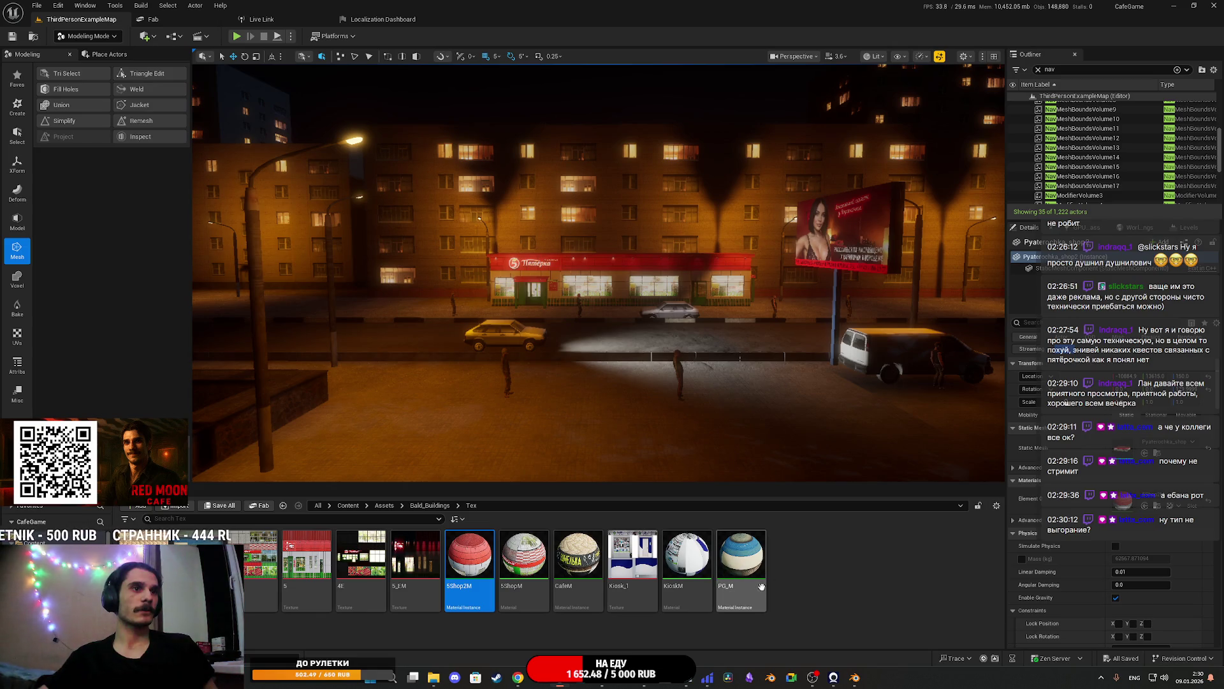
# Return to the Unreal Editor and bring up the actions for the 5ShopM material
pyautogui.moveTo(683, 563)
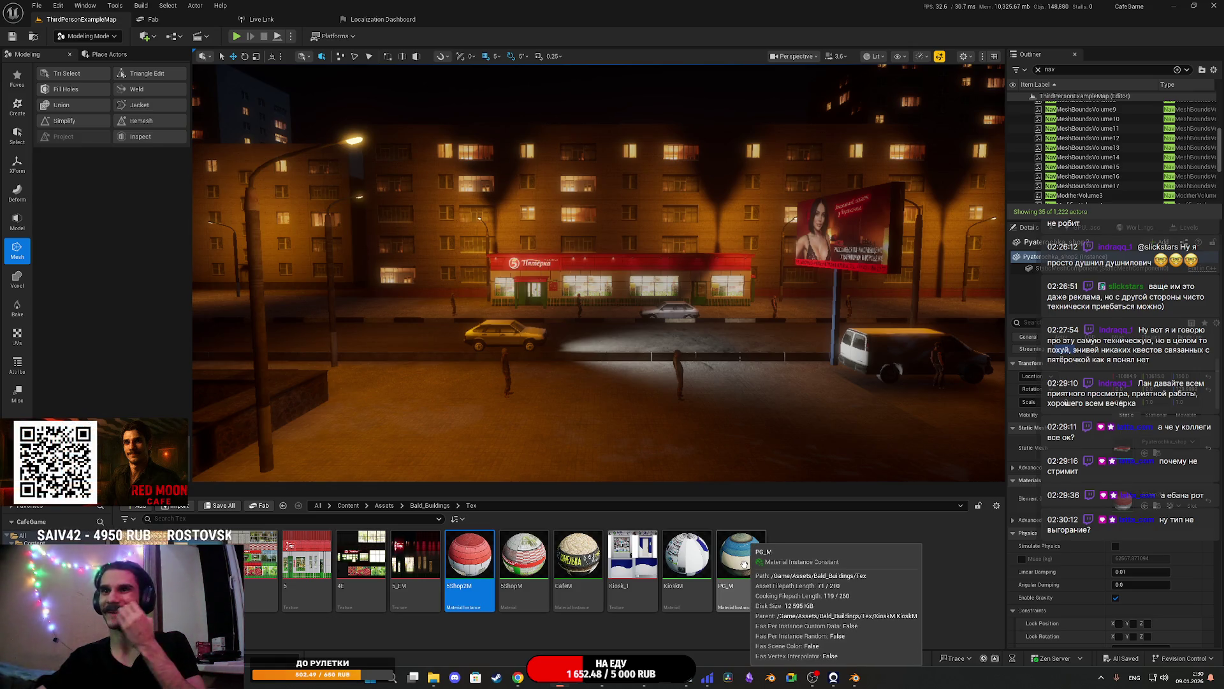
pyautogui.rightClick(531, 549)
# Duplicate 5ShopM as Kiosk1M and drag 1EM.png from Explorer into the Tex folder
pyautogui.moveTo(594, 384)
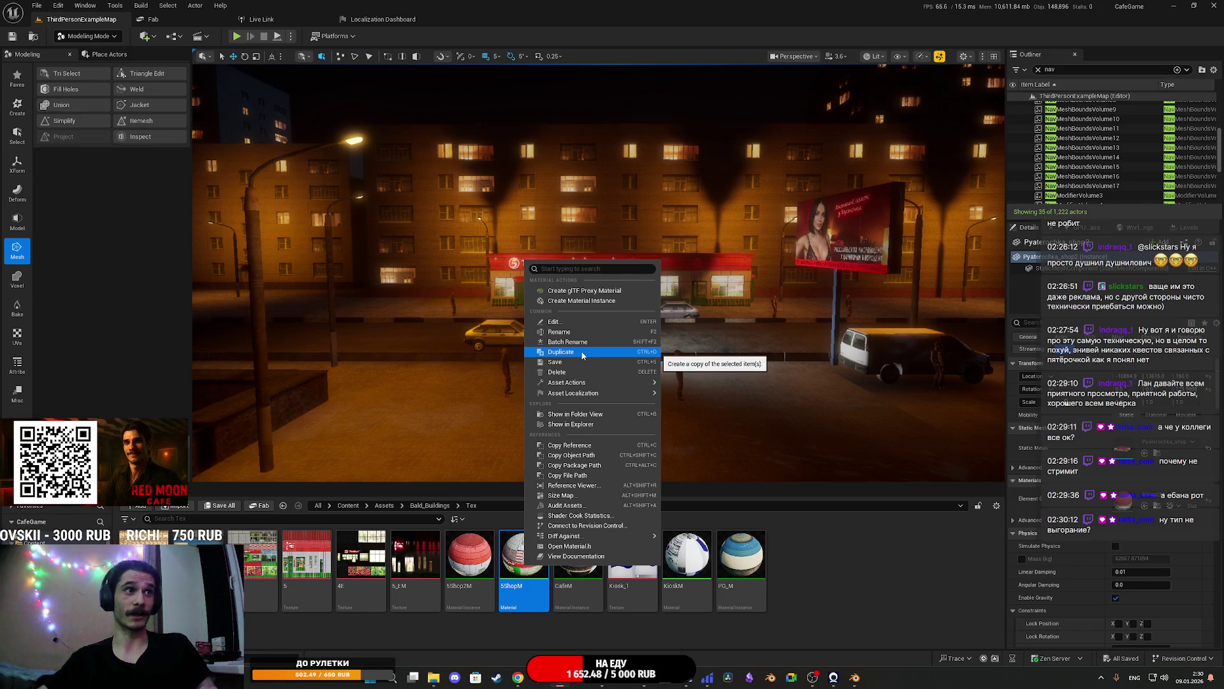
pyautogui.click(582, 356)
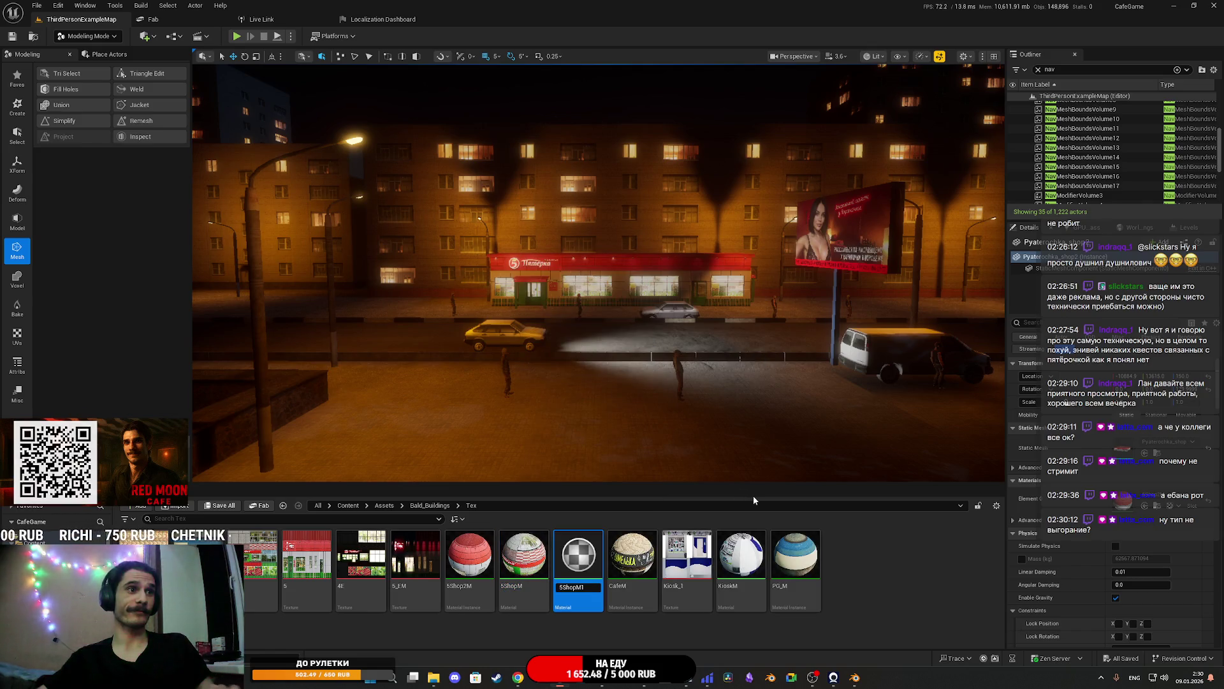
pyautogui.write('5M')
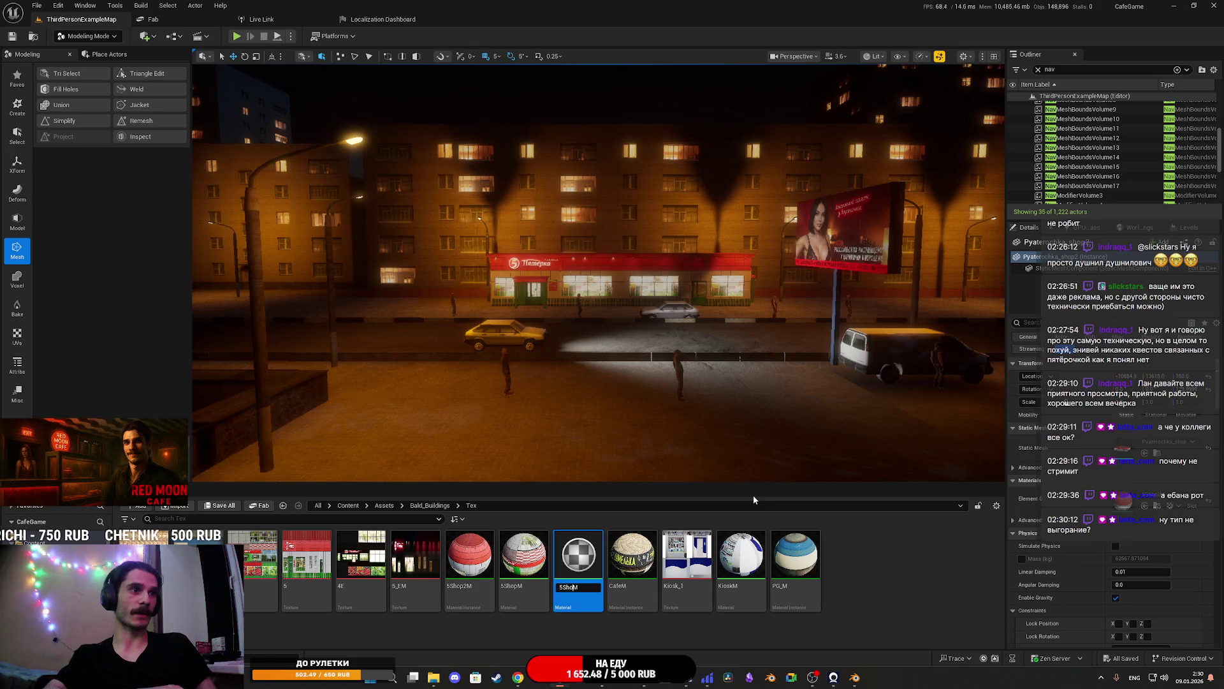
pyautogui.write('Kios')
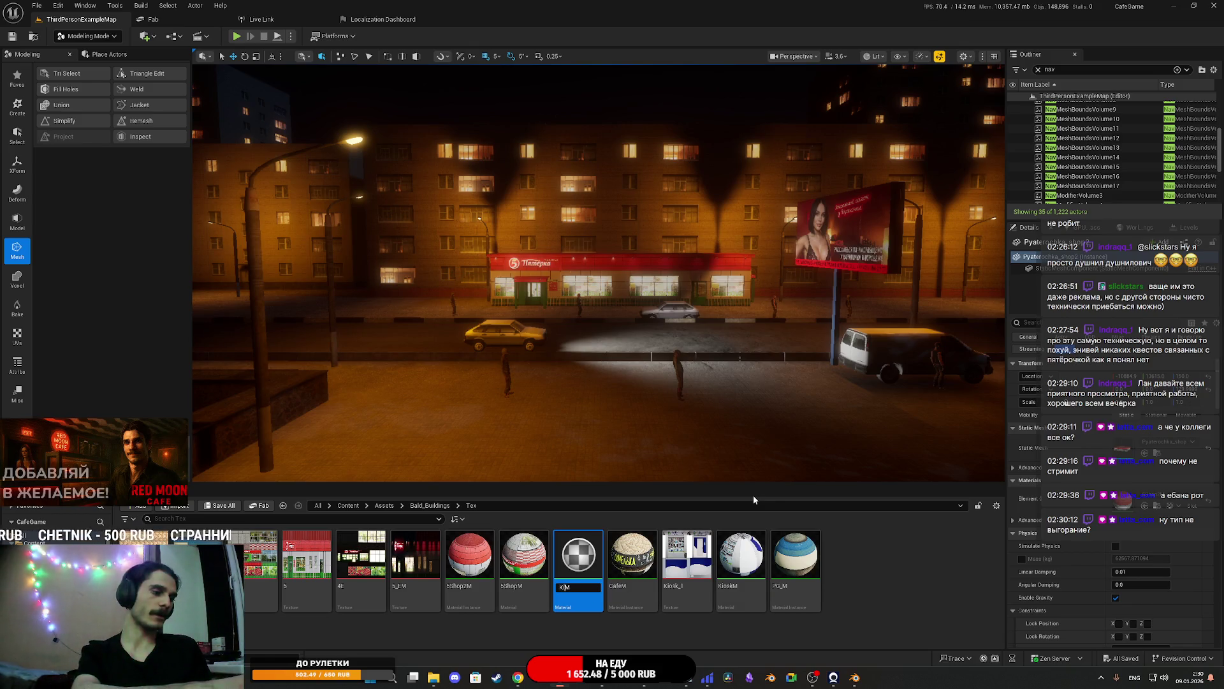
pyautogui.write('k')
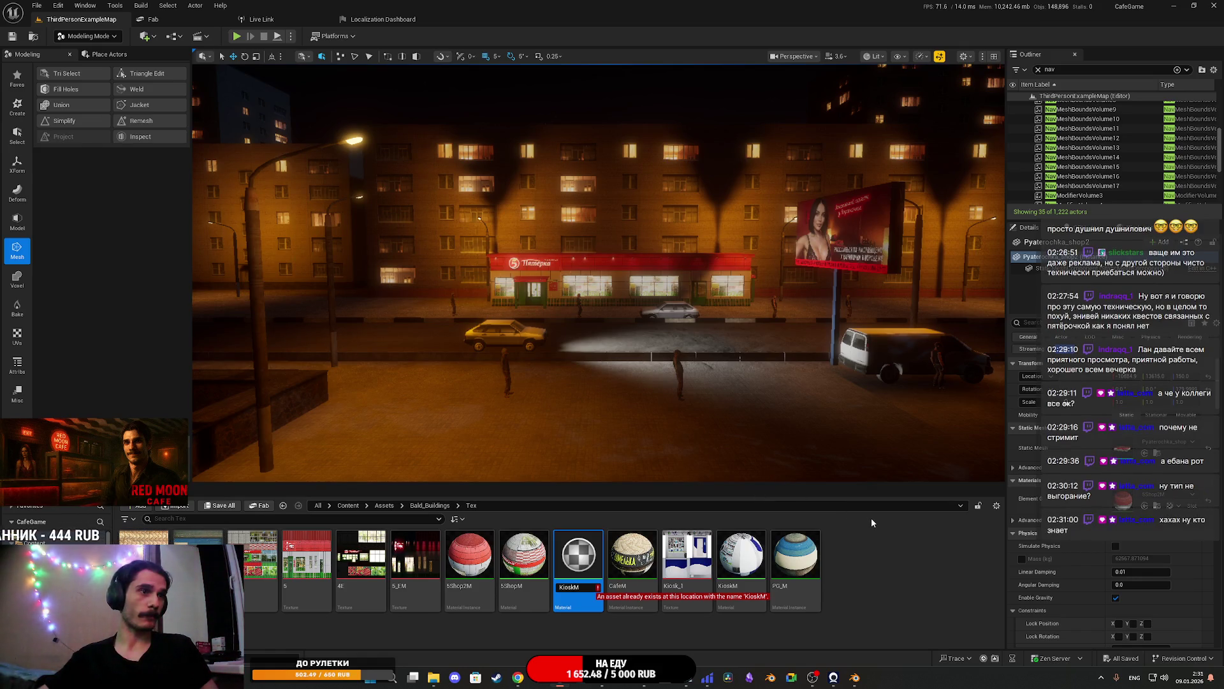
pyautogui.write('1')
pyautogui.press('Return')
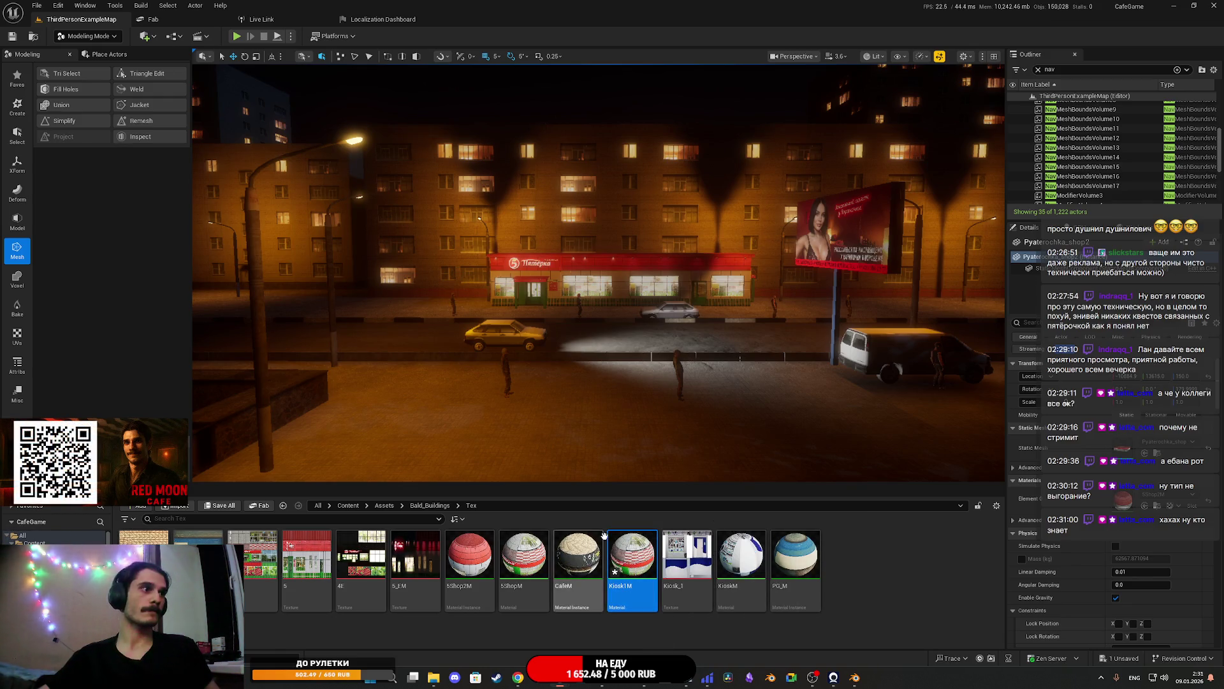
pyautogui.click(431, 680)
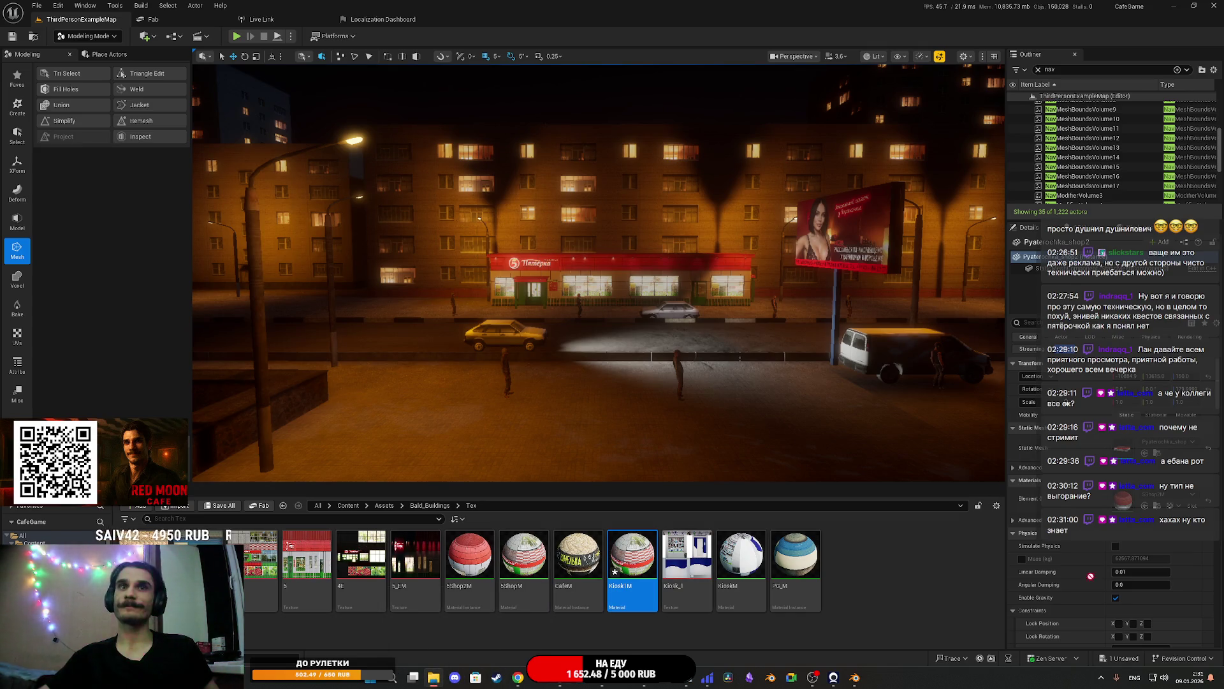
pyautogui.moveTo(896, 609); pyautogui.dragTo(897, 611)
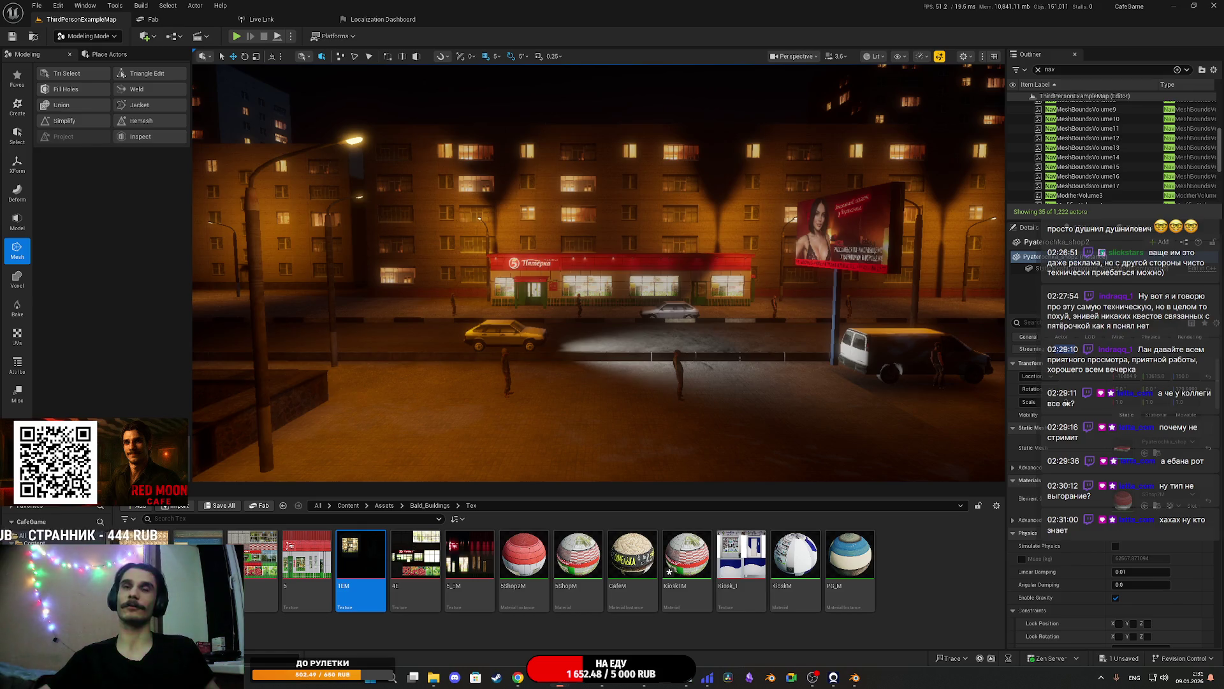
# Save all unsaved content, including the new Kiosk1M material
pyautogui.click(216, 506)
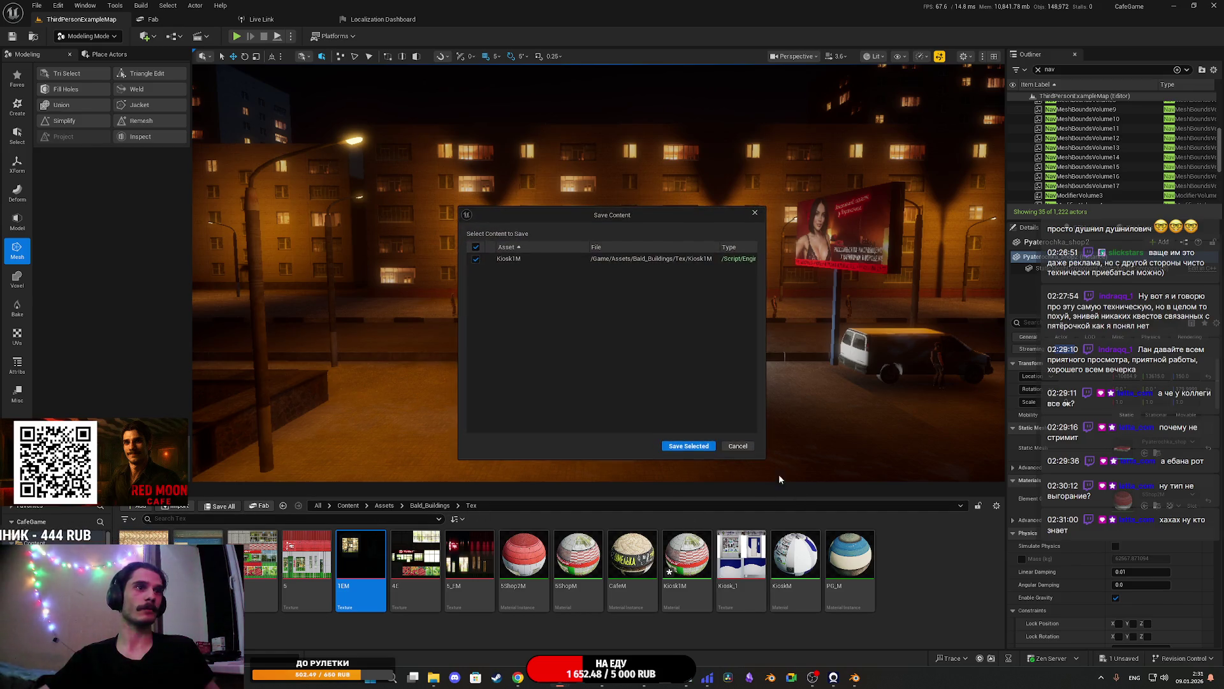
pyautogui.click(689, 448)
pyautogui.click(682, 553)
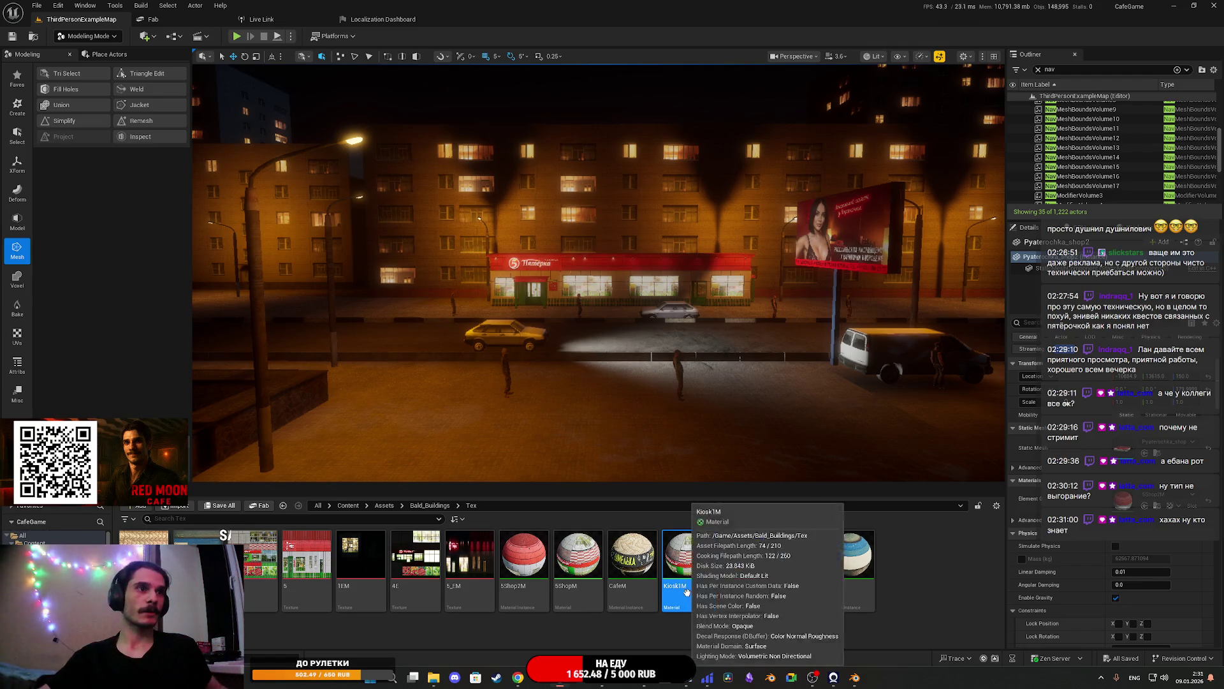
# Delete the Kiosk1M material from the Tex folder and confirm the deletion
pyautogui.click(903, 602)
pyautogui.click(687, 554)
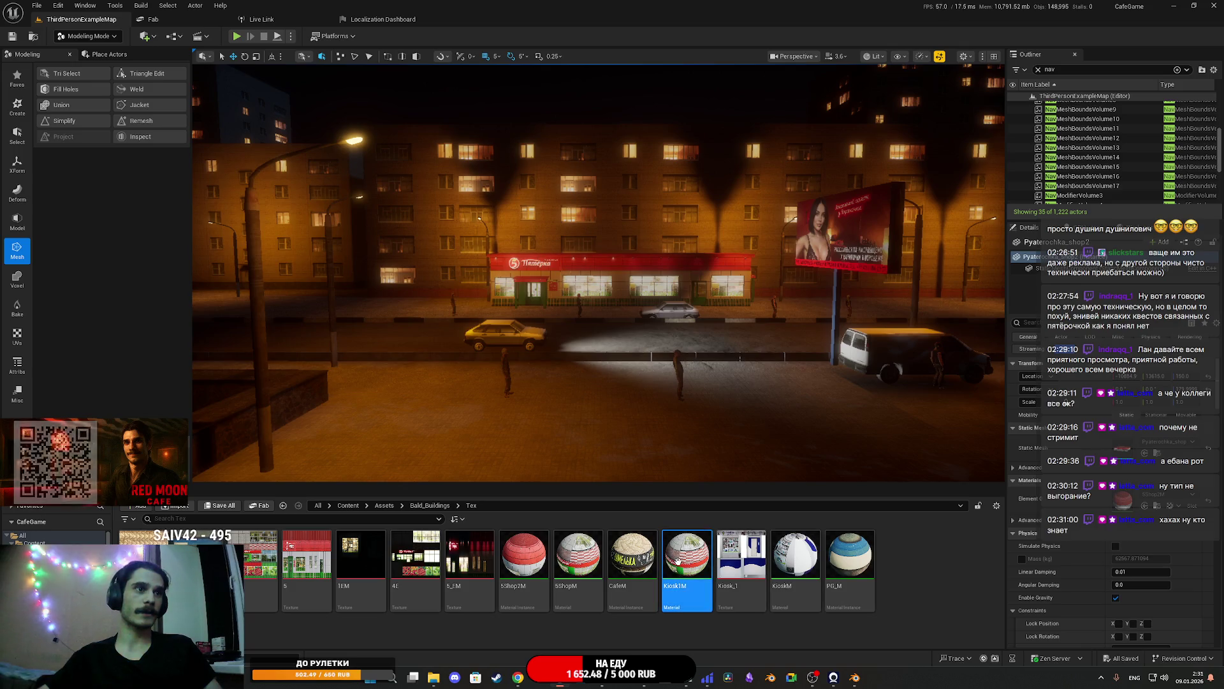
pyautogui.press('Delete')
pyautogui.click(596, 494)
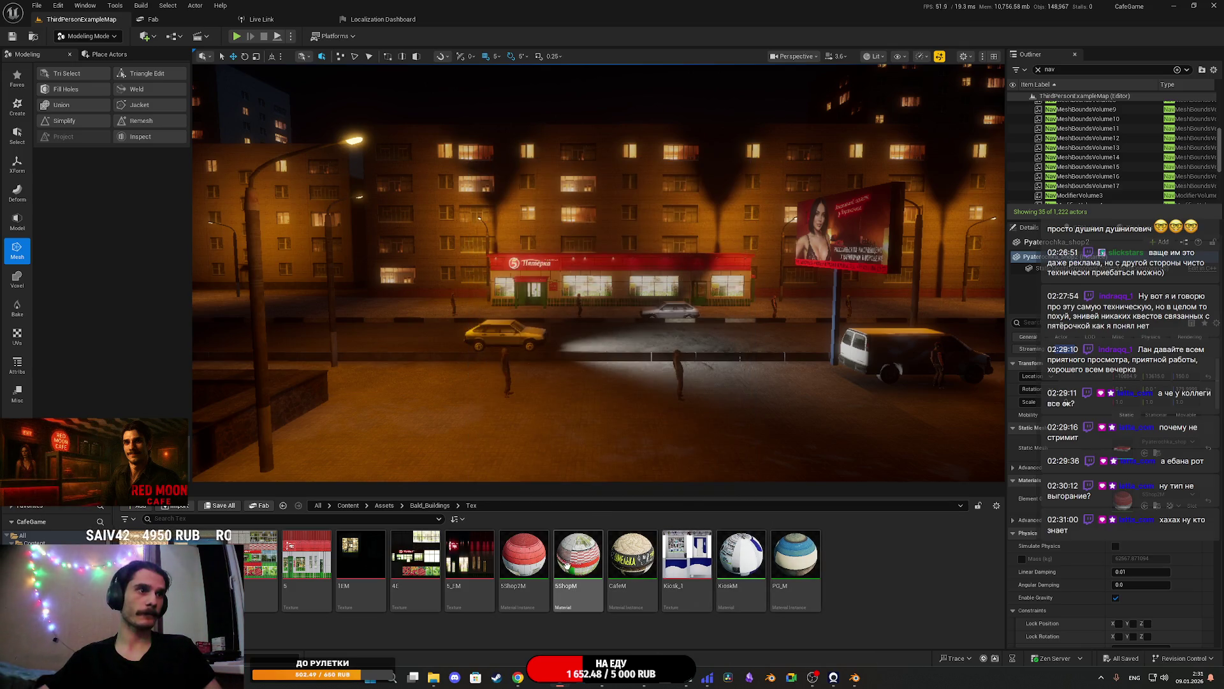
pyautogui.click(528, 562)
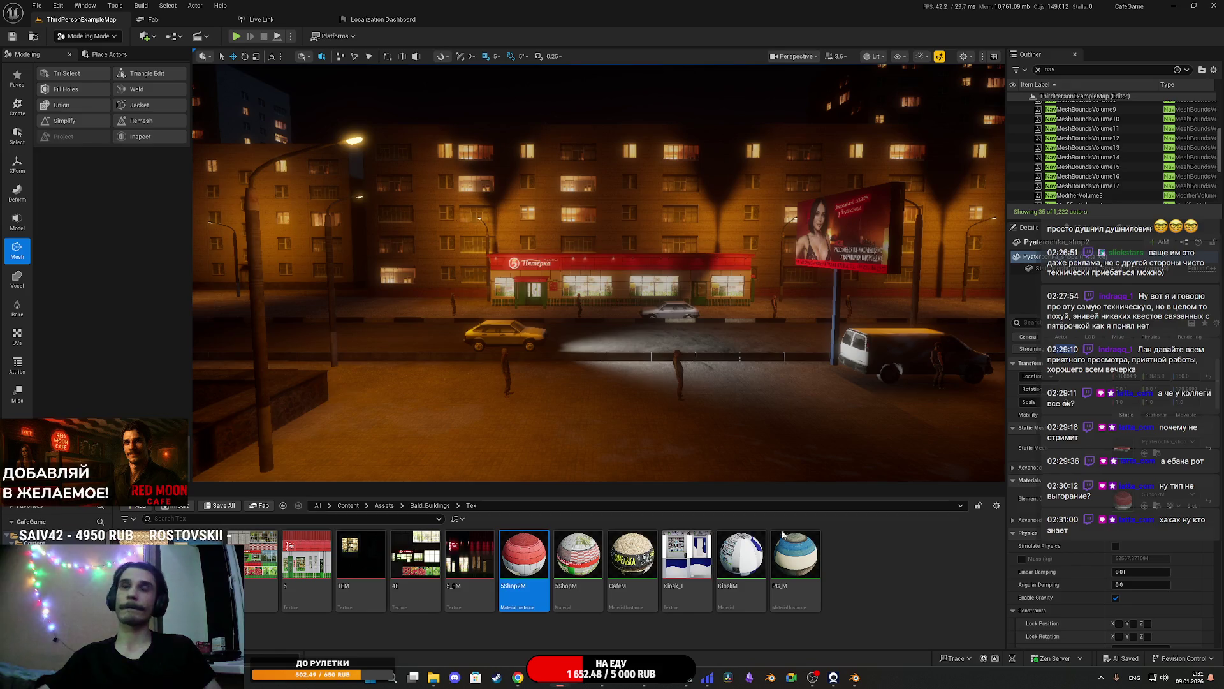
# Duplicate the 5Shop2M material instance and name the copy Kiosk1M
pyautogui.rightClick(522, 548)
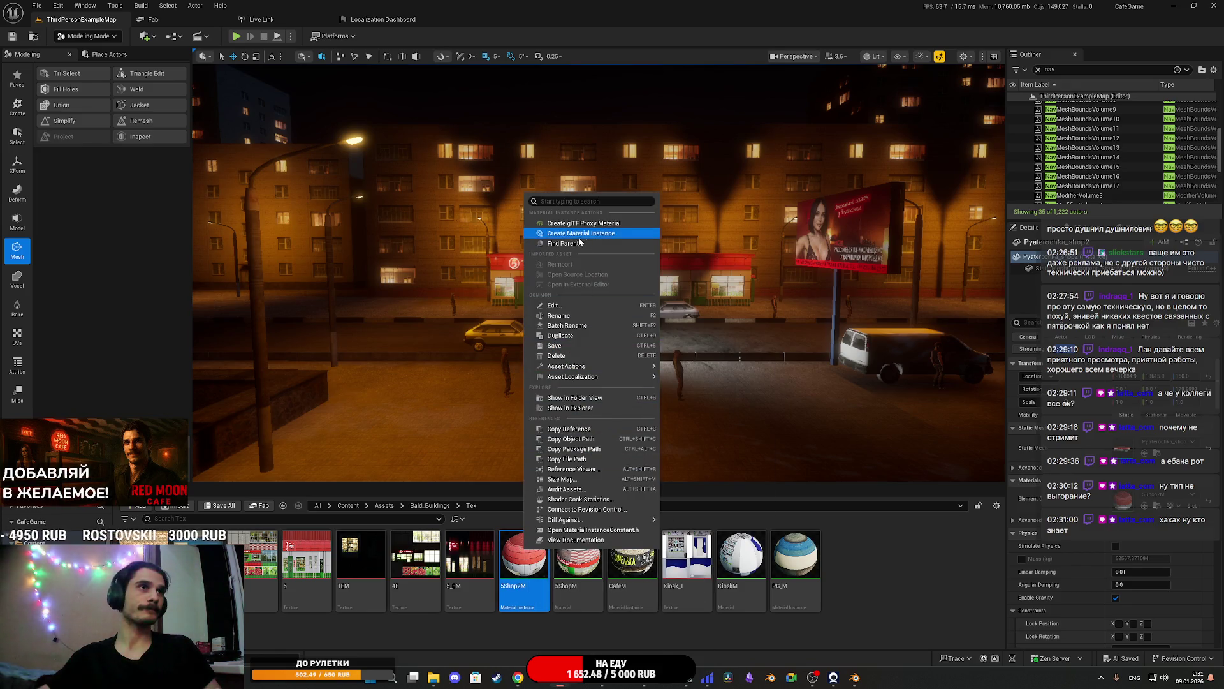
pyautogui.click(560, 335)
pyautogui.press('BackSpace')
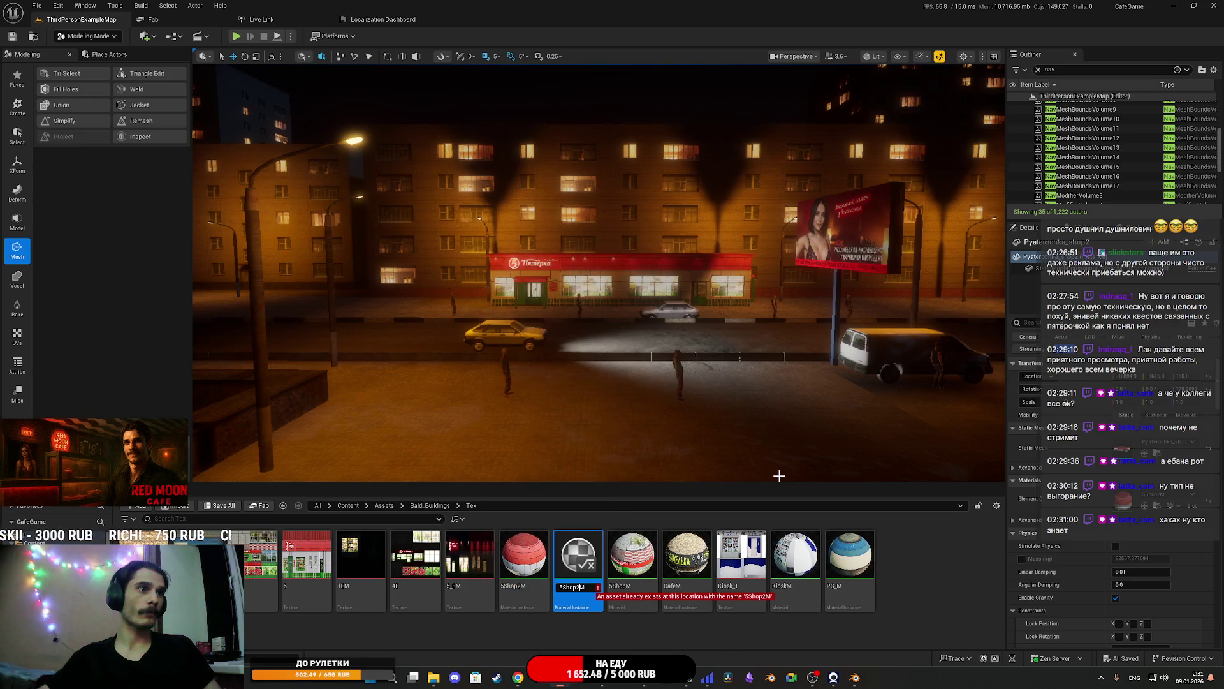
pyautogui.press('BackSpace')
pyautogui.press('BackSpace')
pyautogui.press('BackSpace')
pyautogui.write('K')
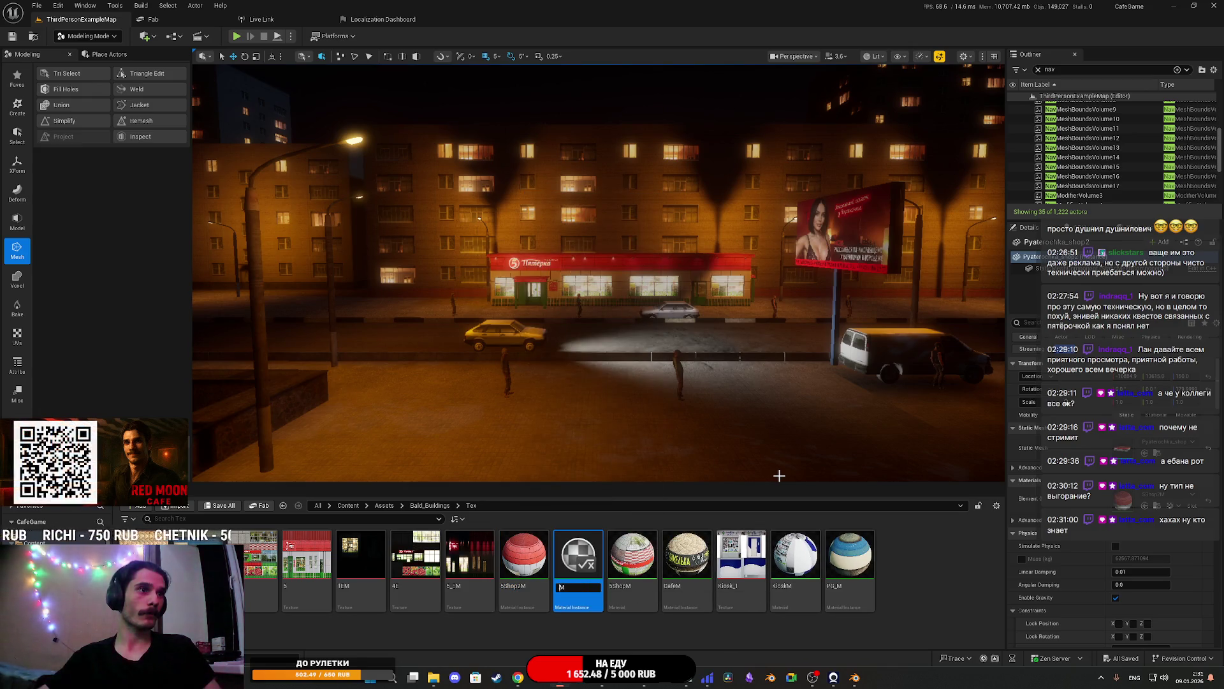
pyautogui.write('iosk')
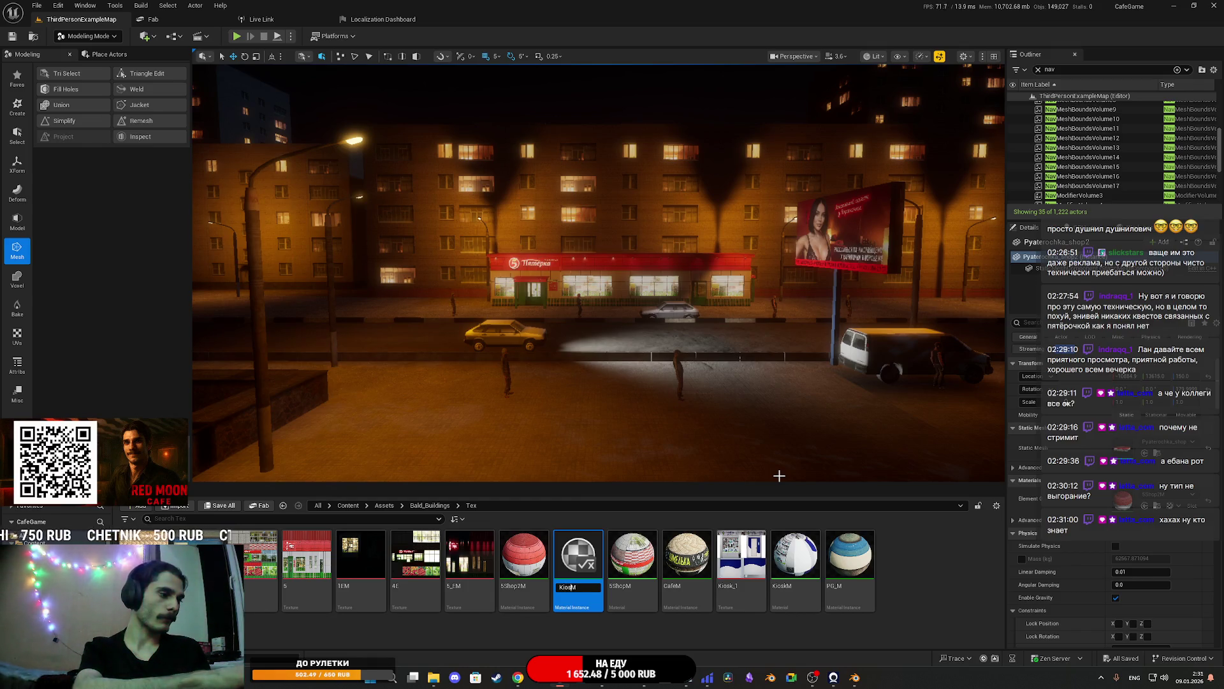
pyautogui.write('1')
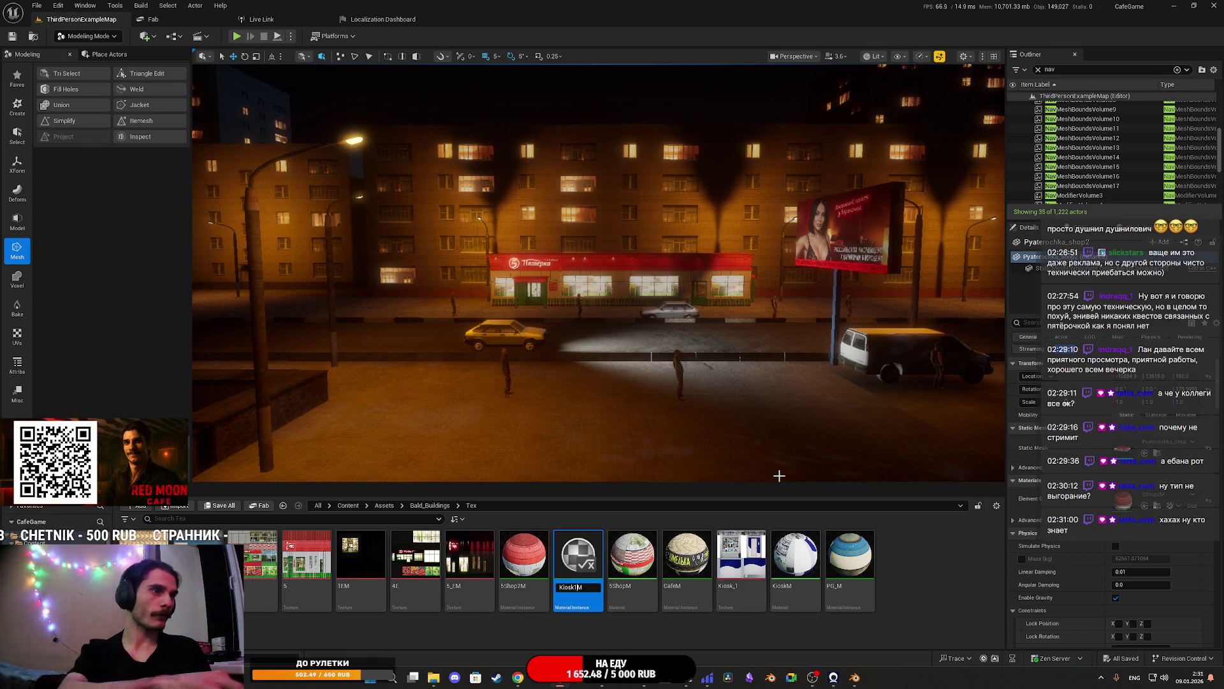
pyautogui.press('Return')
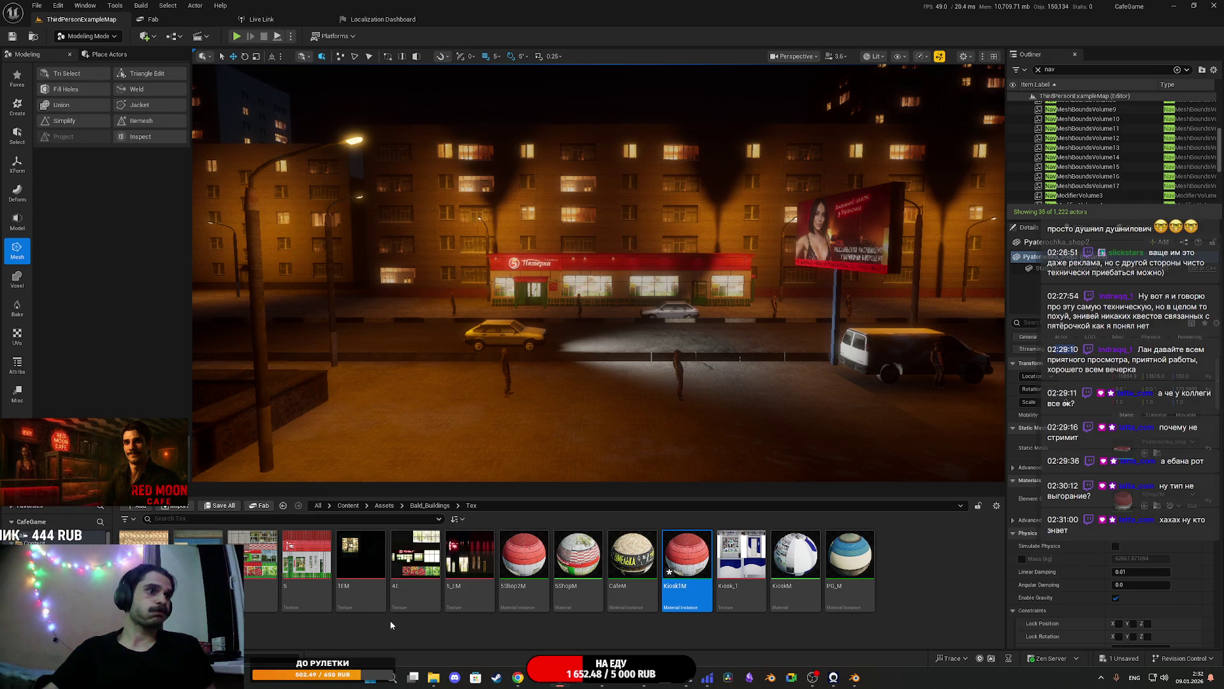
pyautogui.press('Right')
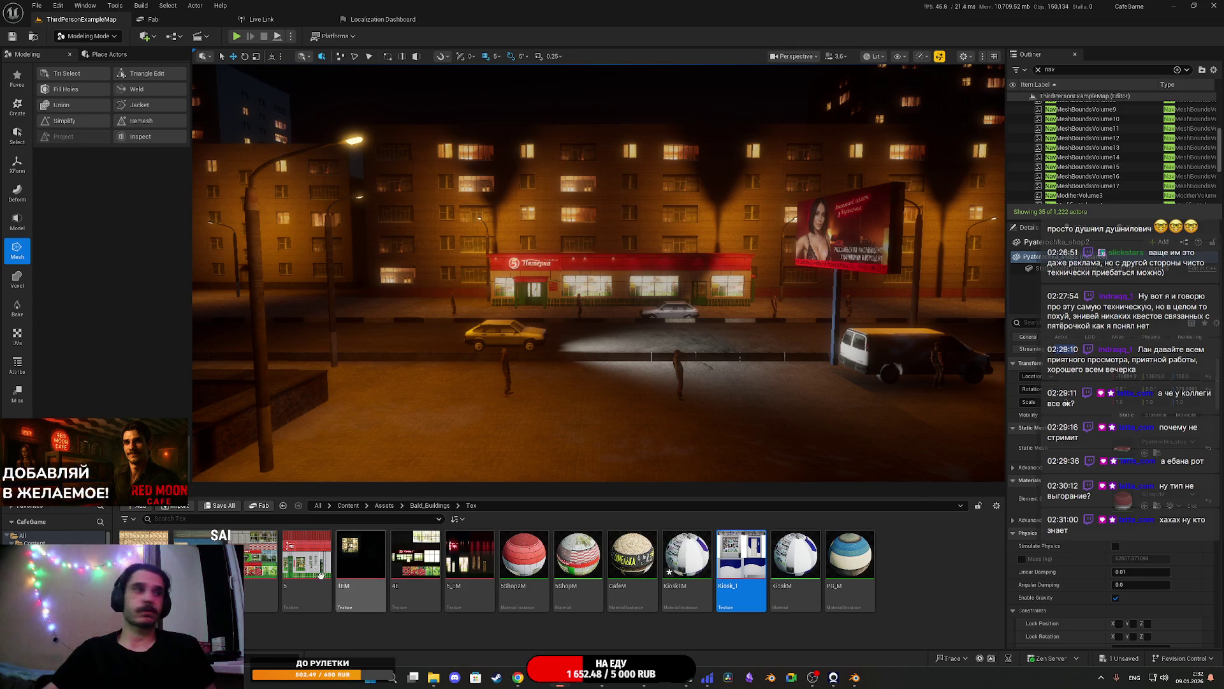
pyautogui.click(352, 559)
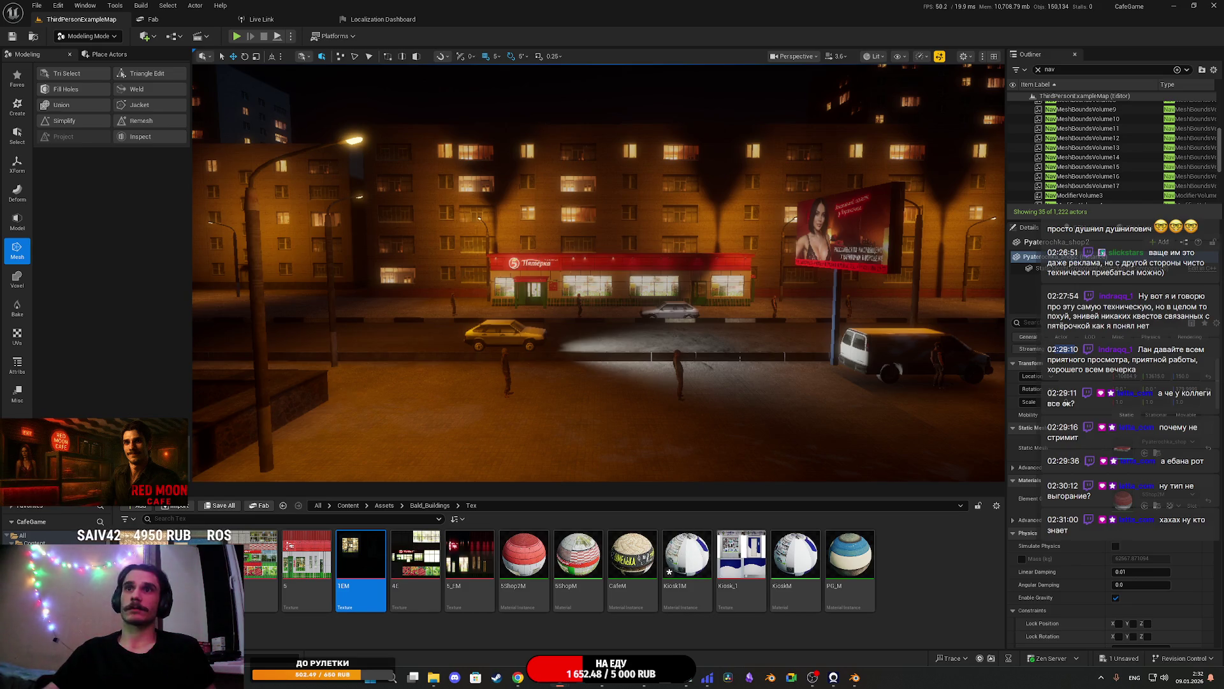
# Apply the Kiosk1M material to the kiosk's window in the dark yard and save
pyautogui.hotkey('ctrl', 's')
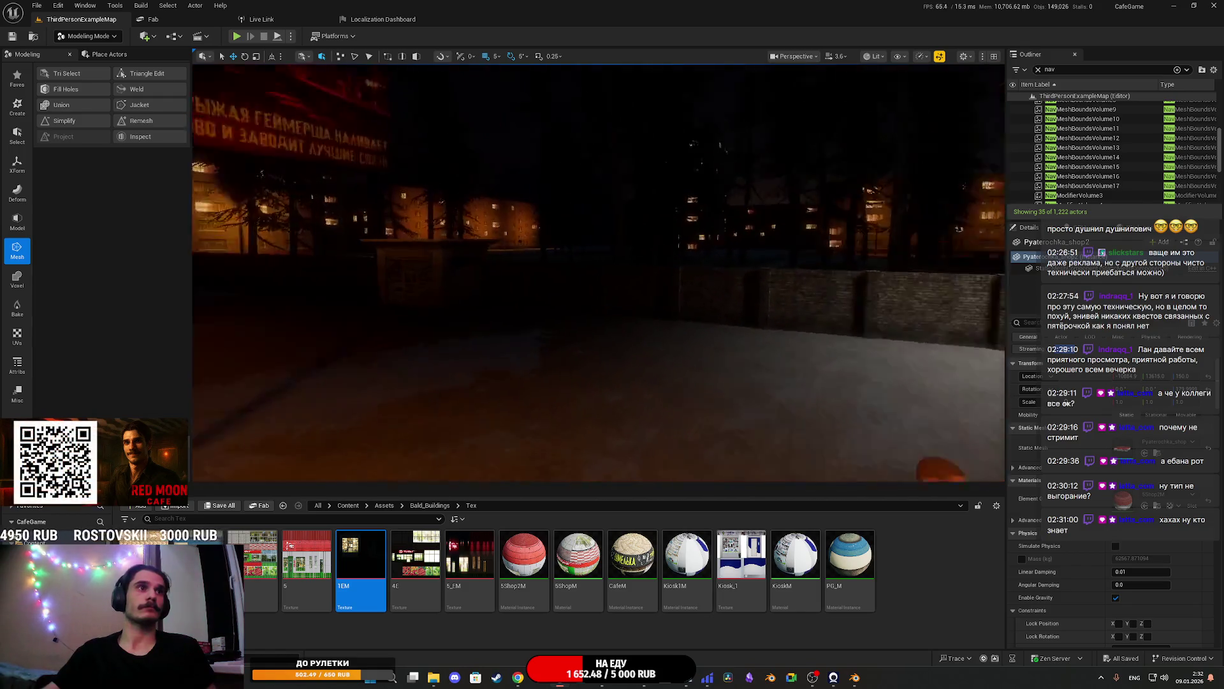
pyautogui.click(599, 243)
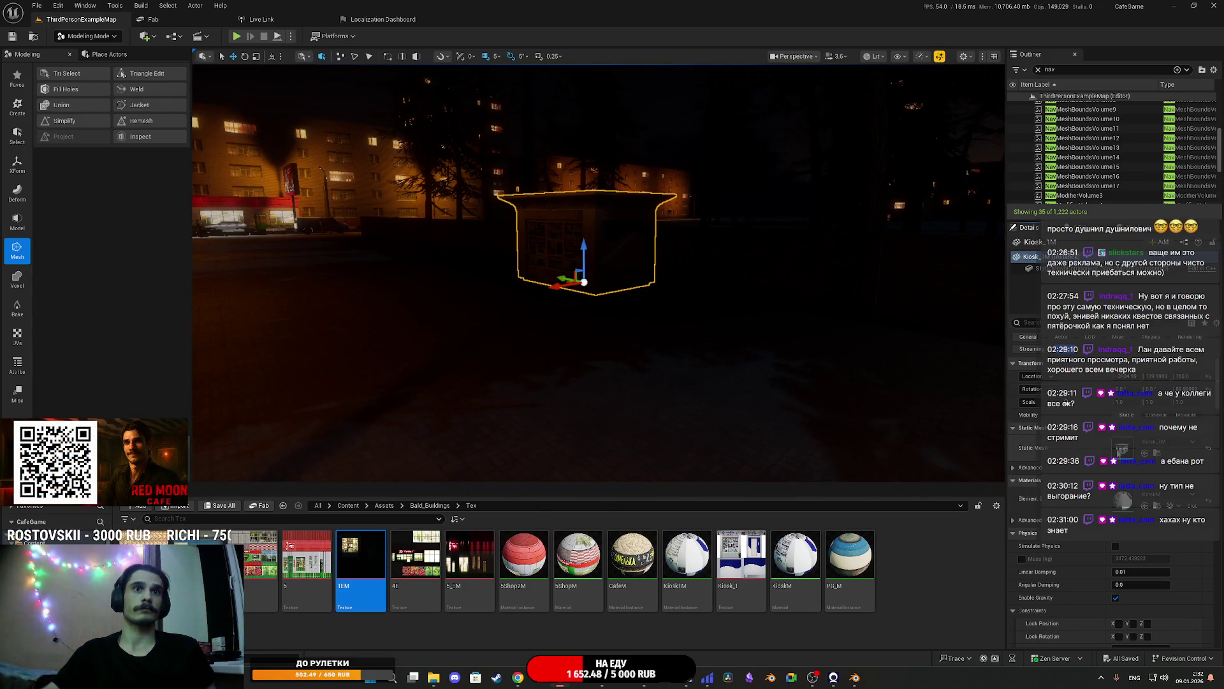
pyautogui.click(695, 564)
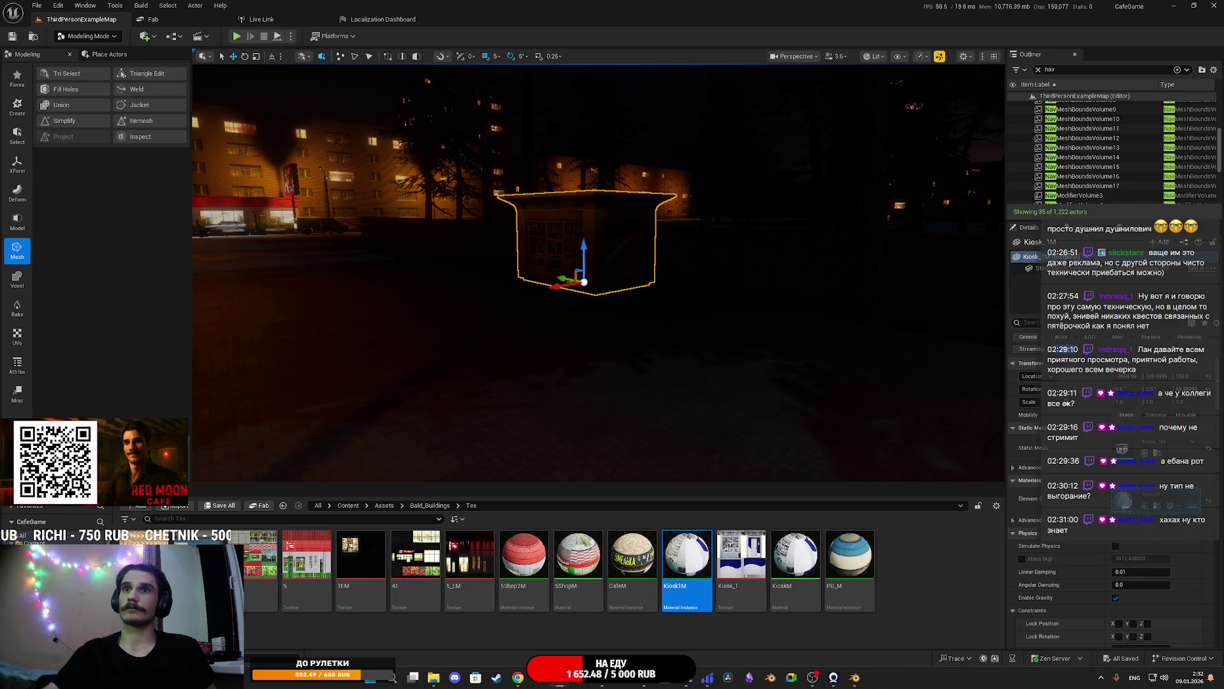
pyautogui.moveTo(694, 564); pyautogui.dragTo(1124, 501)
pyautogui.hotkey('ctrl', 's')
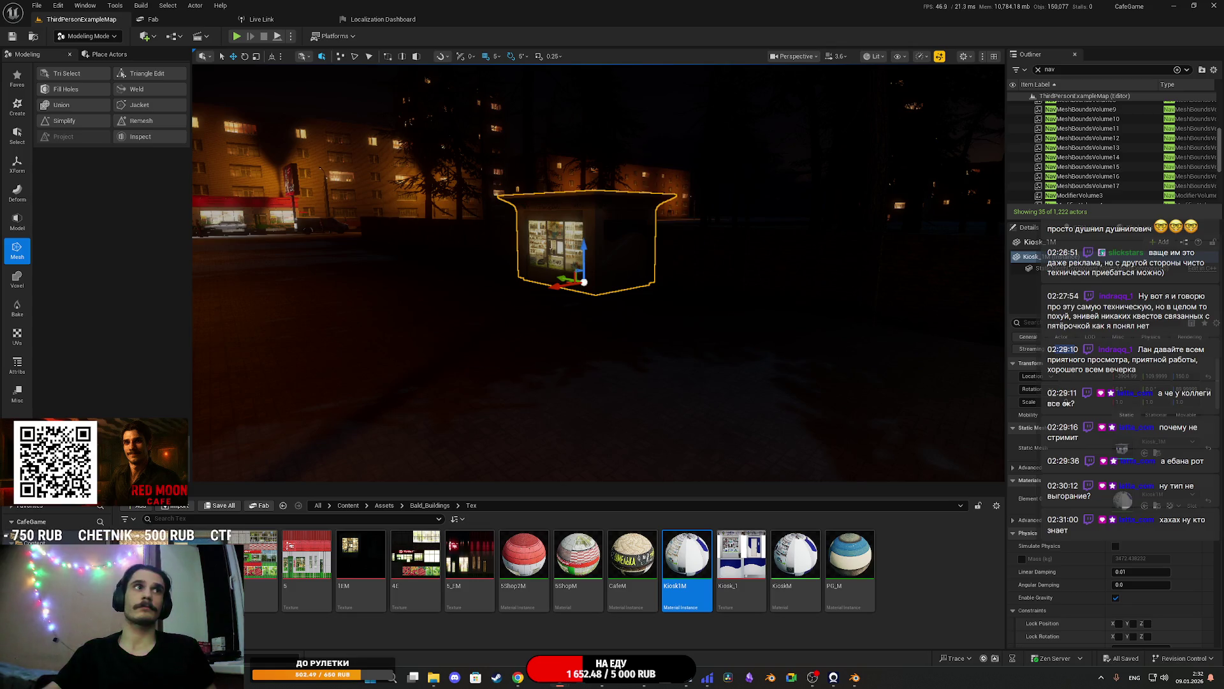
# Frame the kiosk from the front and start a play session to test the level
pyautogui.press('f')
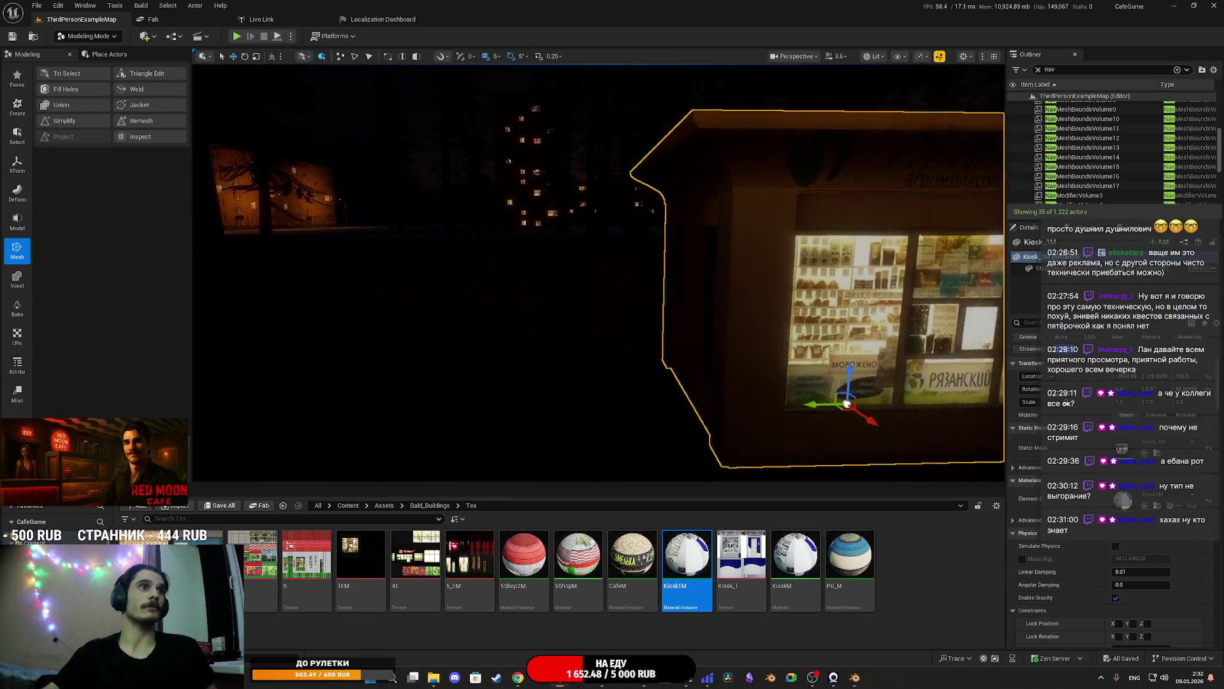
pyautogui.moveTo(287, 80); pyautogui.dragTo(287, 80)
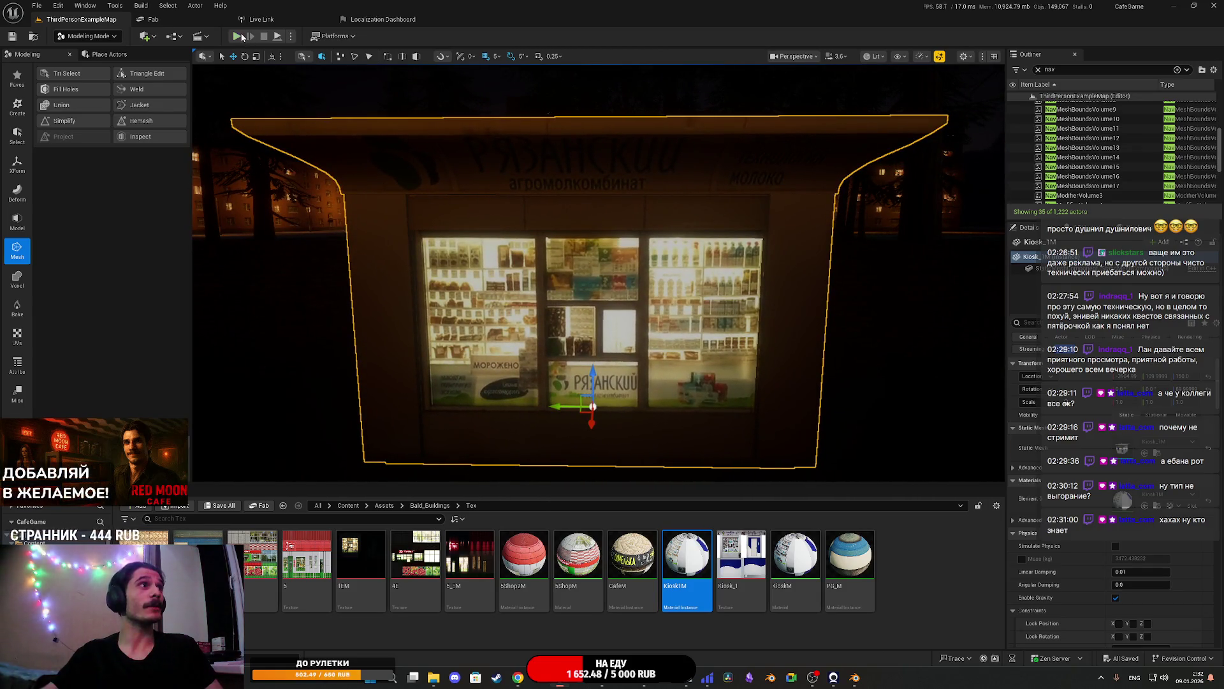
pyautogui.hotkey('alt', 'p')
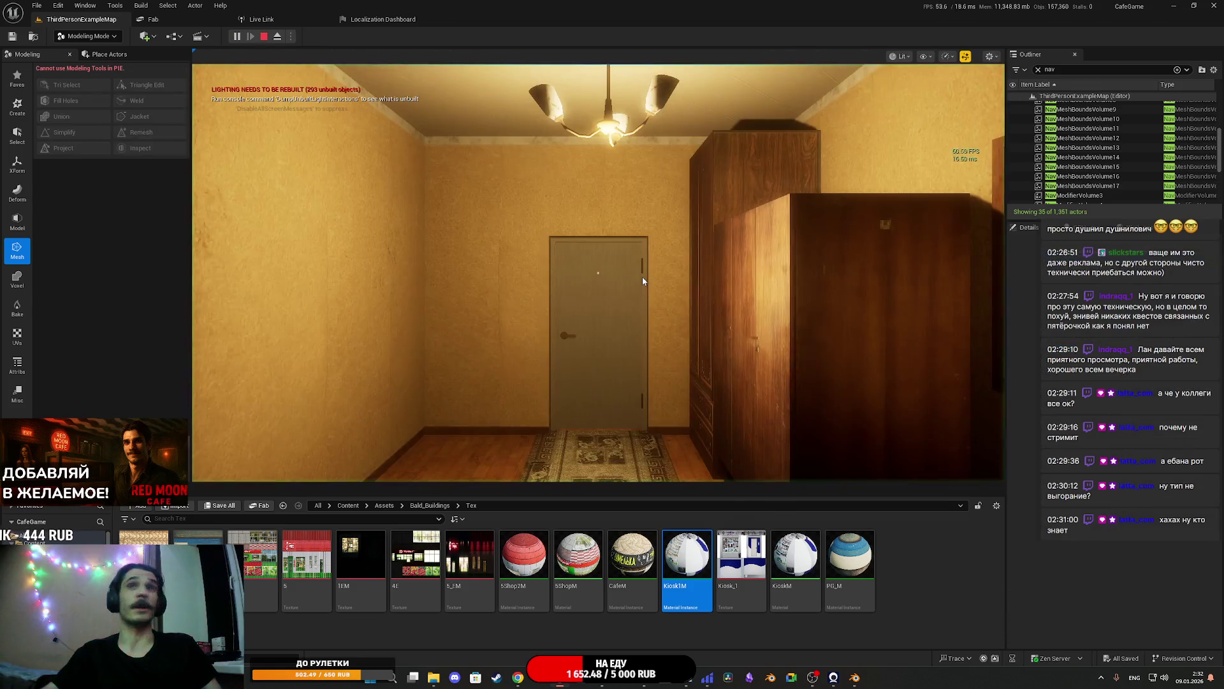
pyautogui.press('F11')
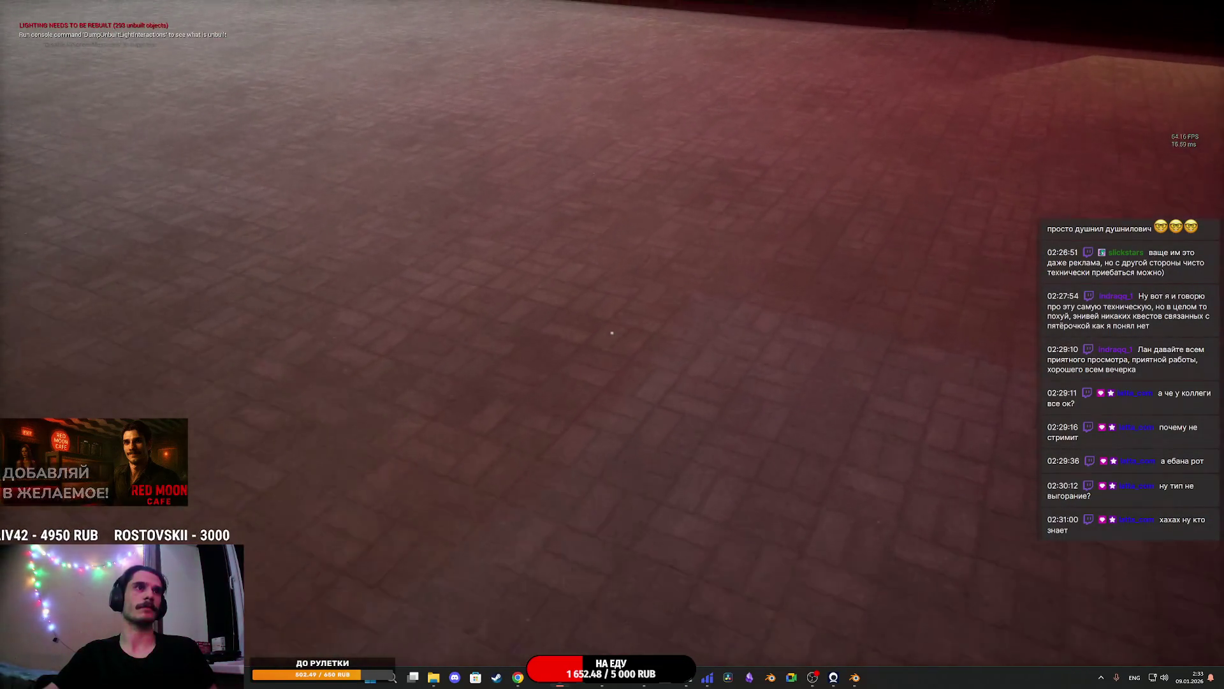
pyautogui.press('Escape')
pyautogui.press('F11')
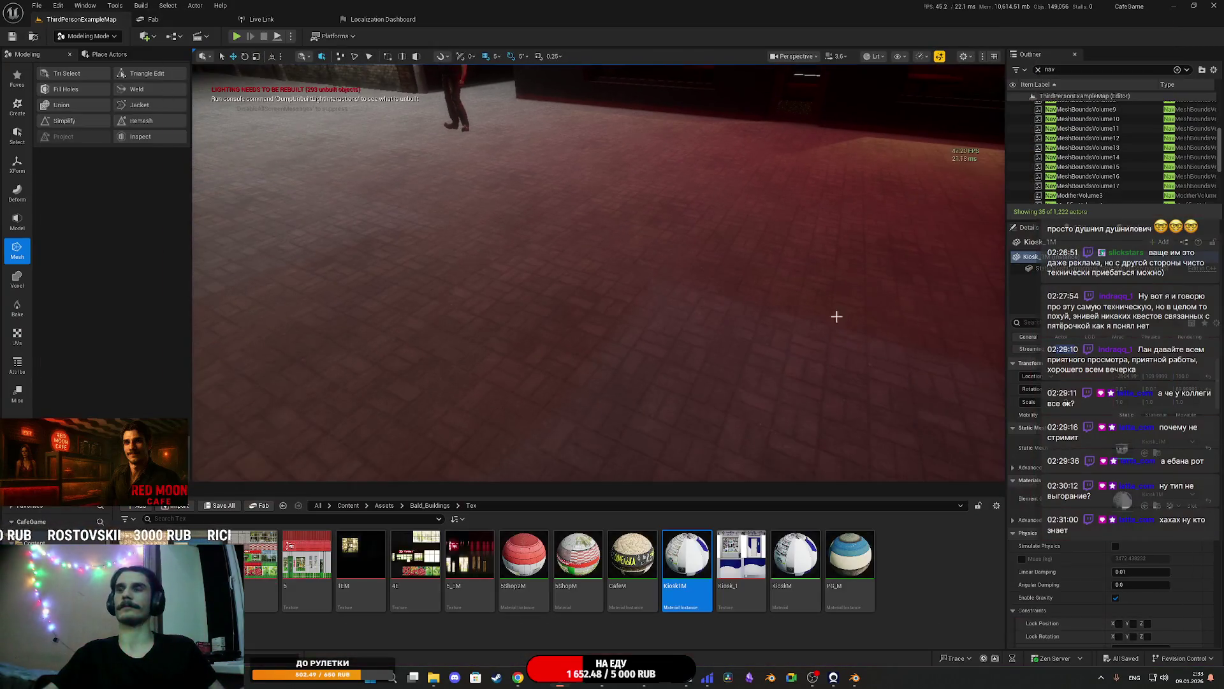
# Switch from Unreal to Photoshop and close the image viewer showing the shop-sign texture
pyautogui.moveTo(602, 677)
pyautogui.click(601, 625)
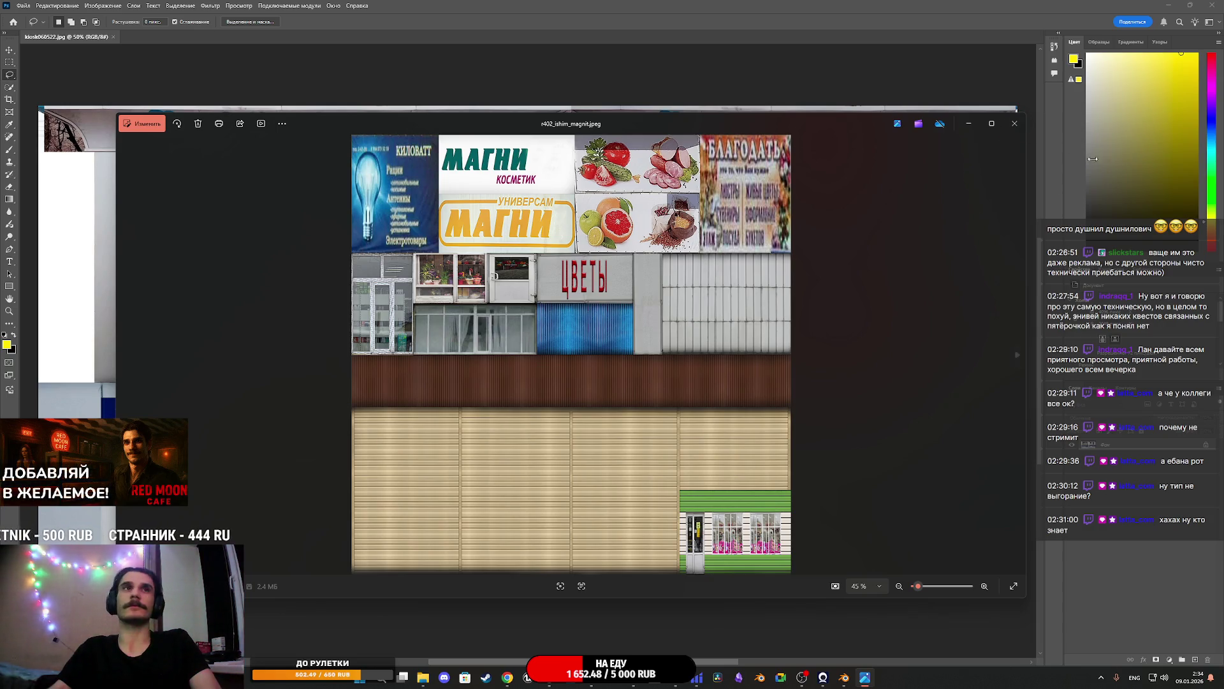
pyautogui.click(1018, 123)
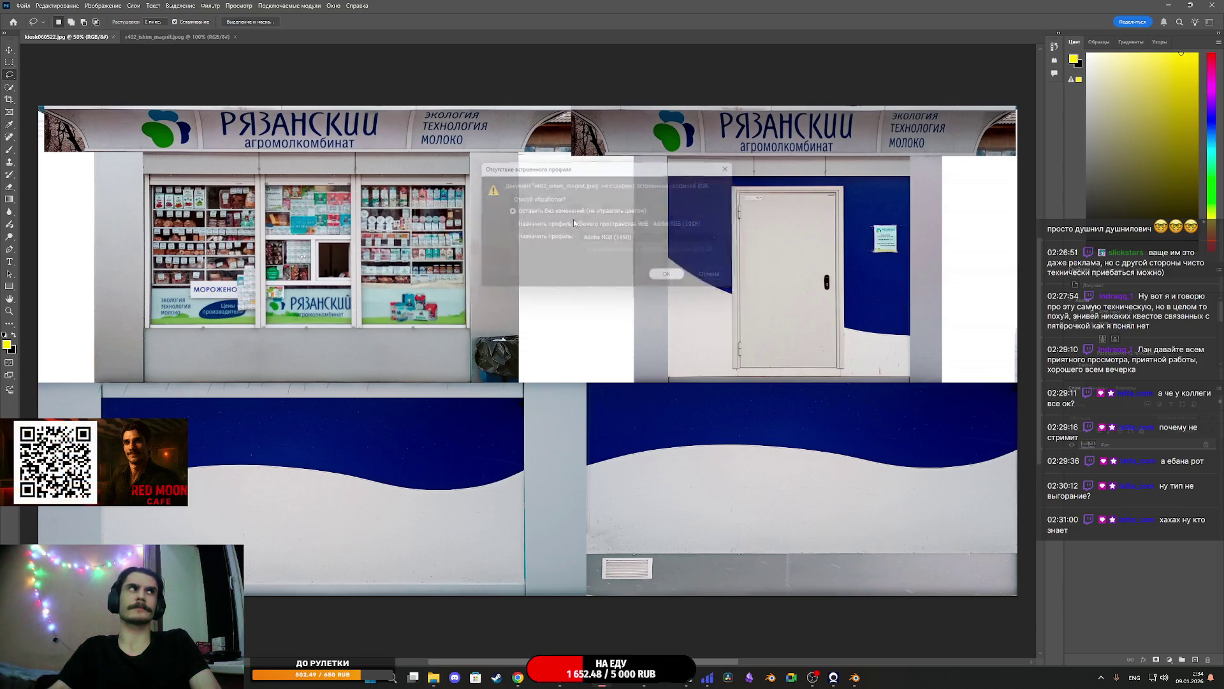
# Open v402_ishim_magnit.jpeg keeping its profile and unlock the background into layer Слой 0
pyautogui.press('Return')
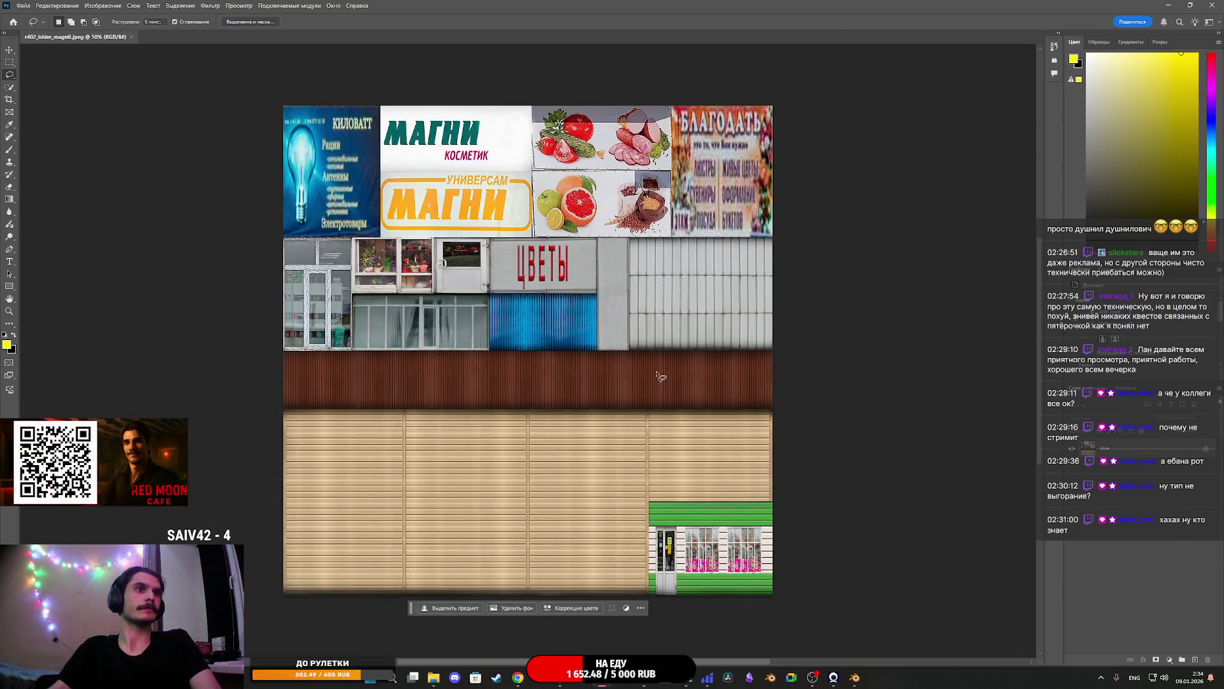
pyautogui.click(1206, 449)
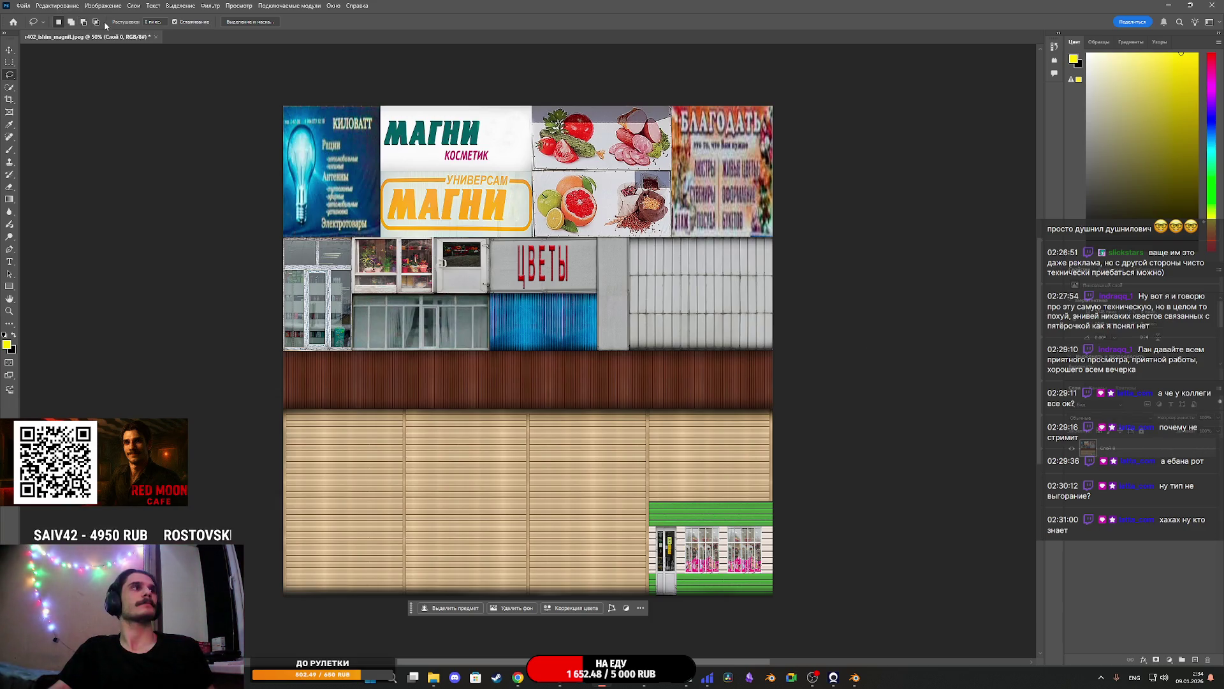
pyautogui.click(20, 5)
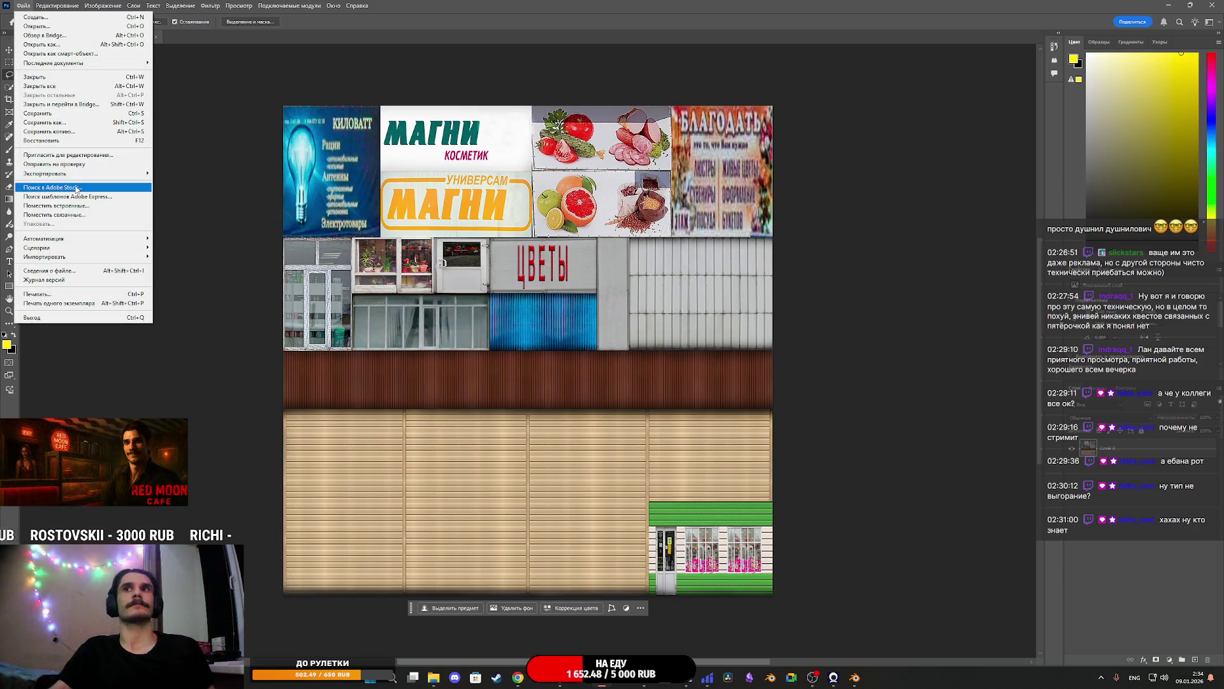
# Set the texture sheet's Export As scale to 25%, giving 512×512 pixels
pyautogui.moveTo(51, 173)
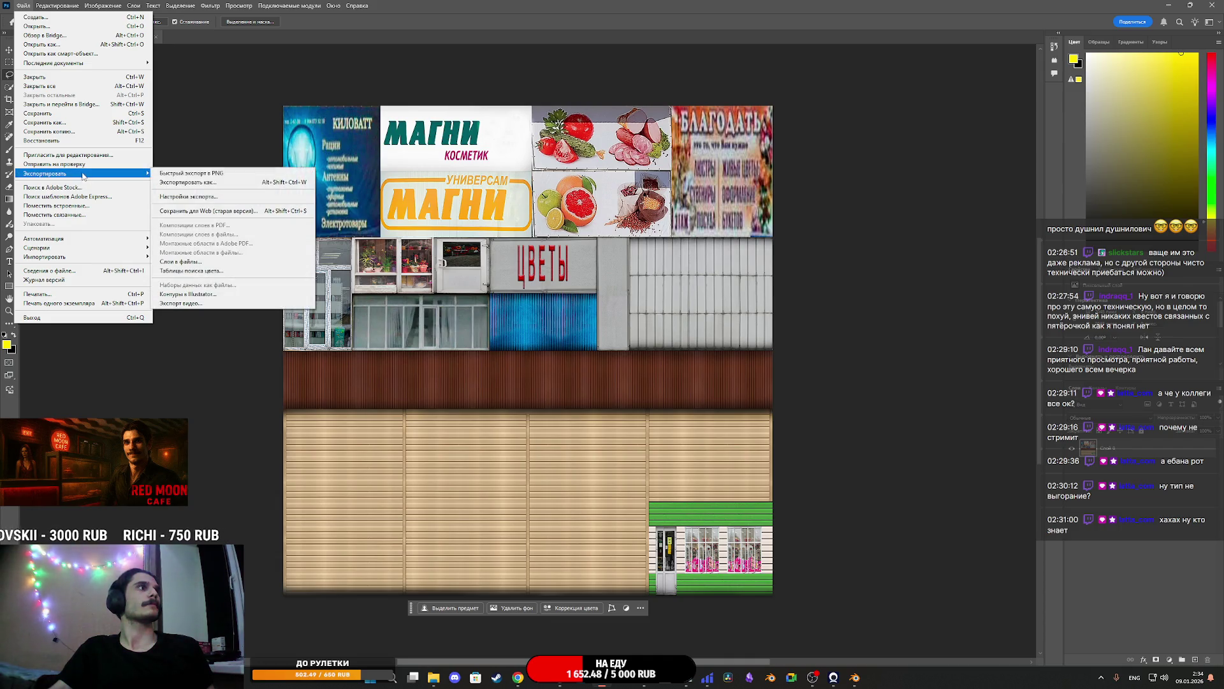
pyautogui.click(228, 183)
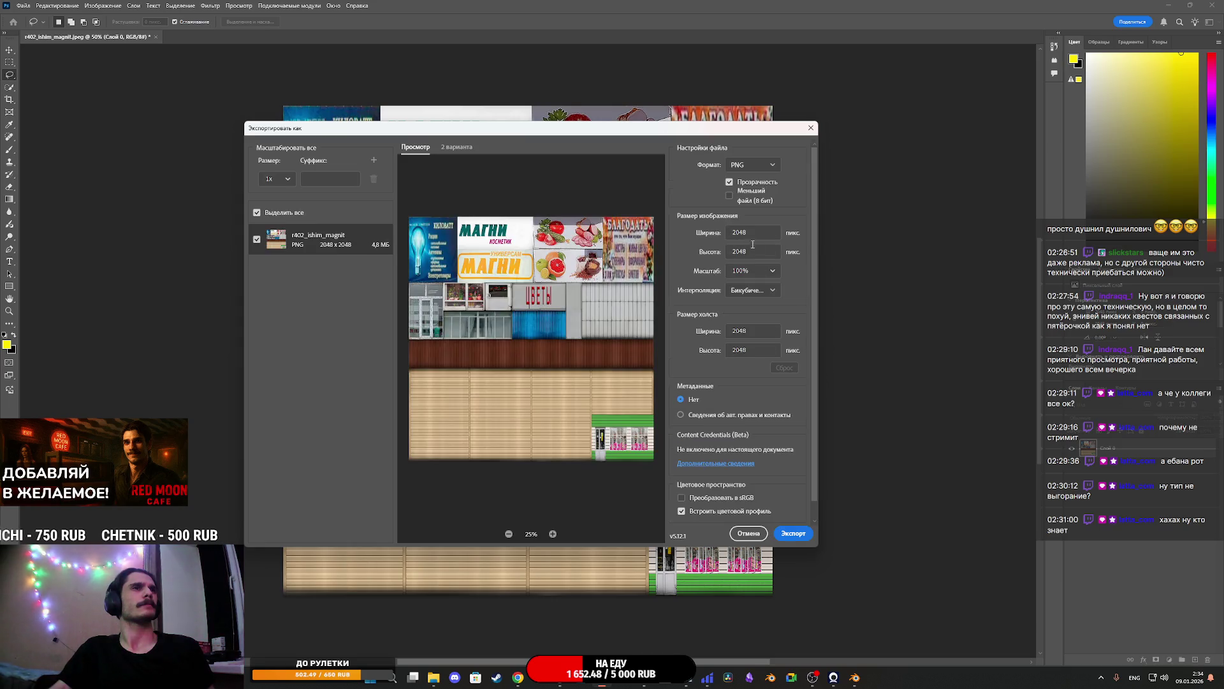
pyautogui.click(752, 270)
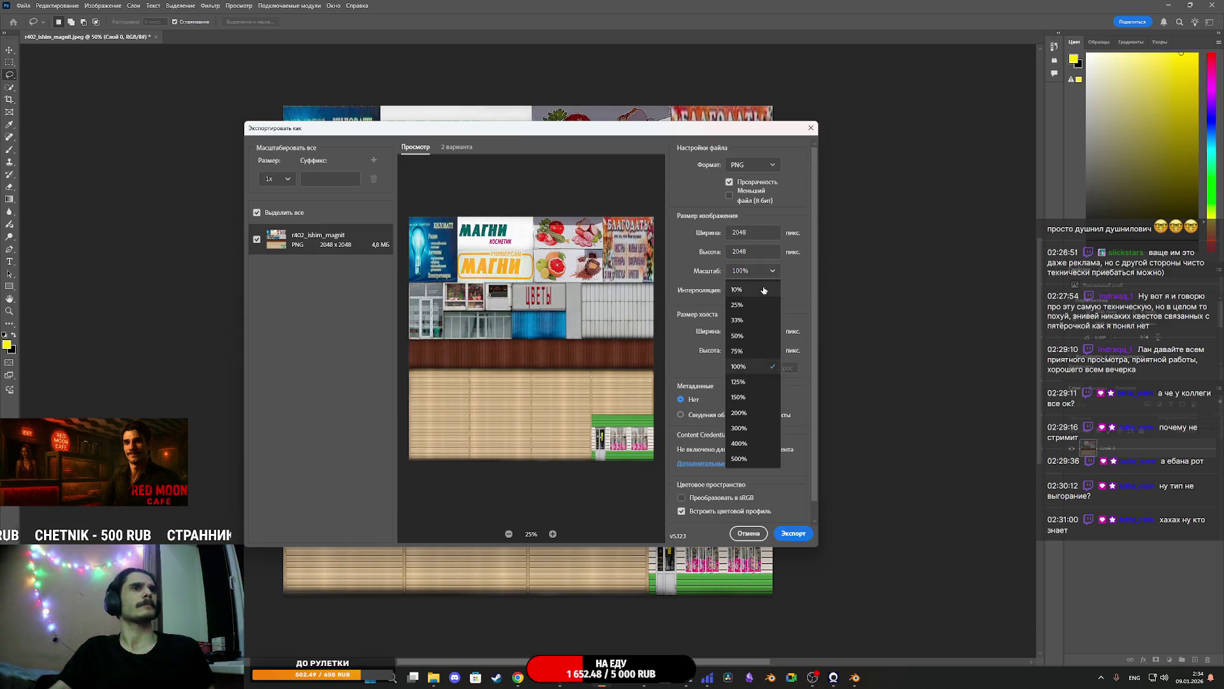
pyautogui.click(749, 336)
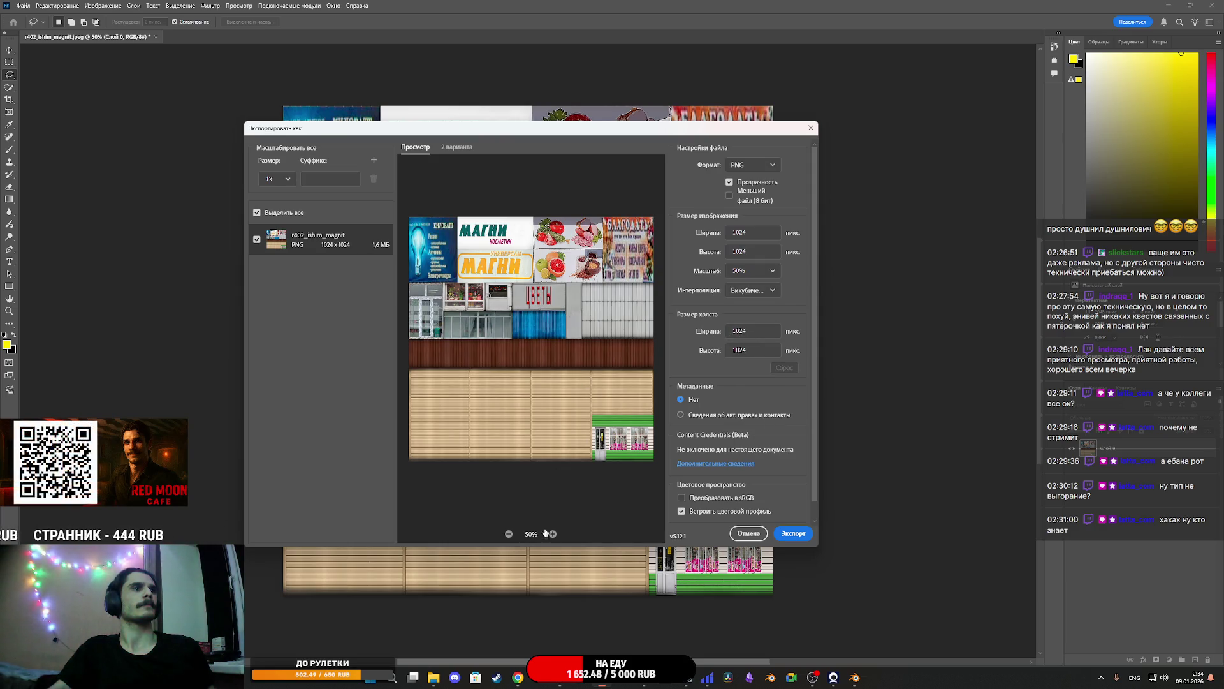
pyautogui.click(771, 272)
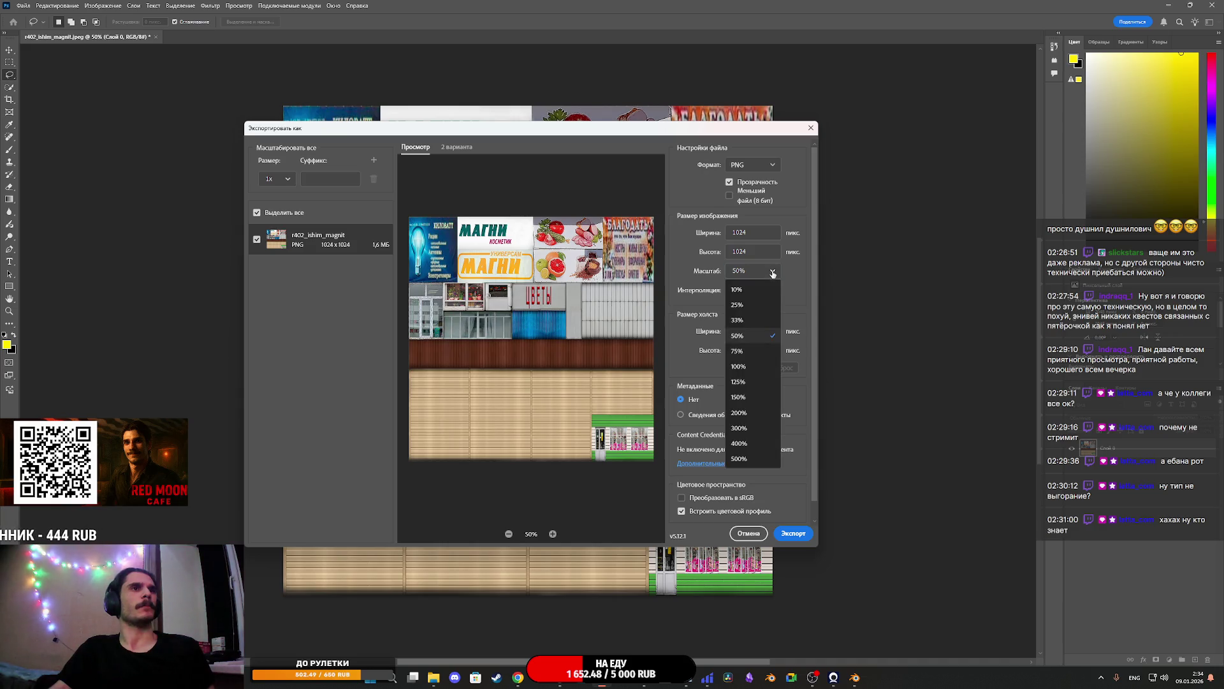
pyautogui.click(747, 304)
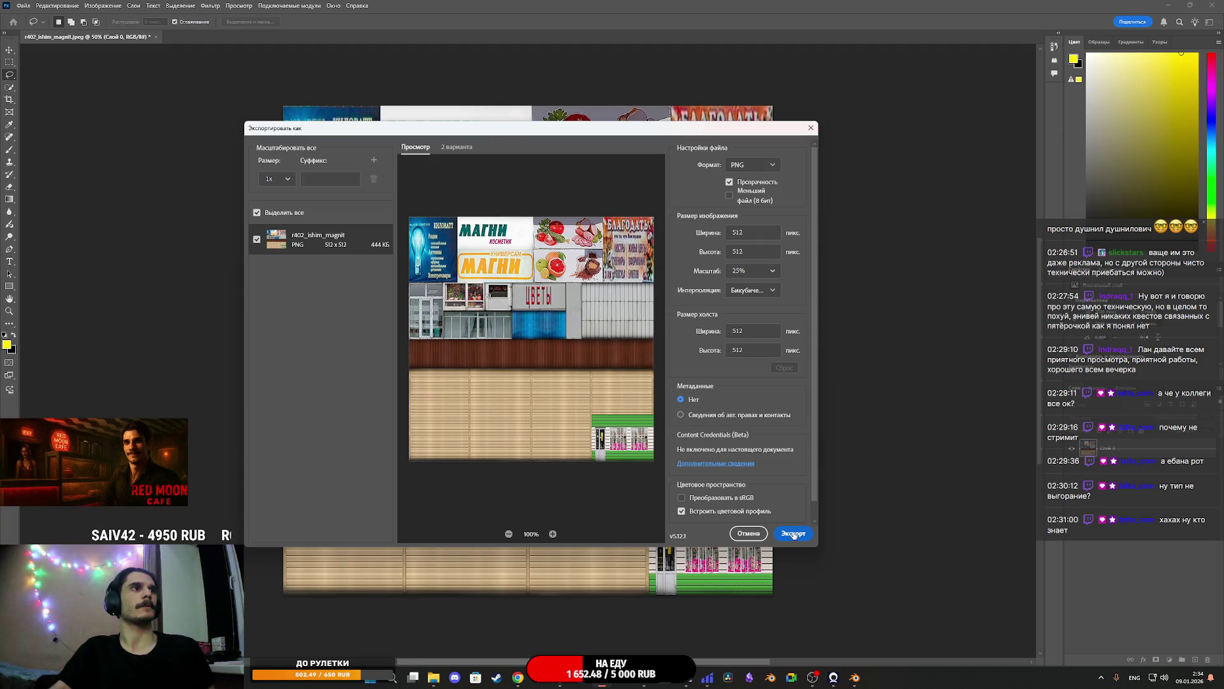
# Save the PNG as '6' in Downloads/r402_ishim_magnit
pyautogui.click(794, 534)
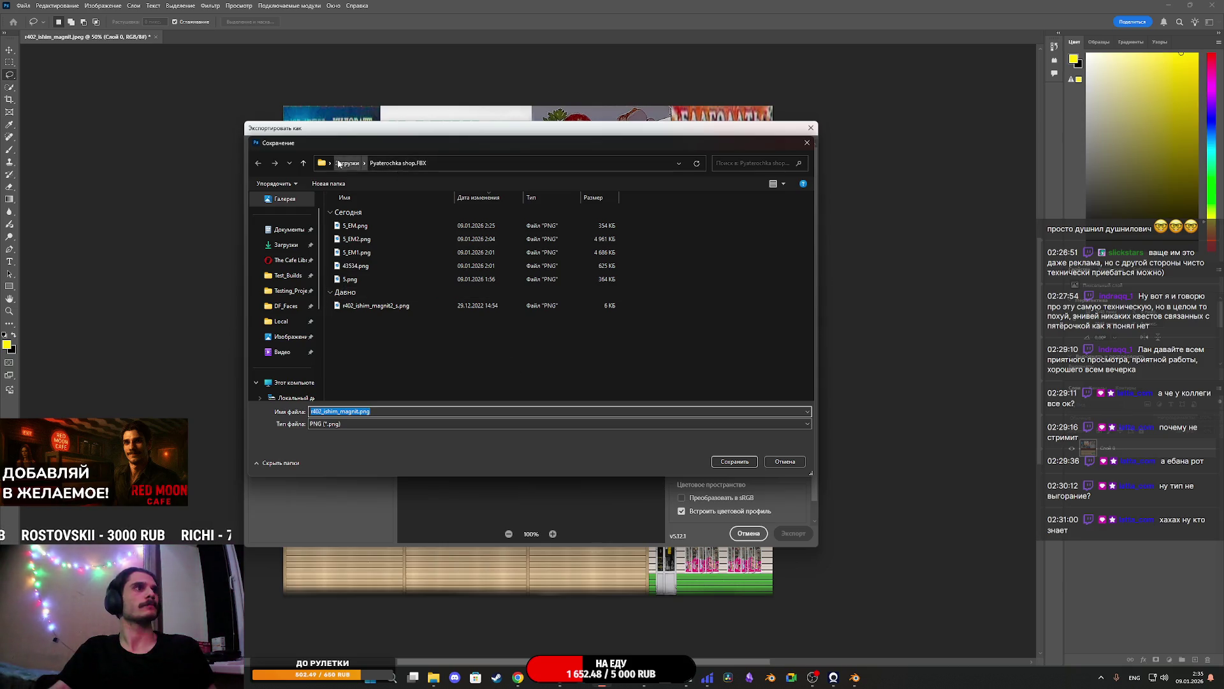
pyautogui.click(348, 162)
pyautogui.doubleClick(355, 235)
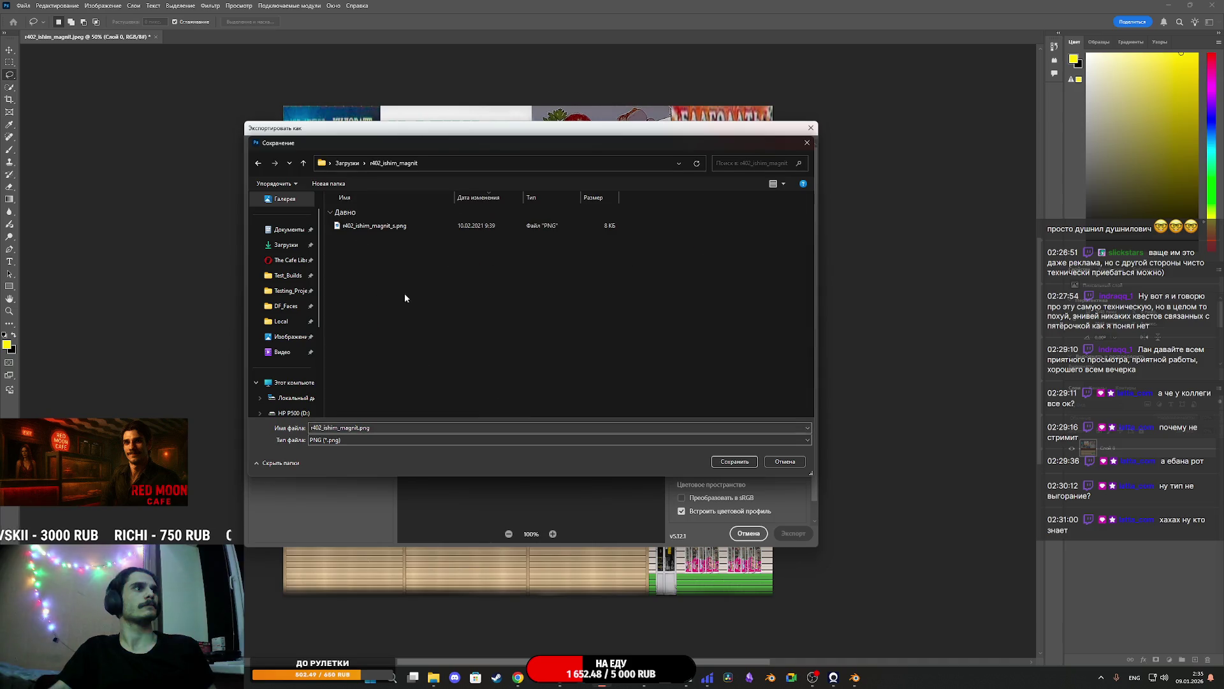
pyautogui.click(413, 426)
pyautogui.write('6')
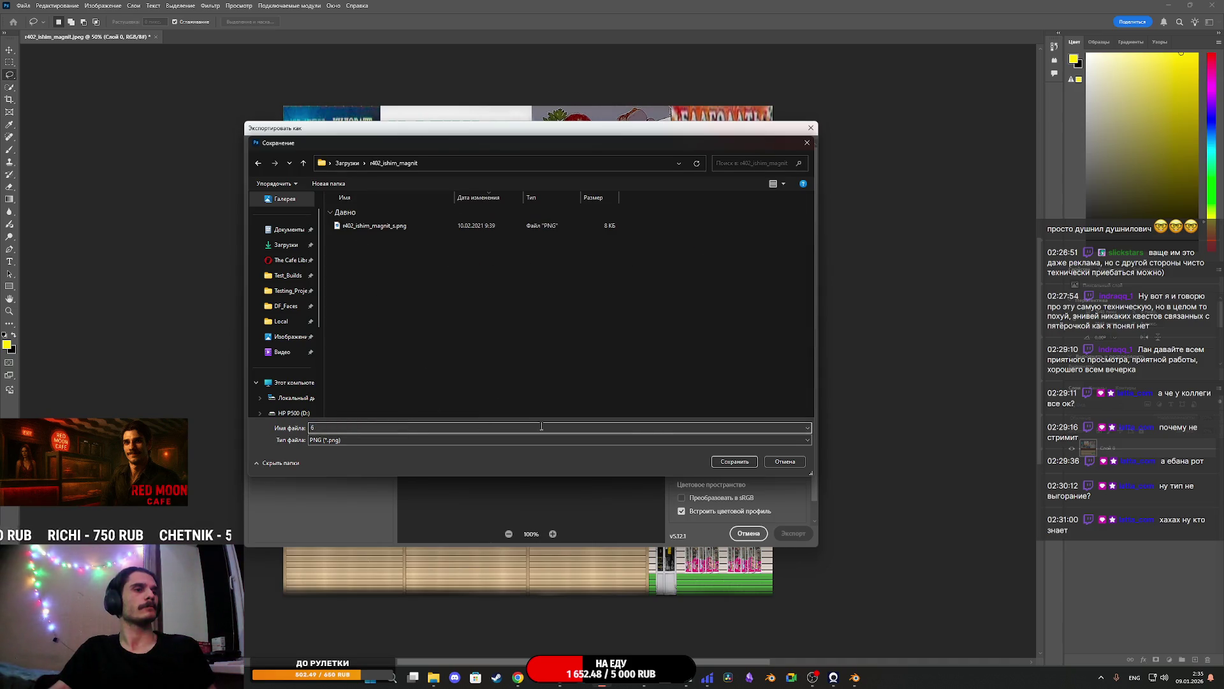
pyautogui.click(733, 460)
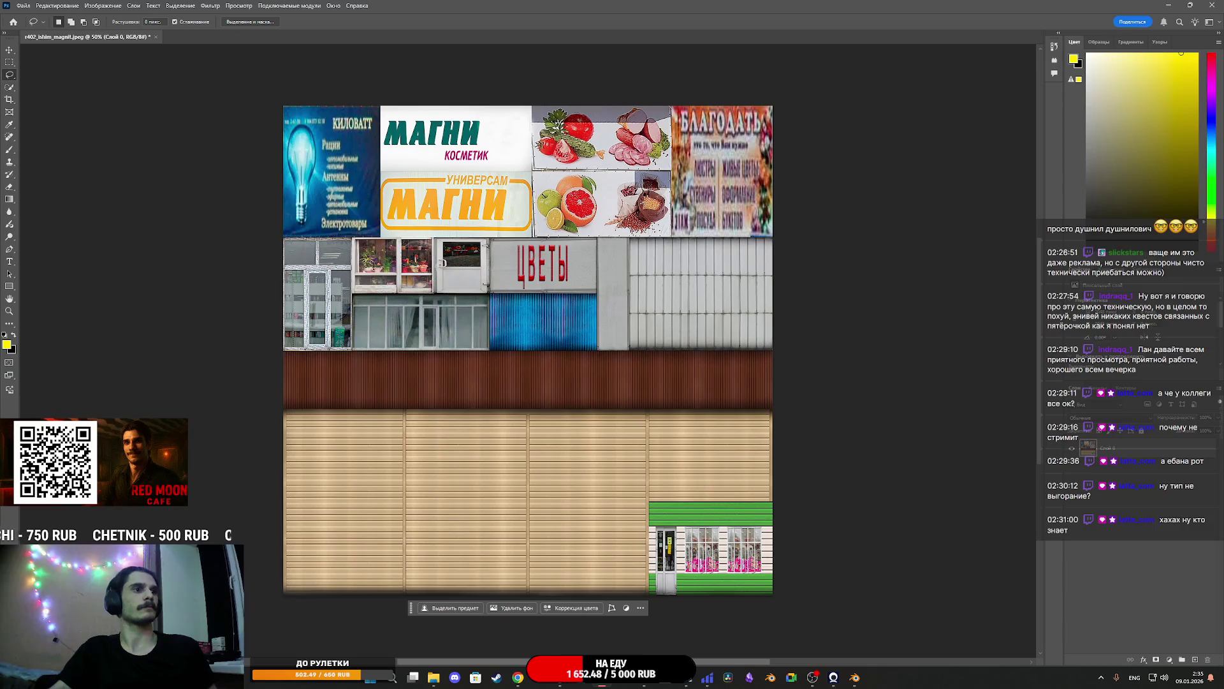
# Import r402_ishim_magnit.FBX into Bald_Buildings and drop the mesh into the level
pyautogui.click(562, 683)
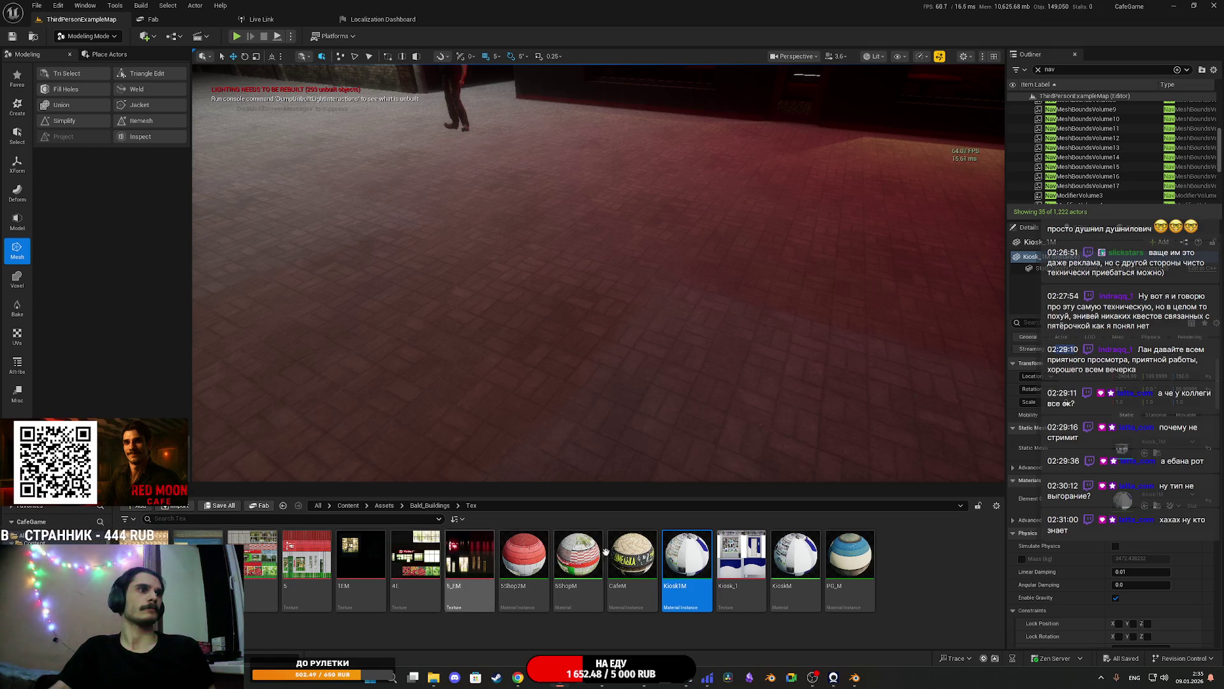
pyautogui.click(430, 505)
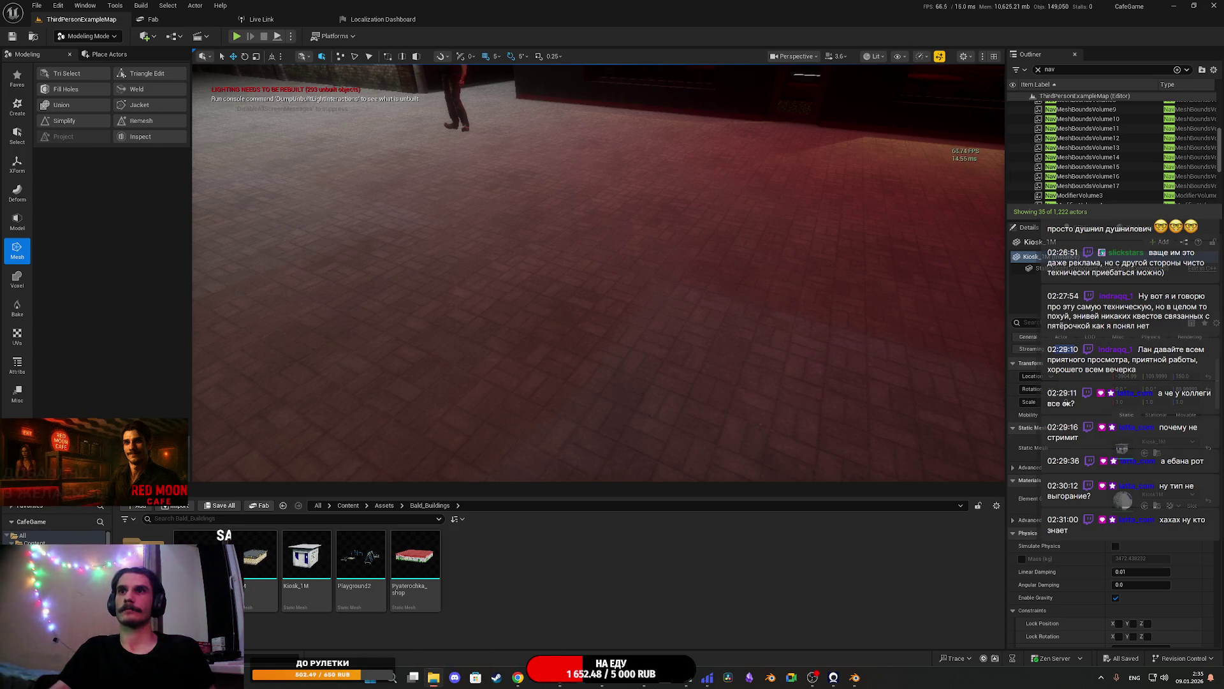
pyautogui.moveTo(719, 569); pyautogui.dragTo(692, 563)
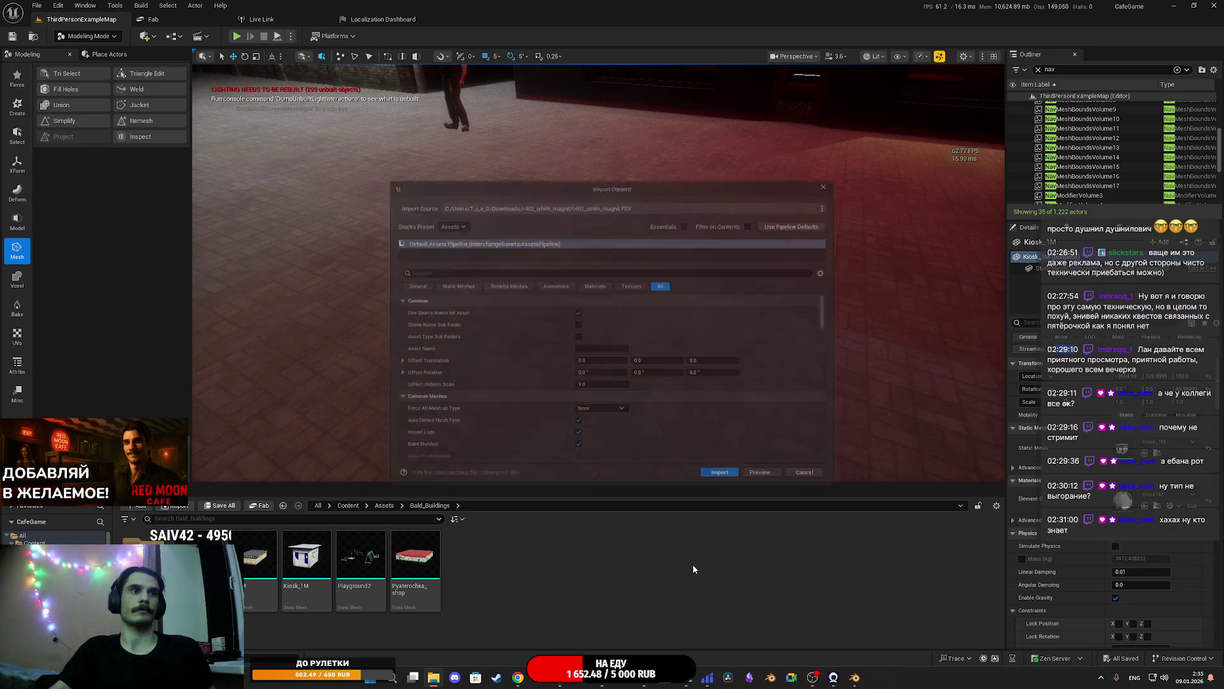
pyautogui.click(729, 485)
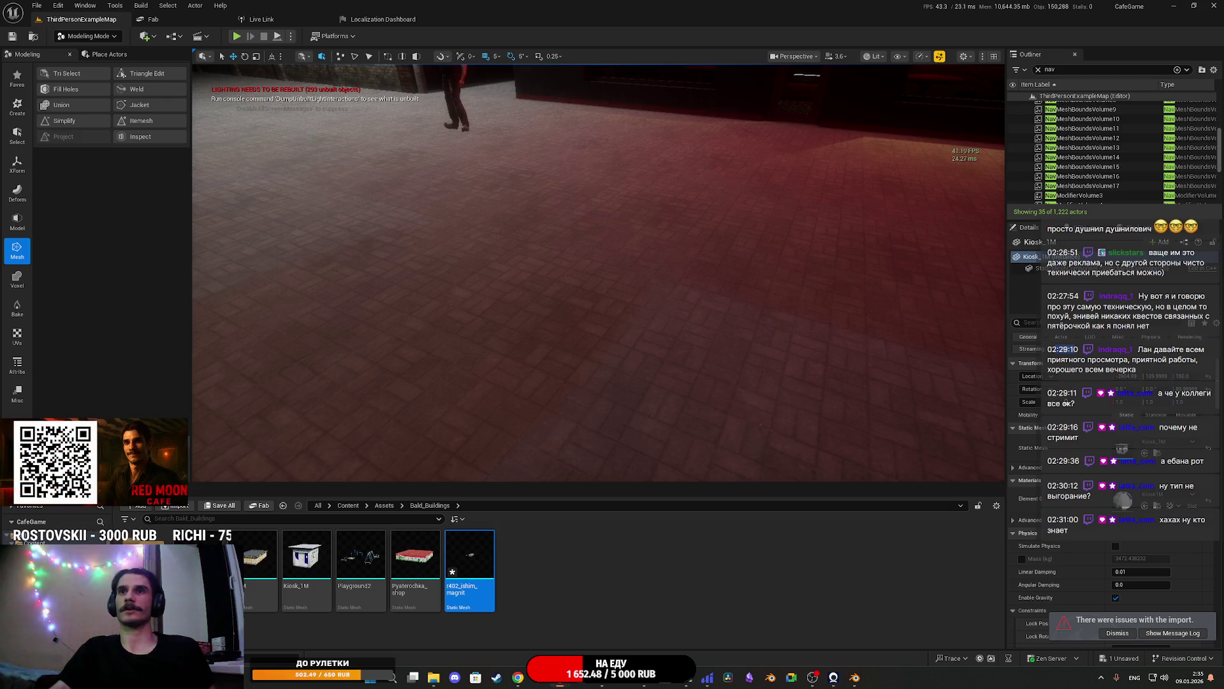
pyautogui.moveTo(473, 560); pyautogui.dragTo(502, 320)
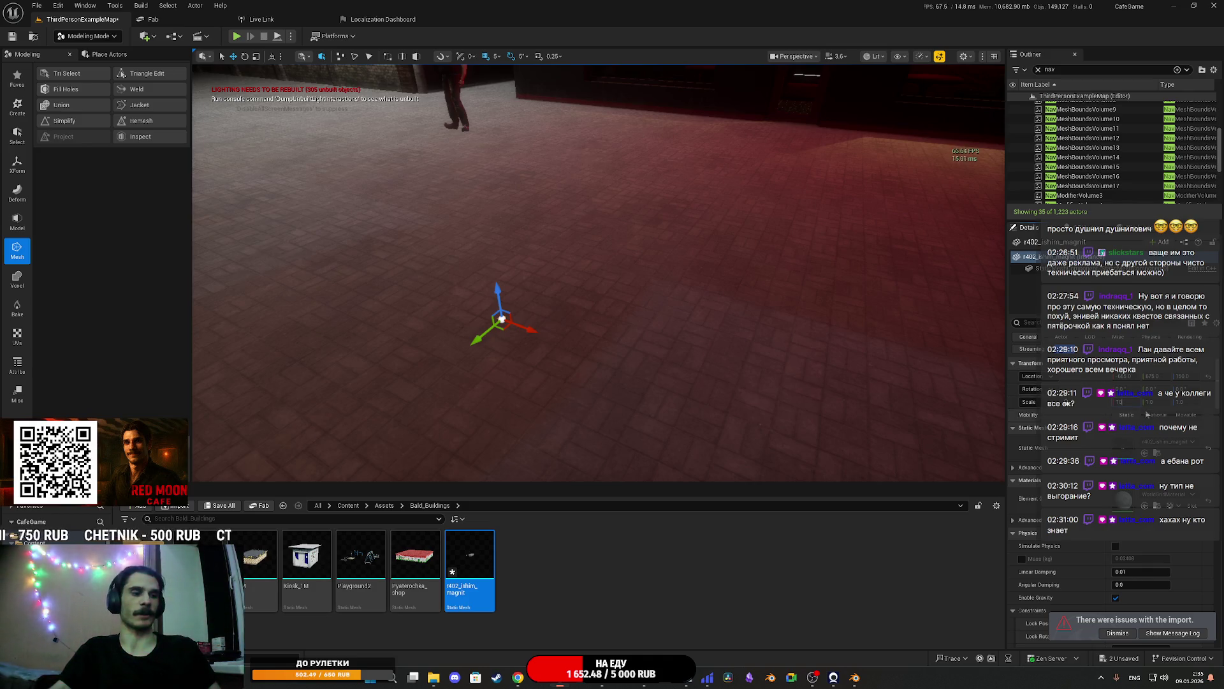
# Set the placed building's scale to 100 and frame it, viewing it across the street
pyautogui.press('Return')
pyautogui.scroll(-5, 599, 274)
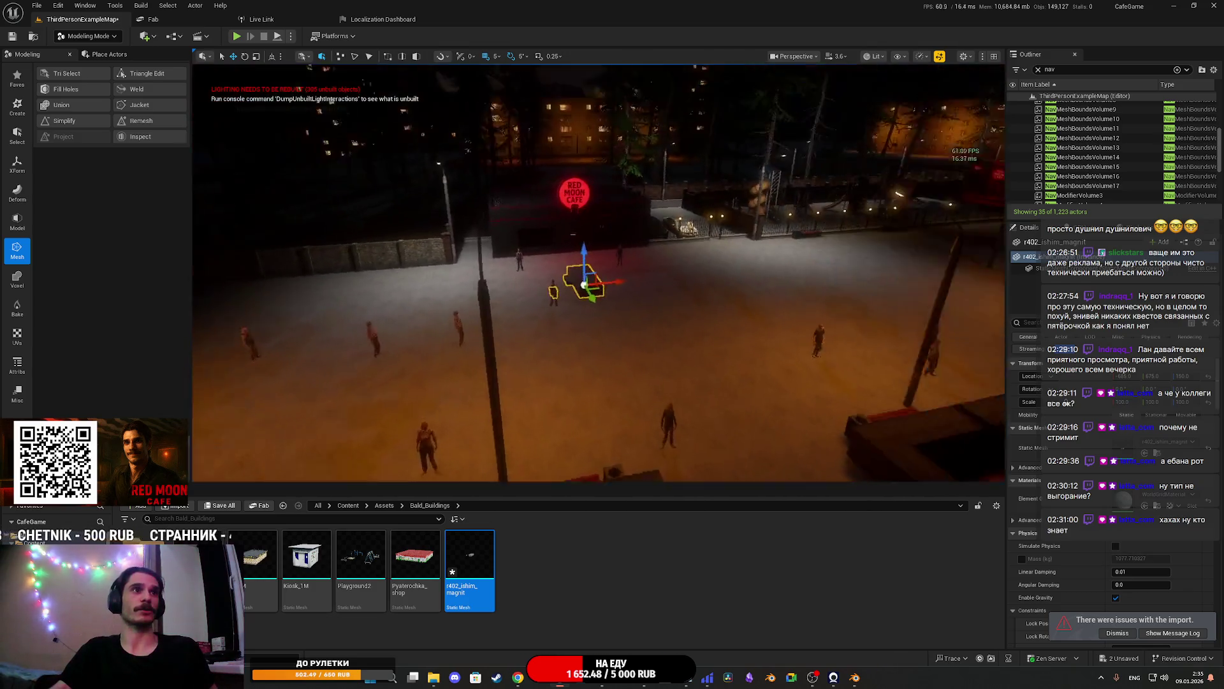
pyautogui.press('f')
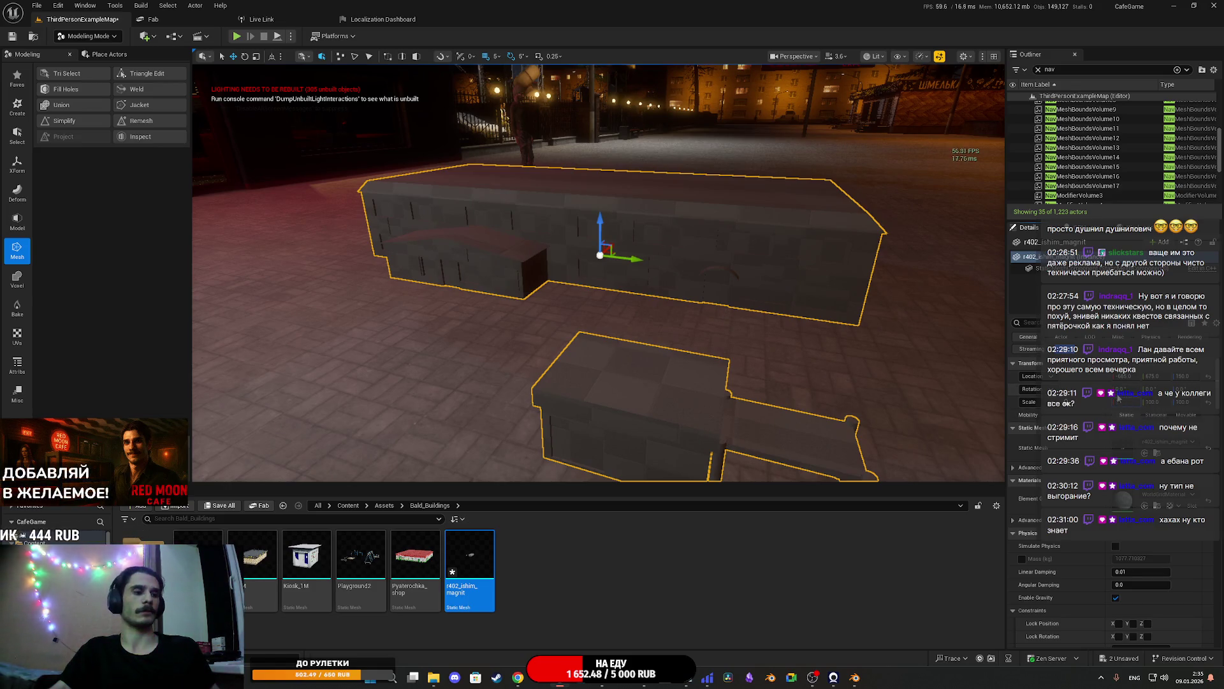
pyautogui.moveTo(746, 308); pyautogui.dragTo(746, 309)
pyautogui.press('f')
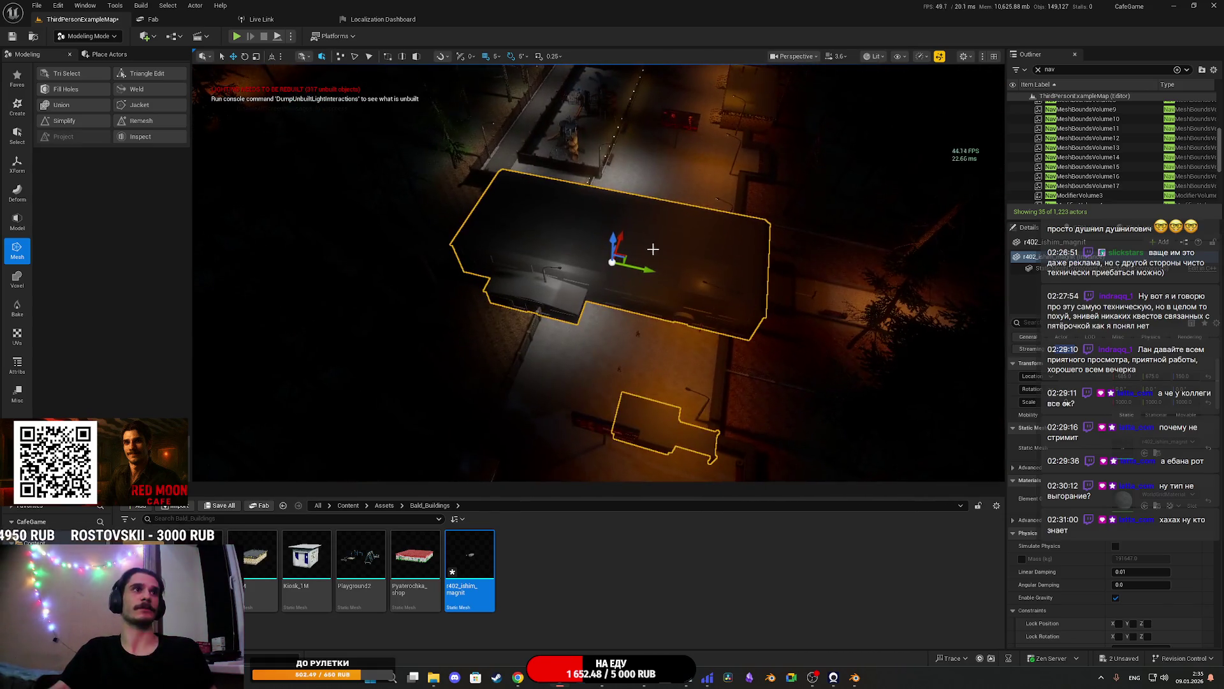
pyautogui.scroll(-3, 624, 238)
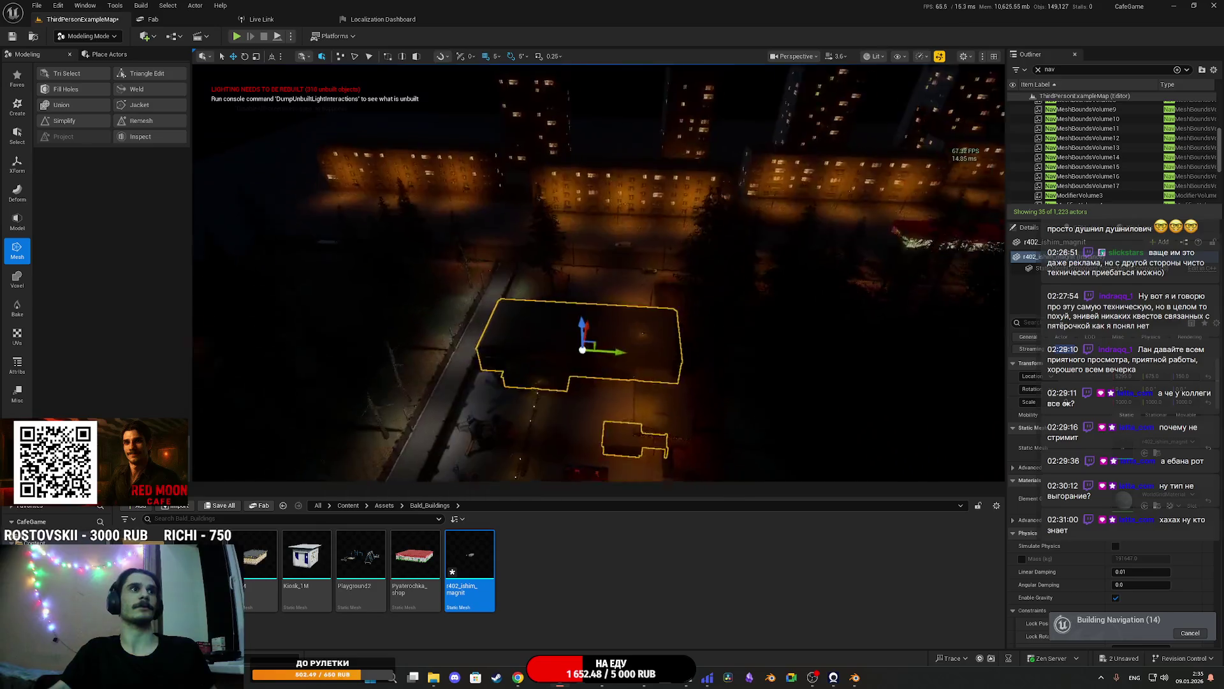
pyautogui.moveTo(695, 276)
pyautogui.mouseDown()
pyautogui.moveTo(689, 64)
pyautogui.moveTo(689, 114)
pyautogui.mouseUp()
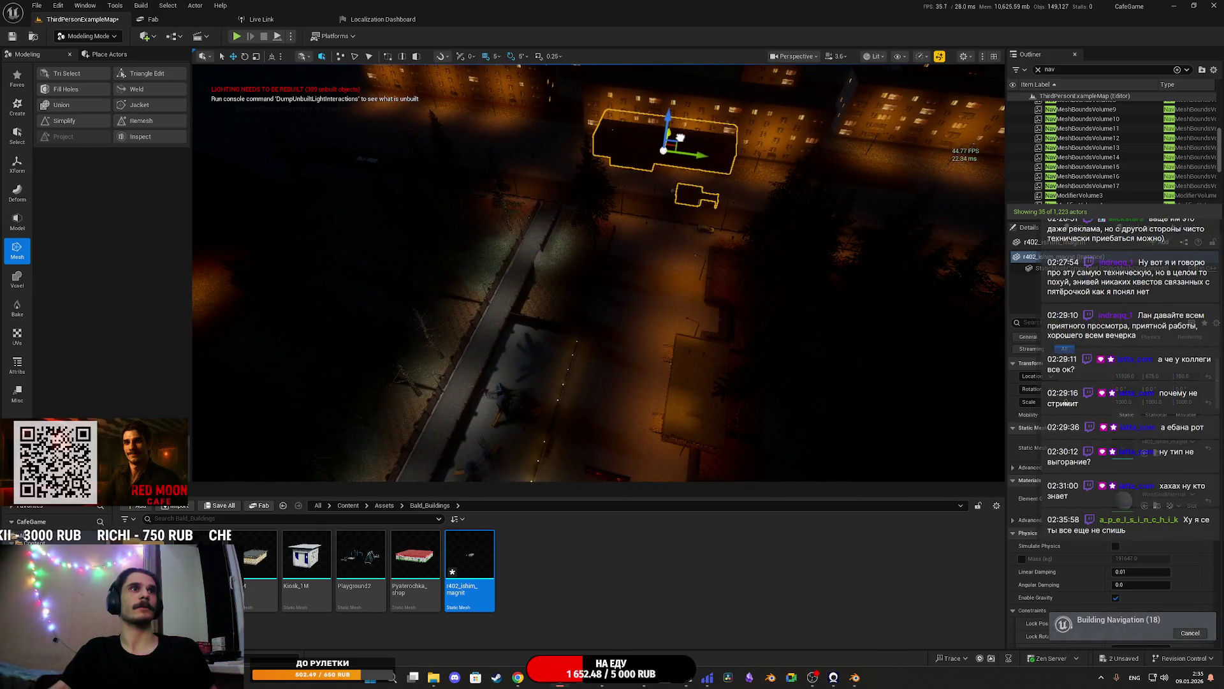
pyautogui.moveTo(706, 197); pyautogui.dragTo(706, 196)
pyautogui.moveTo(539, 481); pyautogui.dragTo(539, 480)
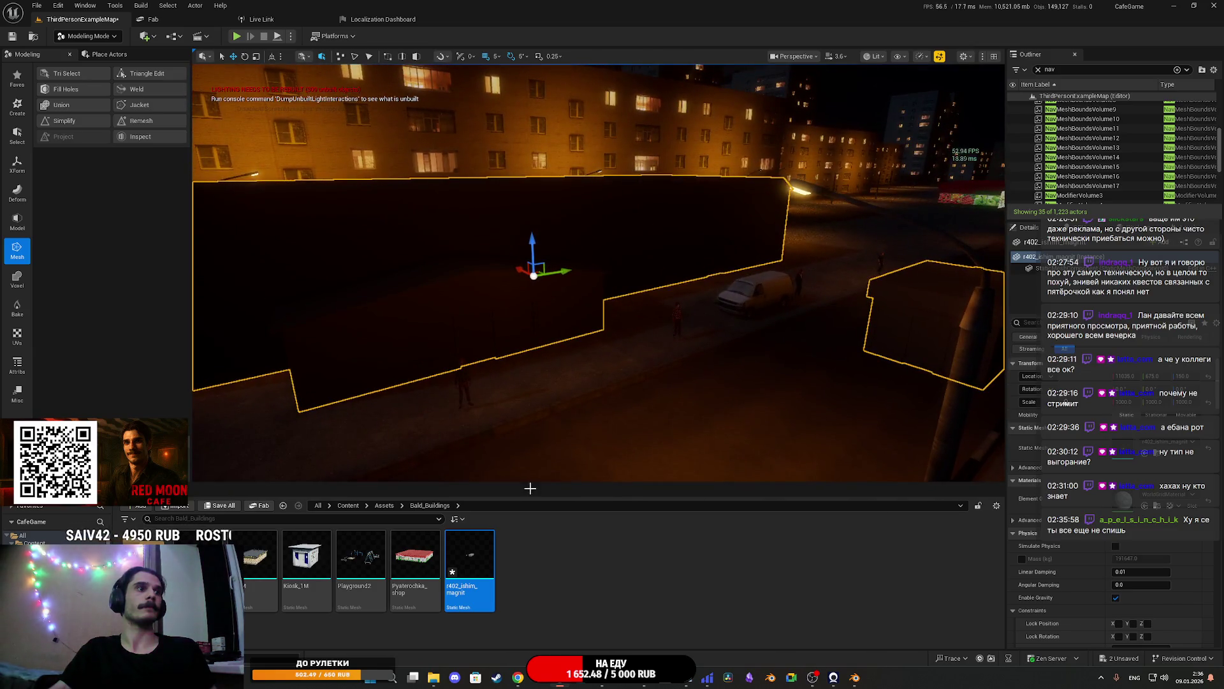
# Save the map and all changed content with Save All
pyautogui.click(221, 505)
pyautogui.click(694, 448)
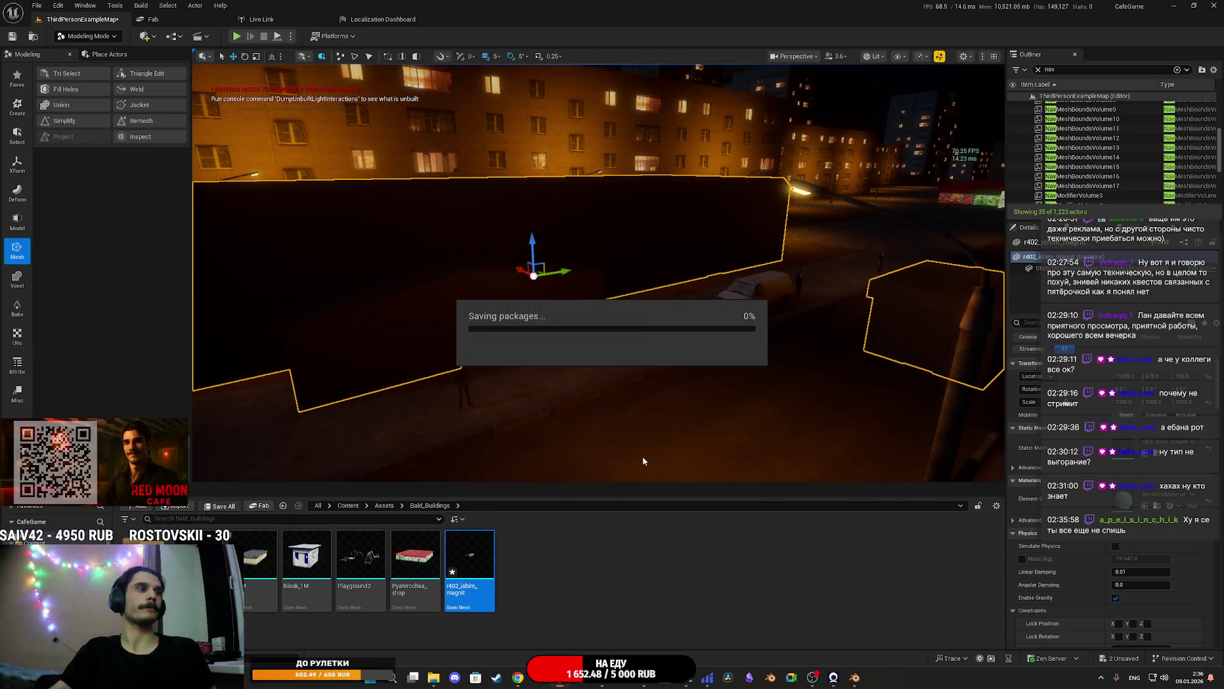
pyautogui.moveTo(518, 679)
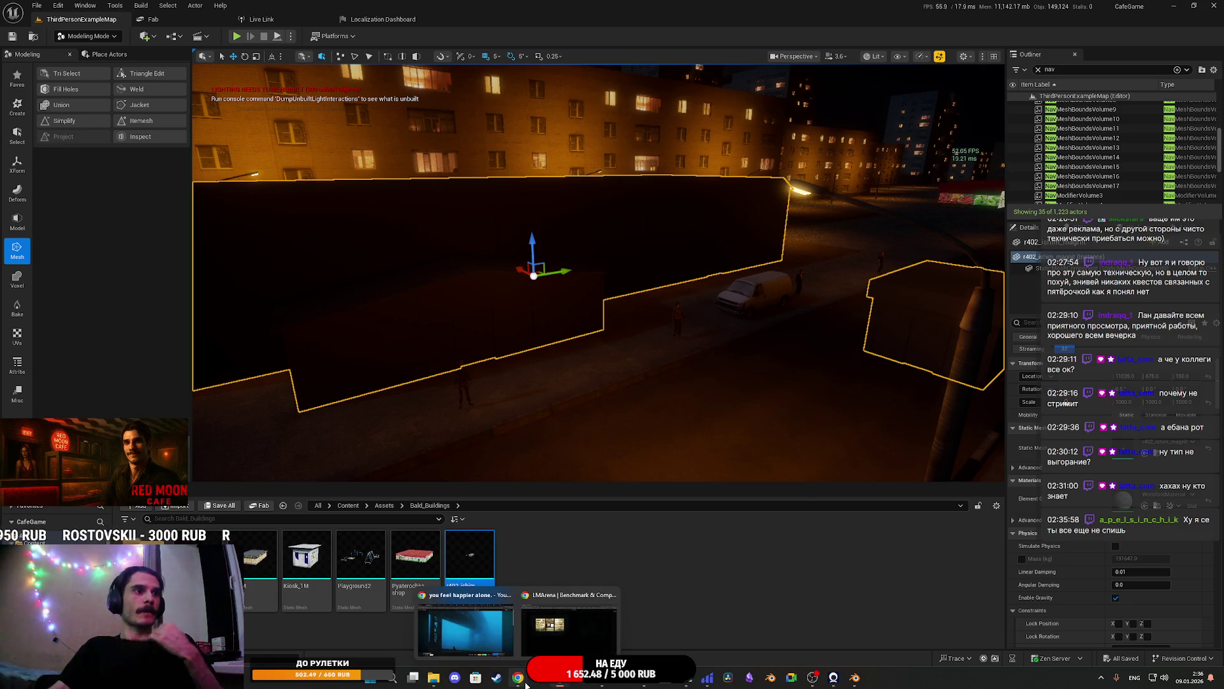
pyautogui.click(481, 632)
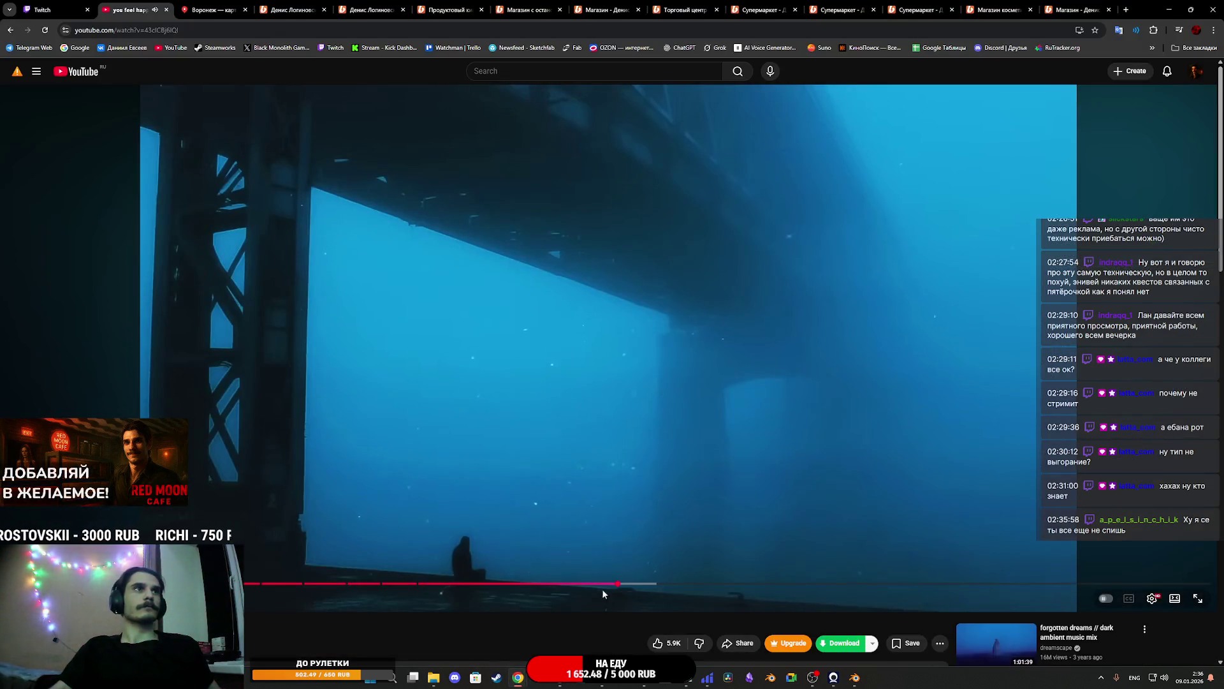
# Copy the earlier emissive-glass prompt into the LMArena message box
pyautogui.click(568, 628)
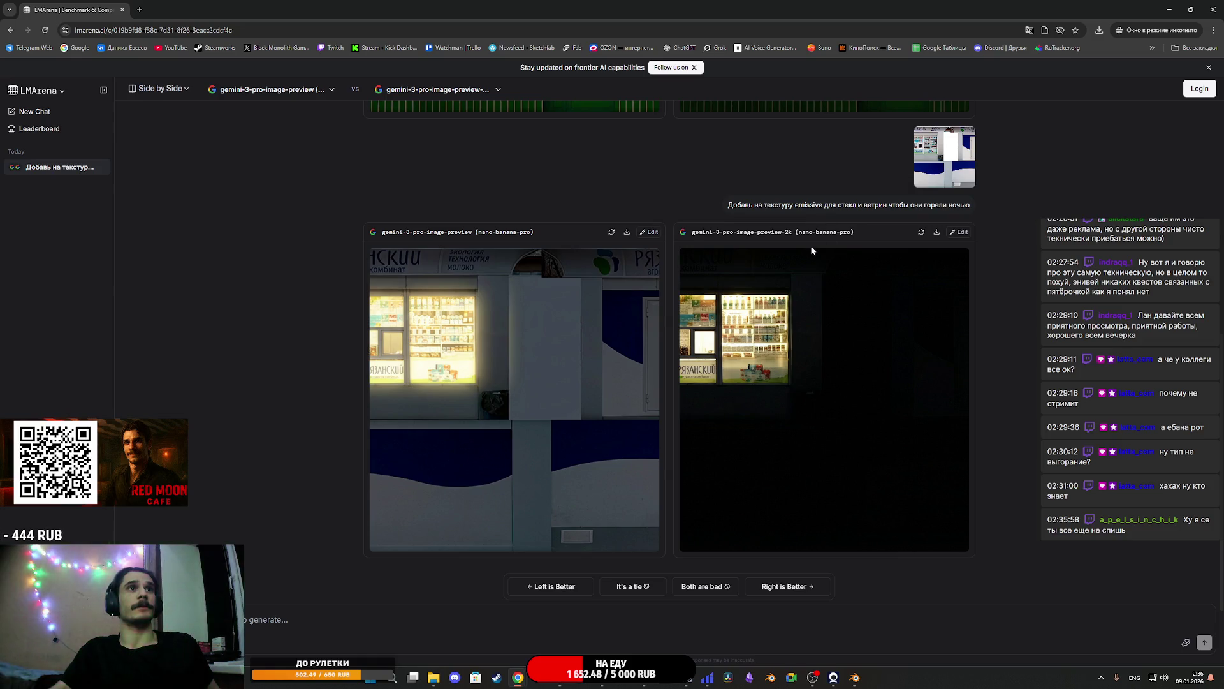
pyautogui.scroll(3, 812, 251)
pyautogui.scroll(4, 747, 418)
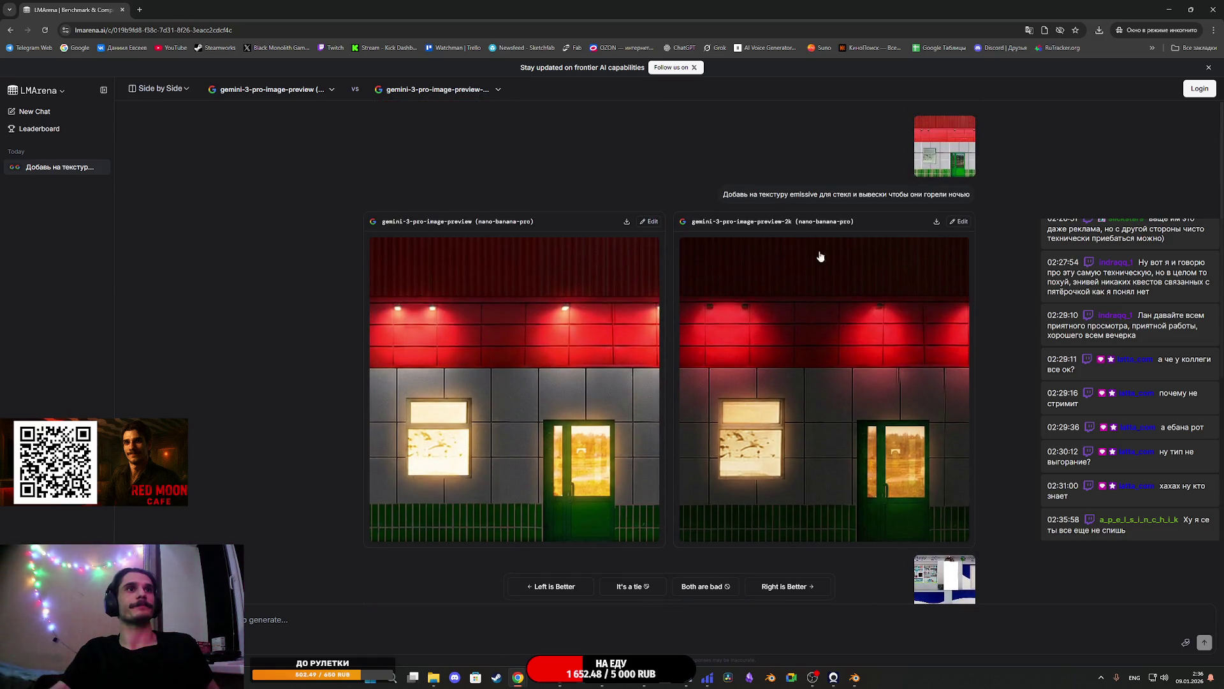
pyautogui.scroll(-6, 753, 255)
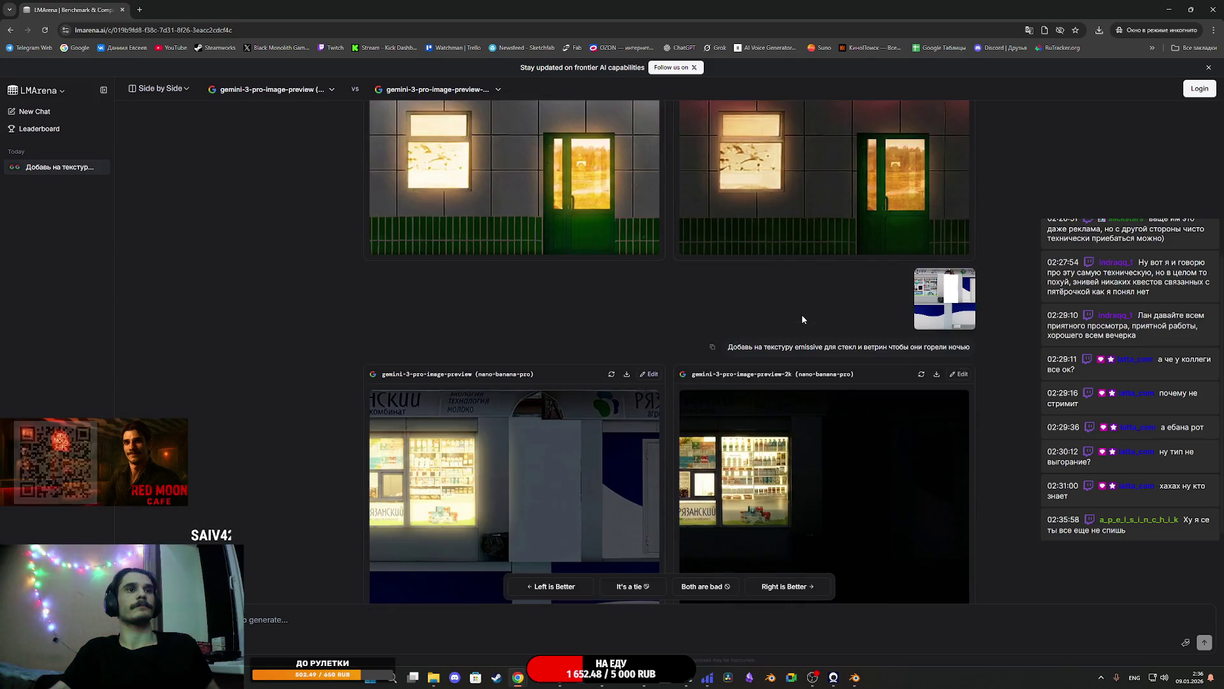
pyautogui.moveTo(728, 251); pyautogui.dragTo(970, 251)
pyautogui.scroll(-1, 971, 251)
pyautogui.hotkey('ctrl', 'c')
pyautogui.click(421, 620)
pyautogui.hotkey('ctrl', 'v')
# Attach the shop texture image to the message and send the request
pyautogui.click(434, 678)
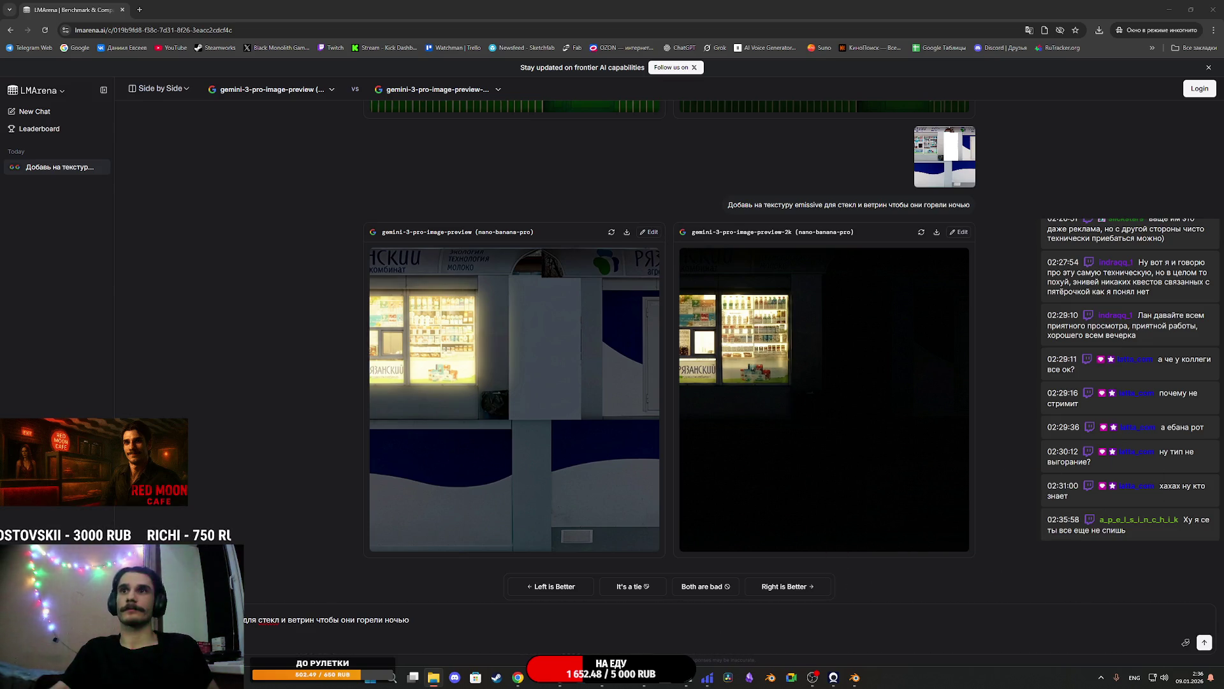
pyautogui.moveTo(835, 577); pyautogui.dragTo(549, 641)
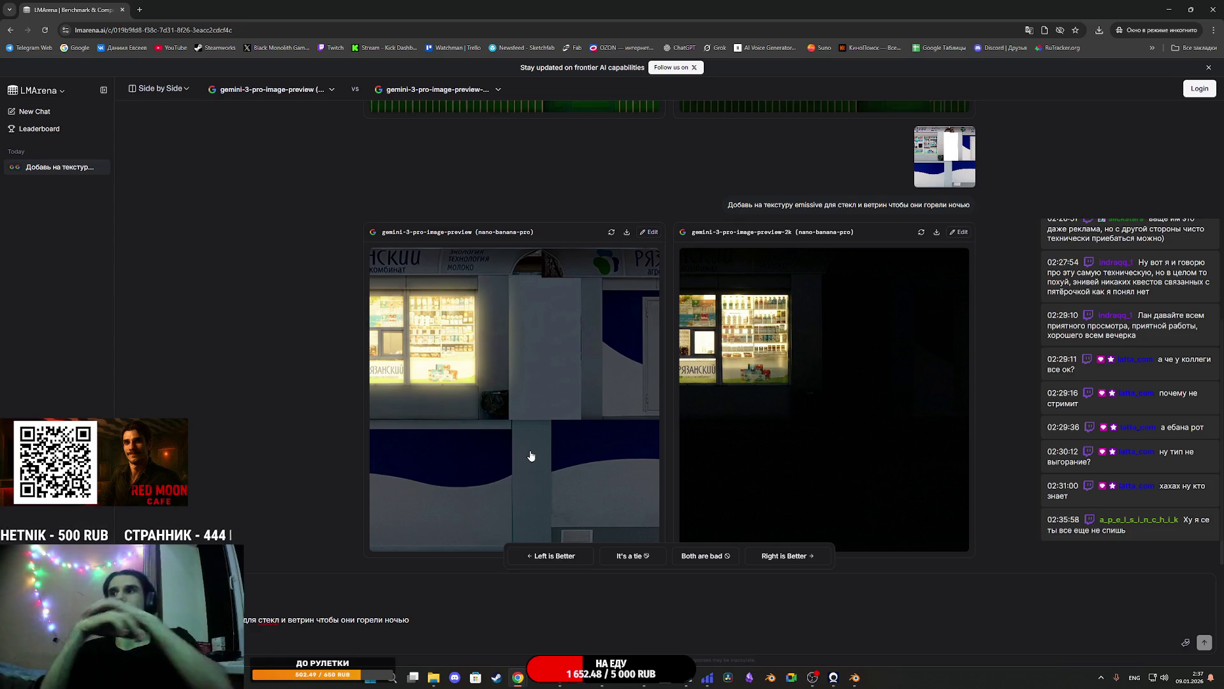
pyautogui.press('Return')
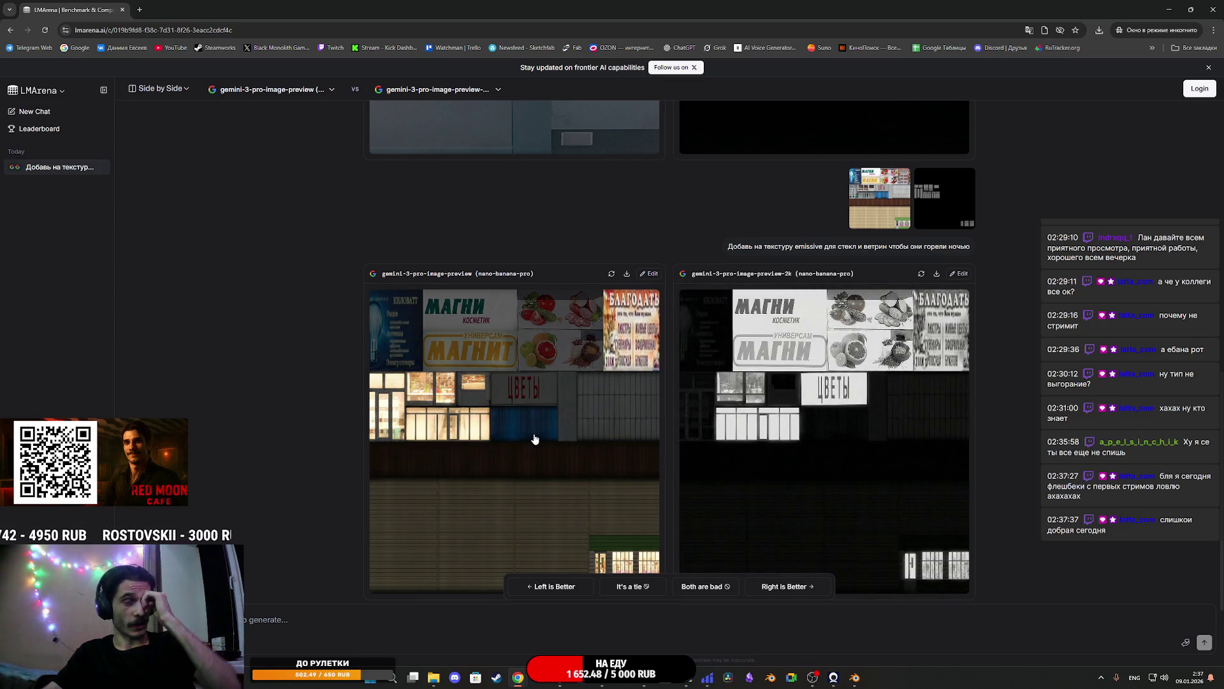
# Check the r402_ishim_magnit texture in Photoshop and deselect the current layer
pyautogui.scroll(-1, 534, 438)
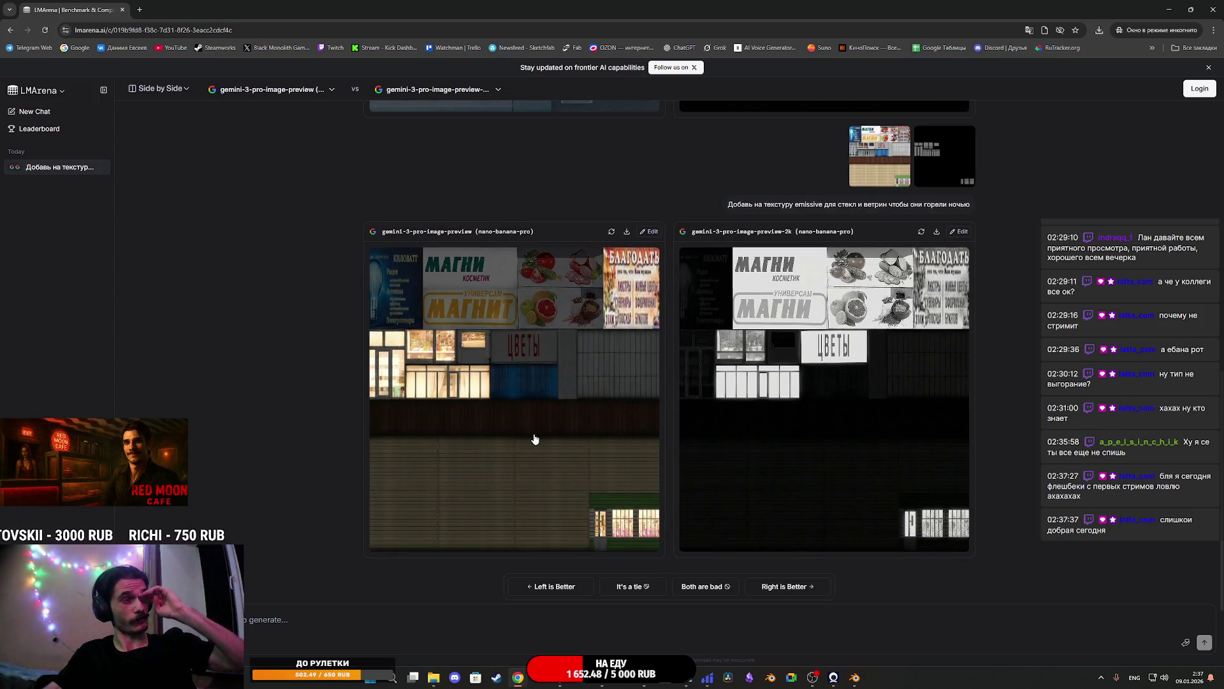
pyautogui.moveTo(606, 686)
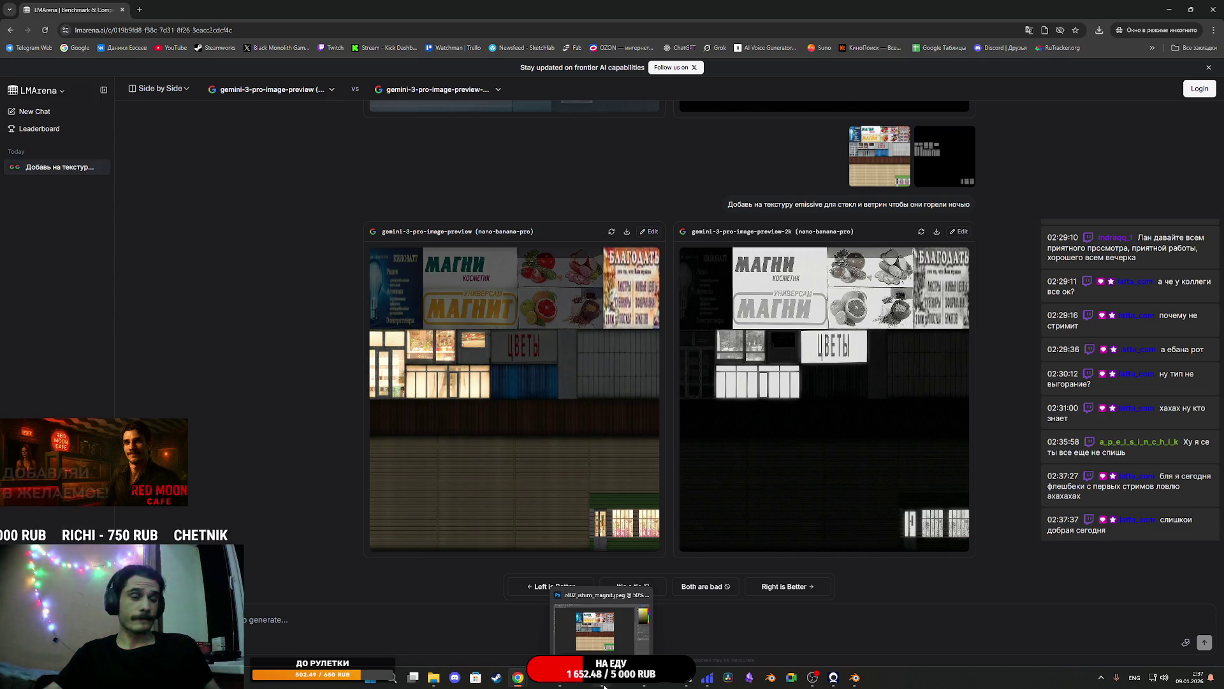
pyautogui.click(599, 628)
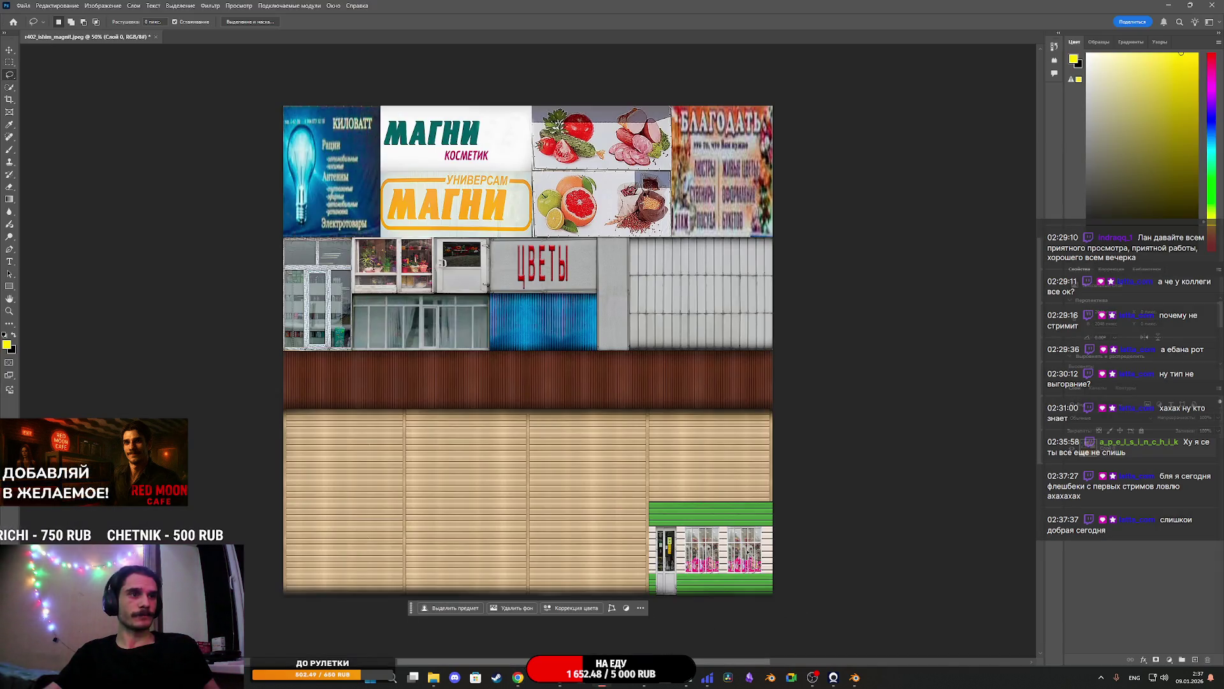
pyautogui.click(1147, 525)
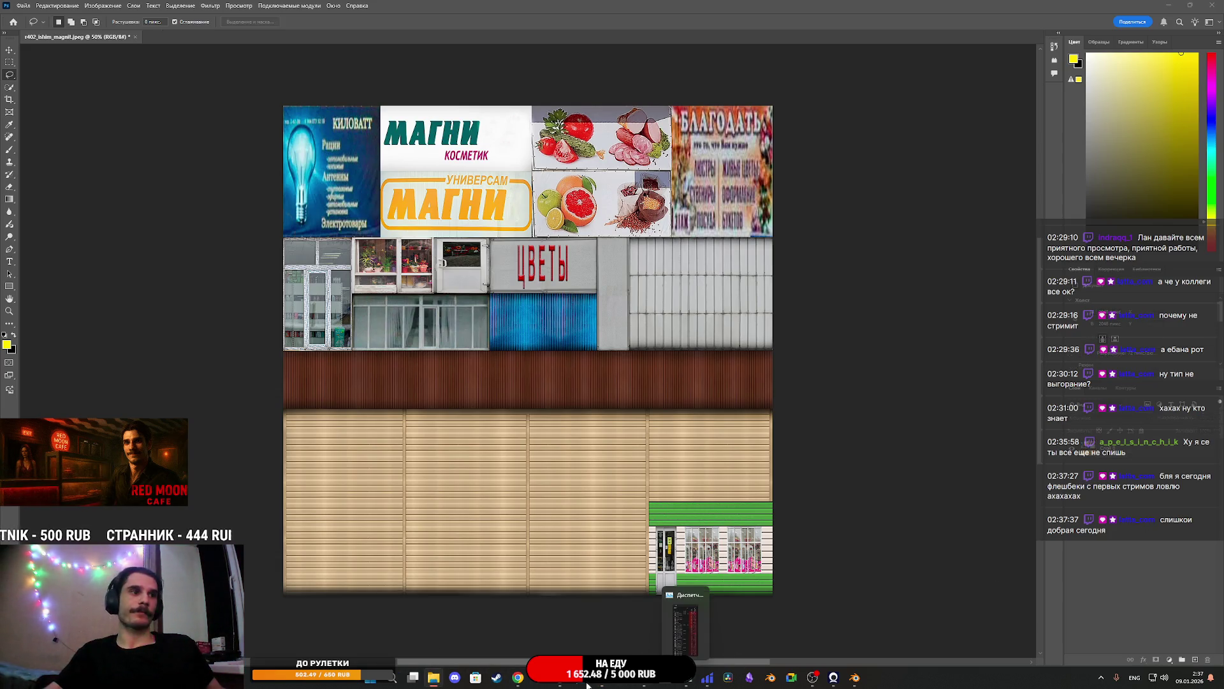
# Enlarge the left generated night texture in LMArena and choose to save it
pyautogui.moveTo(557, 684)
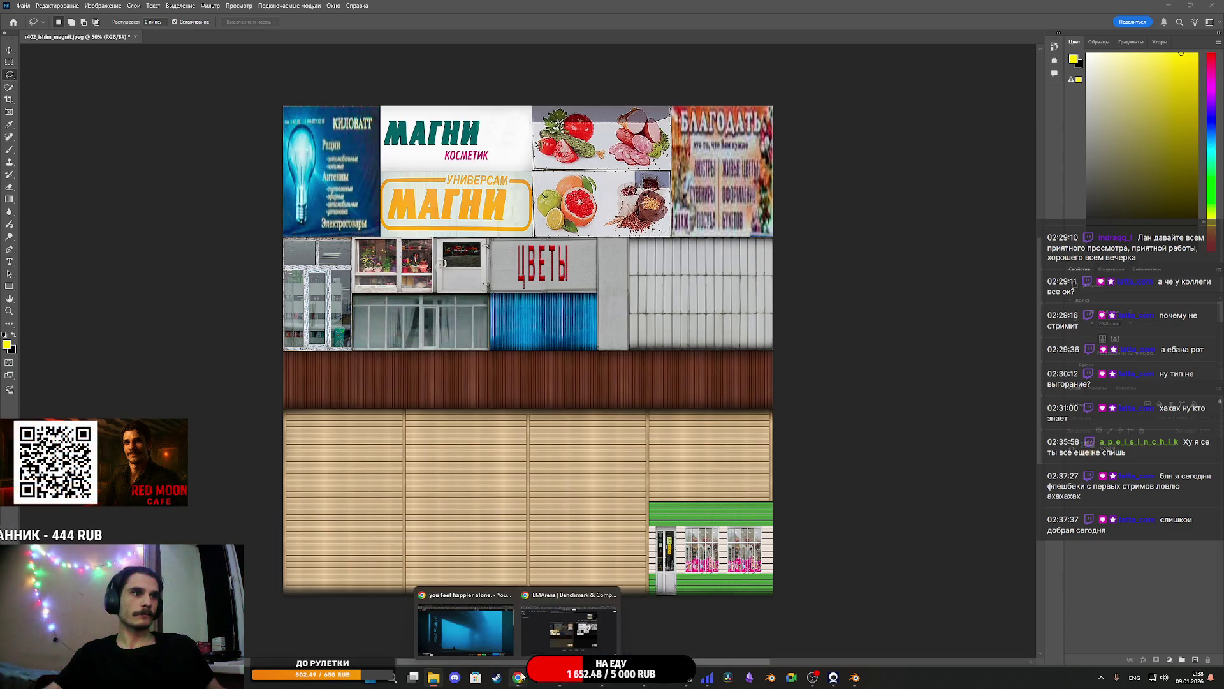
pyautogui.click(482, 622)
pyautogui.click(586, 389)
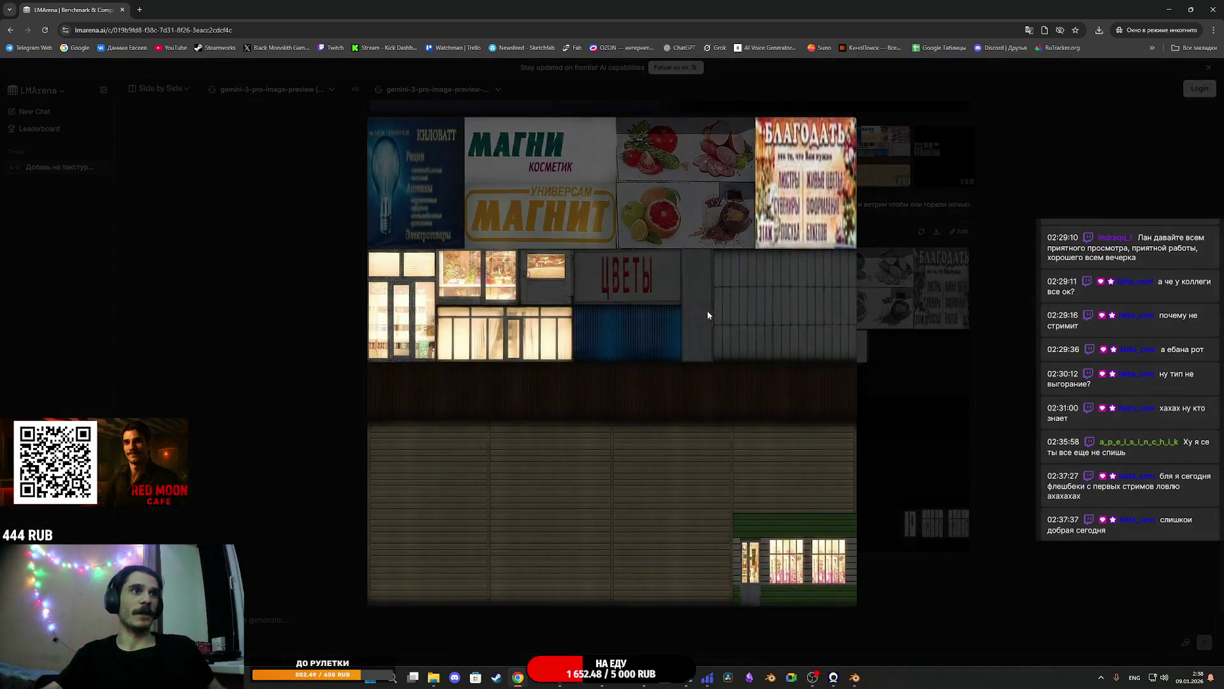
pyautogui.rightClick(794, 271)
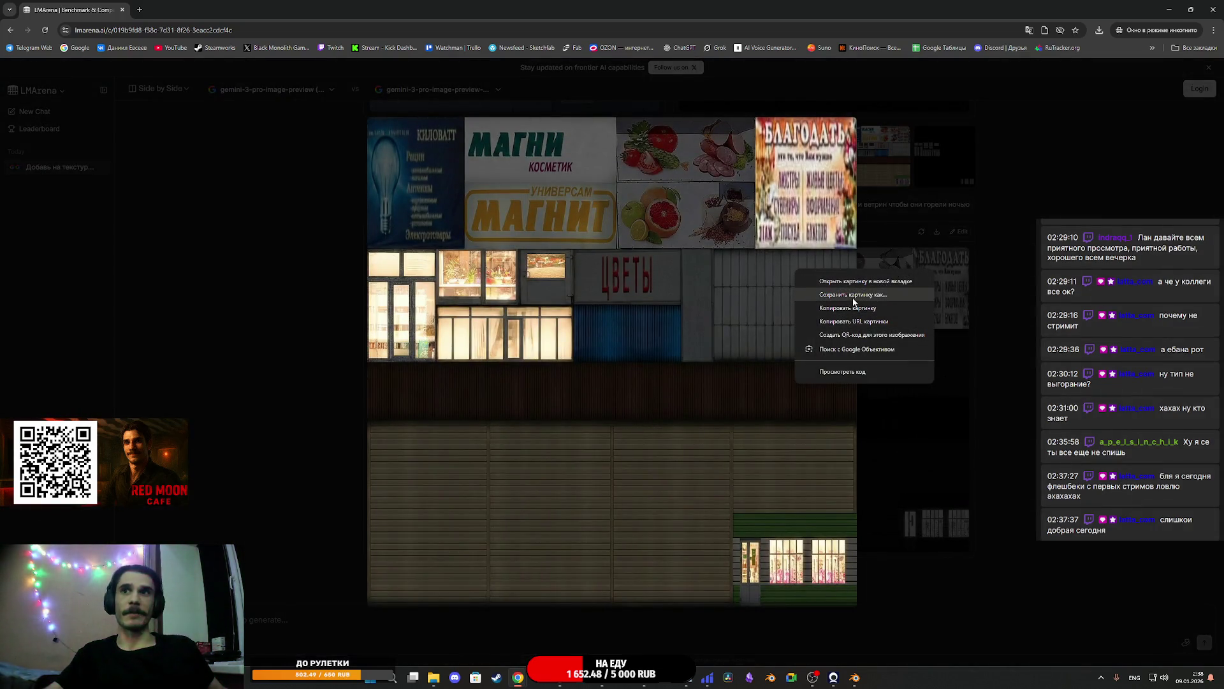
pyautogui.click(854, 296)
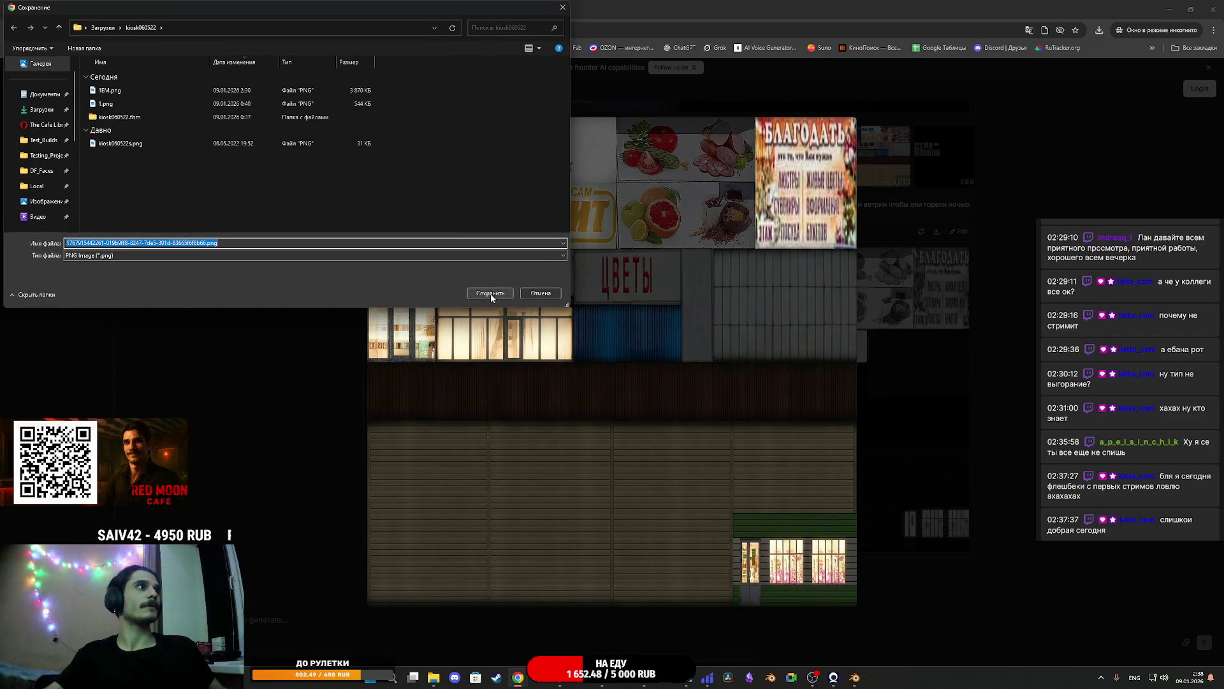
# Save the image as 6EM.png in Downloads/r402_ishim_magnit
pyautogui.click(103, 27)
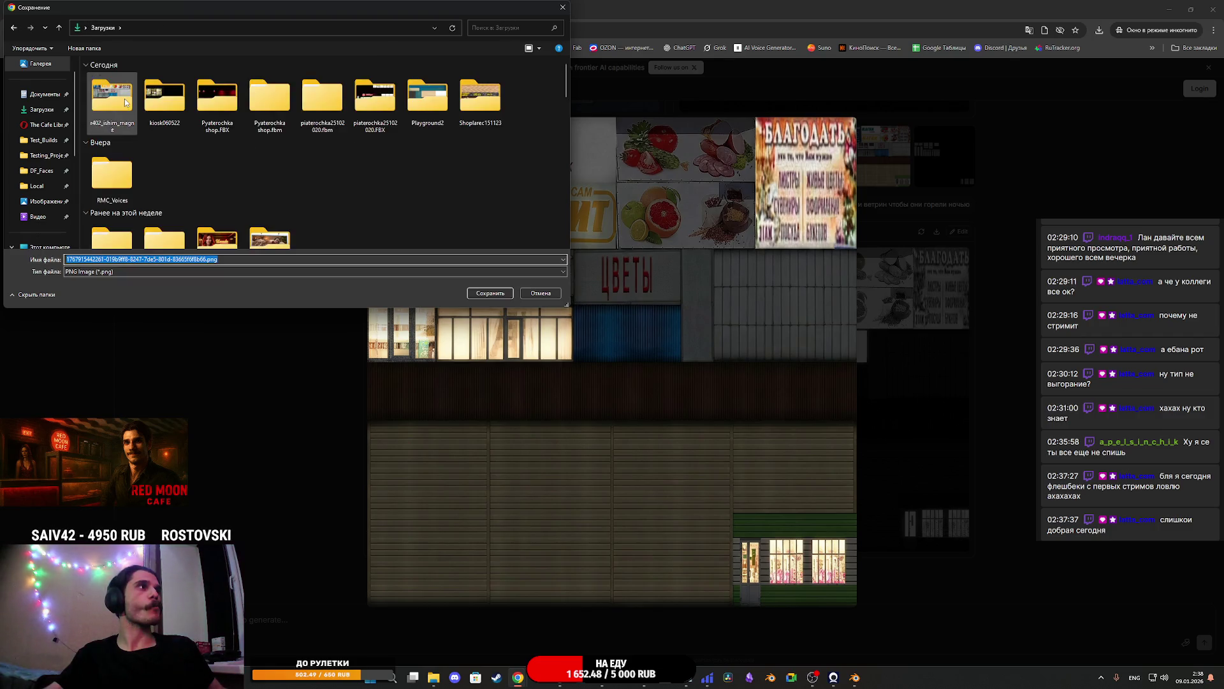
pyautogui.doubleClick(125, 103)
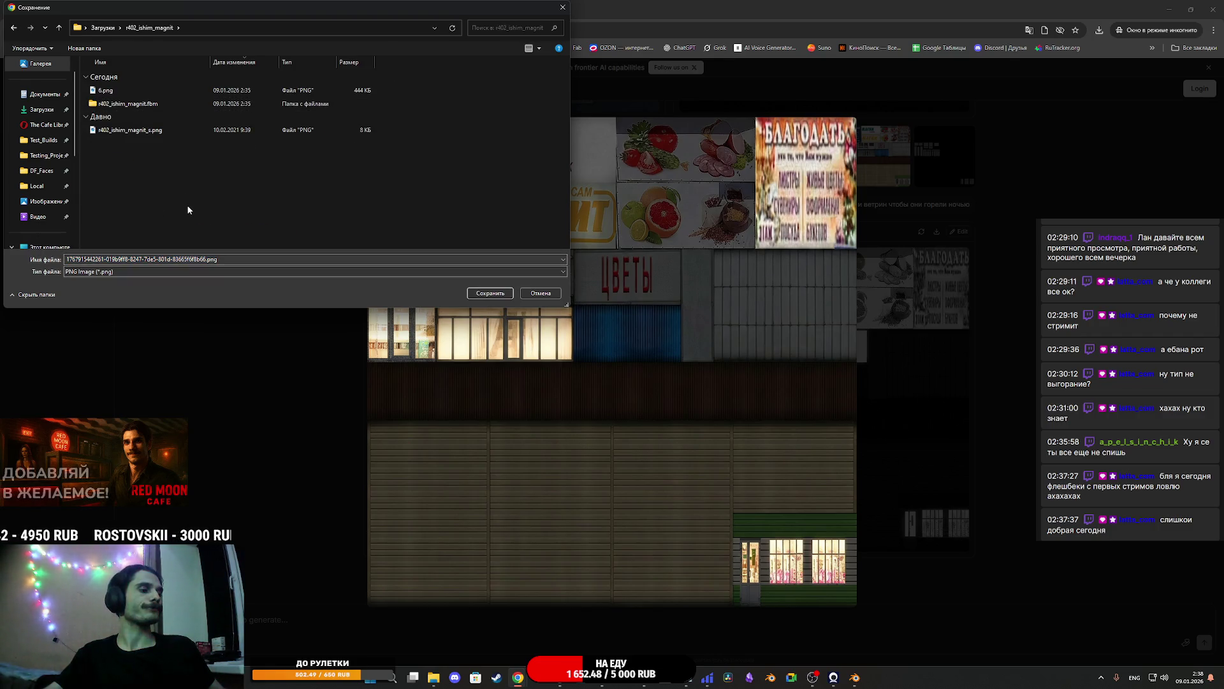
pyautogui.press('Down')
pyautogui.click(118, 259)
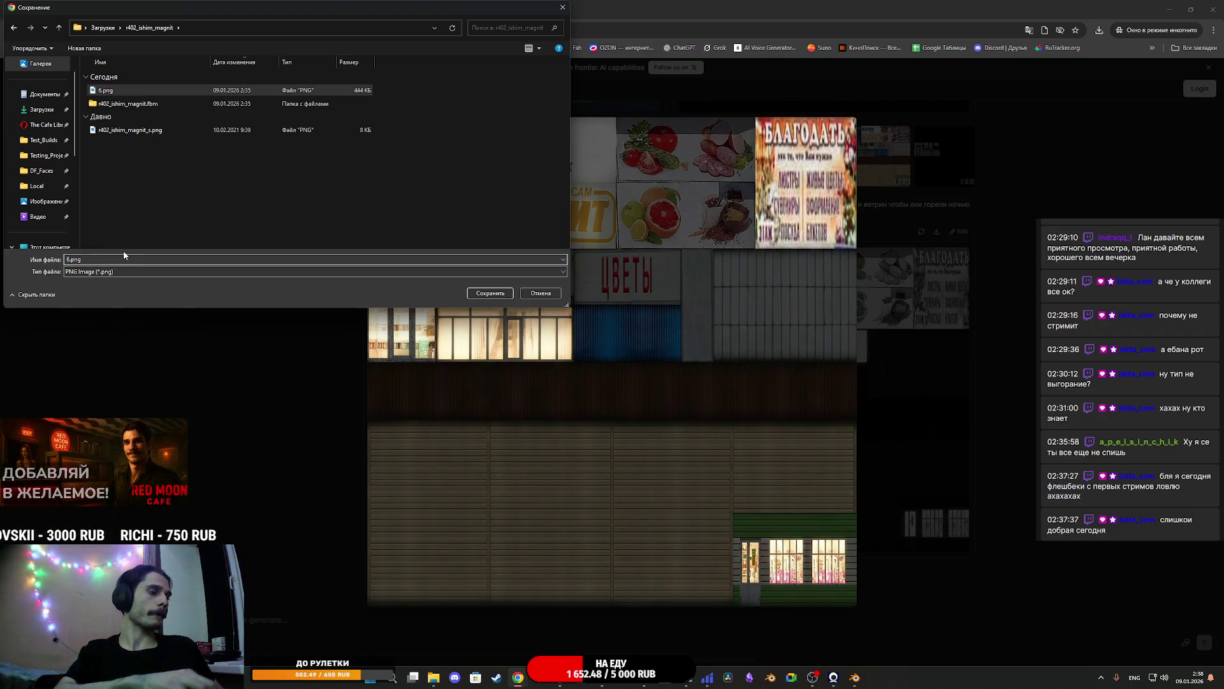
pyautogui.write('EM')
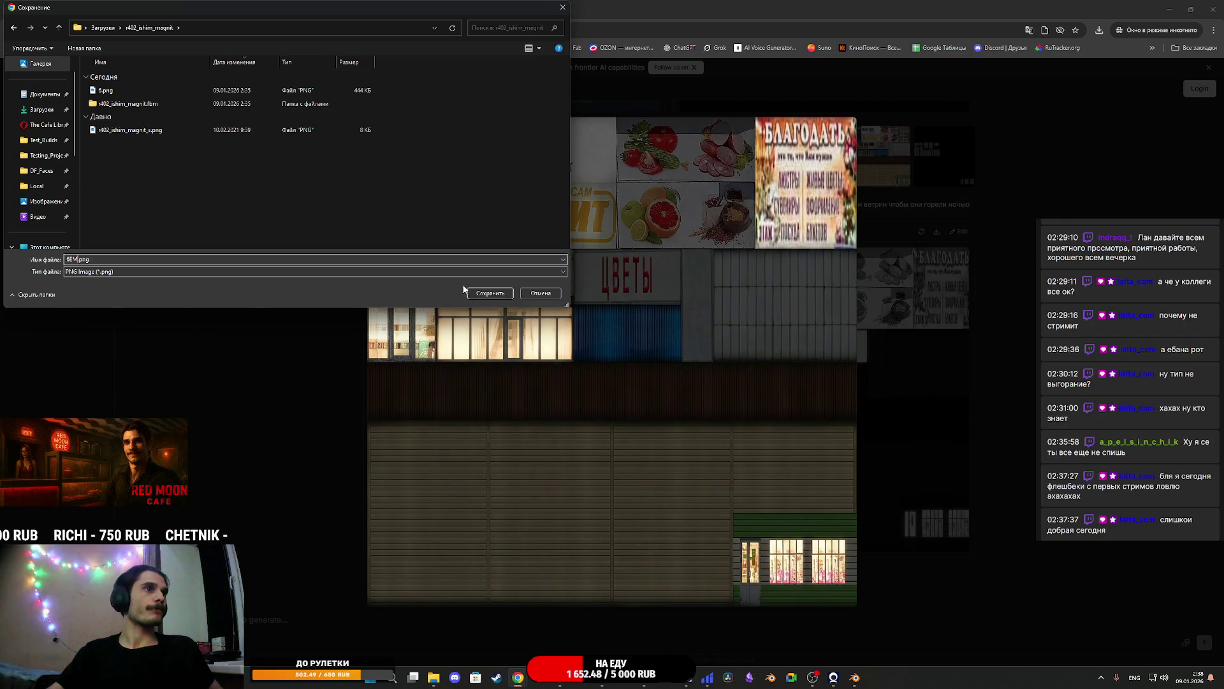
pyautogui.click(490, 293)
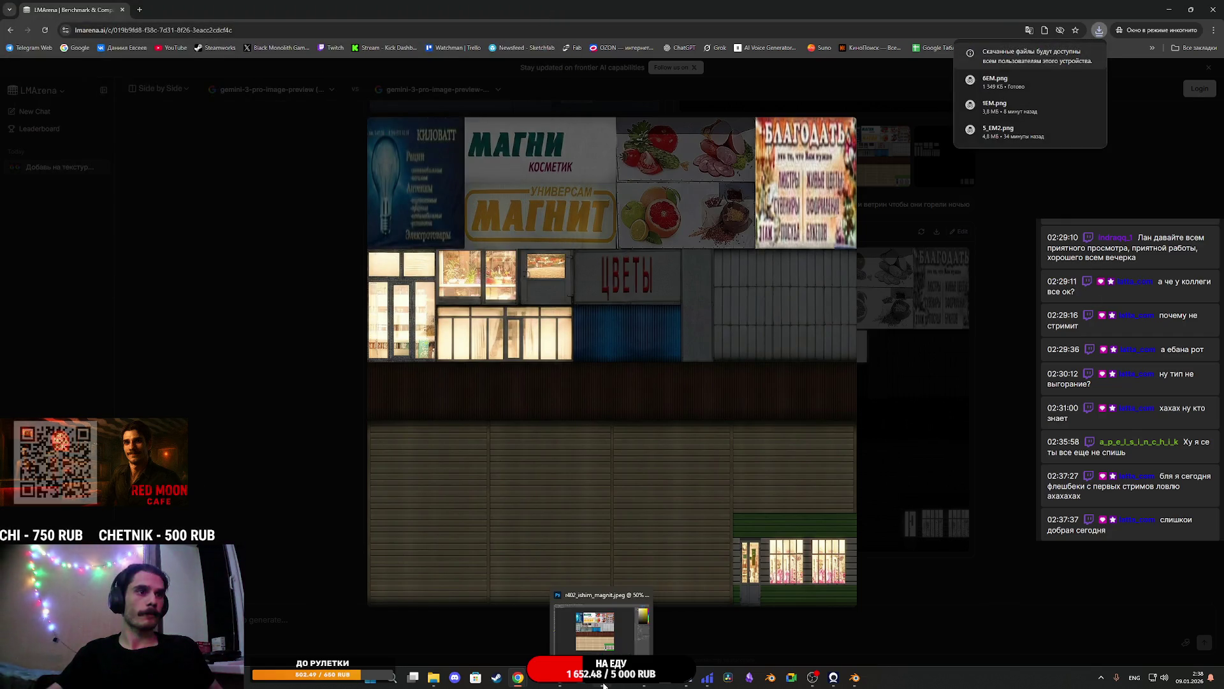
# Open 6EM.png and place the r402_ishim_magnit_s UV layout over it
pyautogui.click(604, 685)
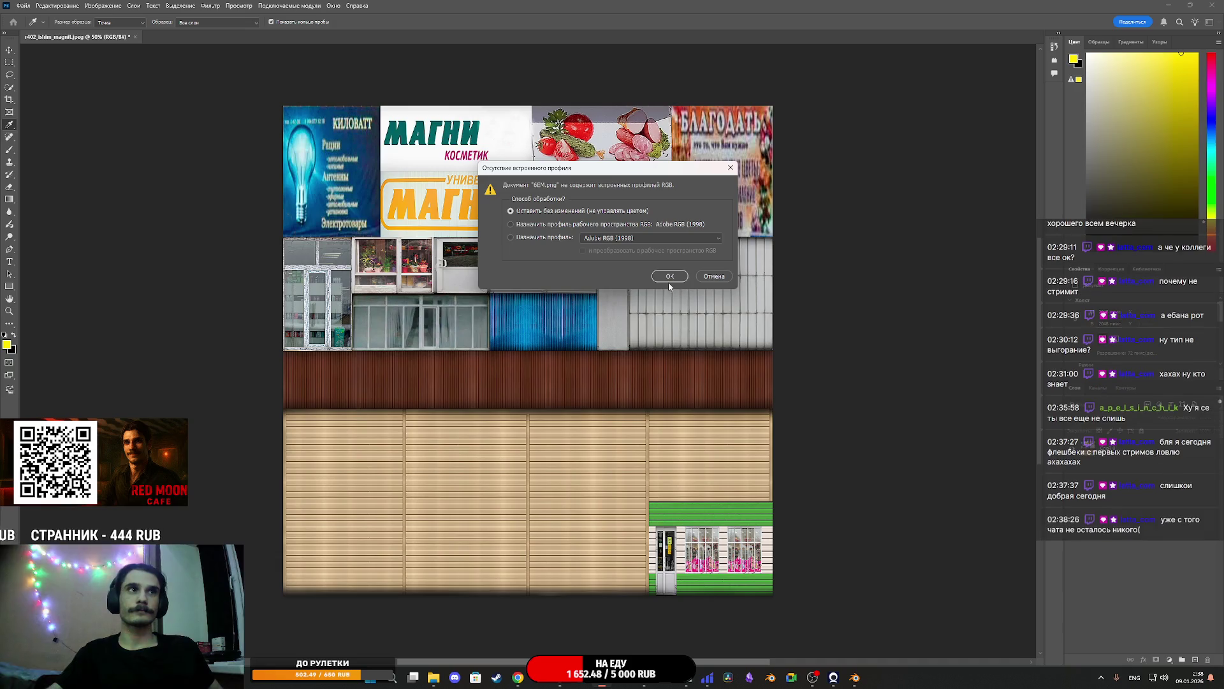
pyautogui.press('Return')
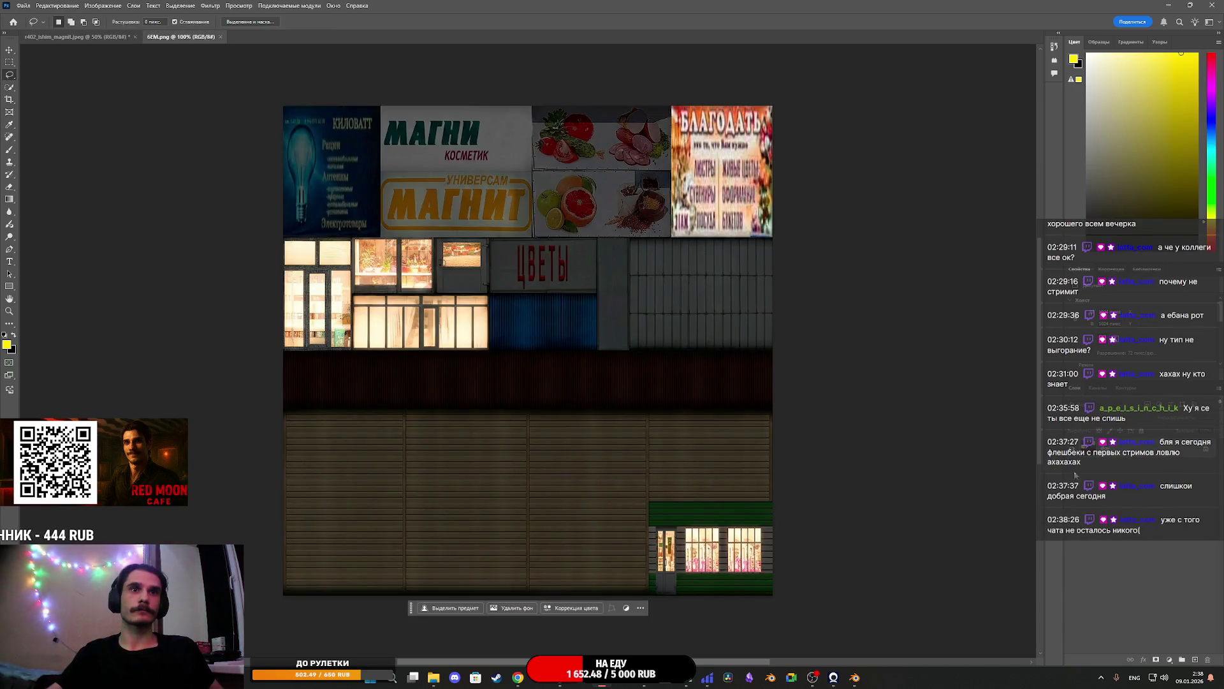
pyautogui.moveTo(1143, 501); pyautogui.dragTo(626, 407)
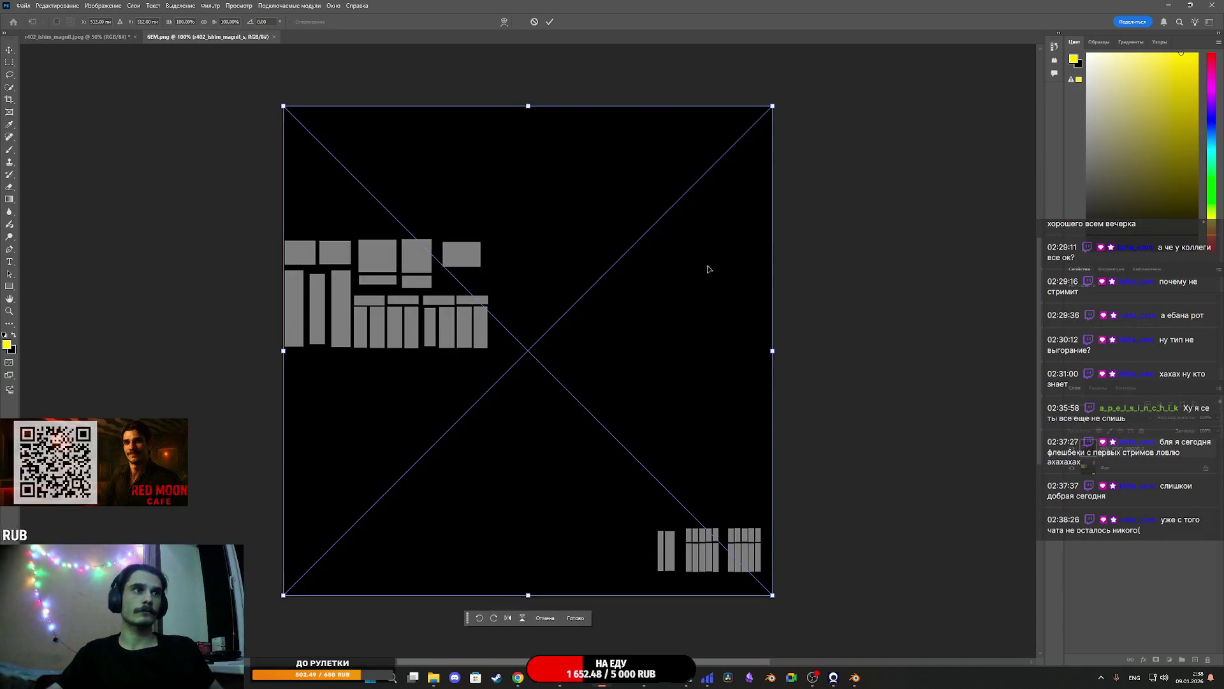
pyautogui.click(550, 23)
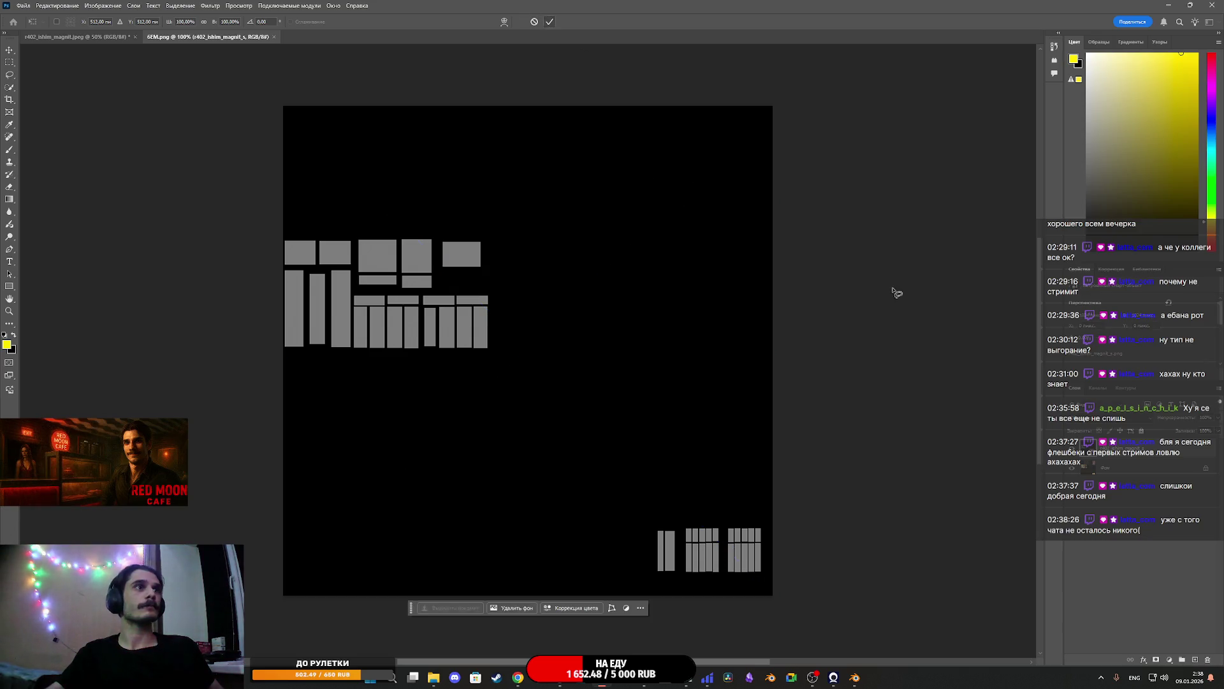
# Unlock the background layer and compare the storefront against the UV layout
pyautogui.click(1205, 470)
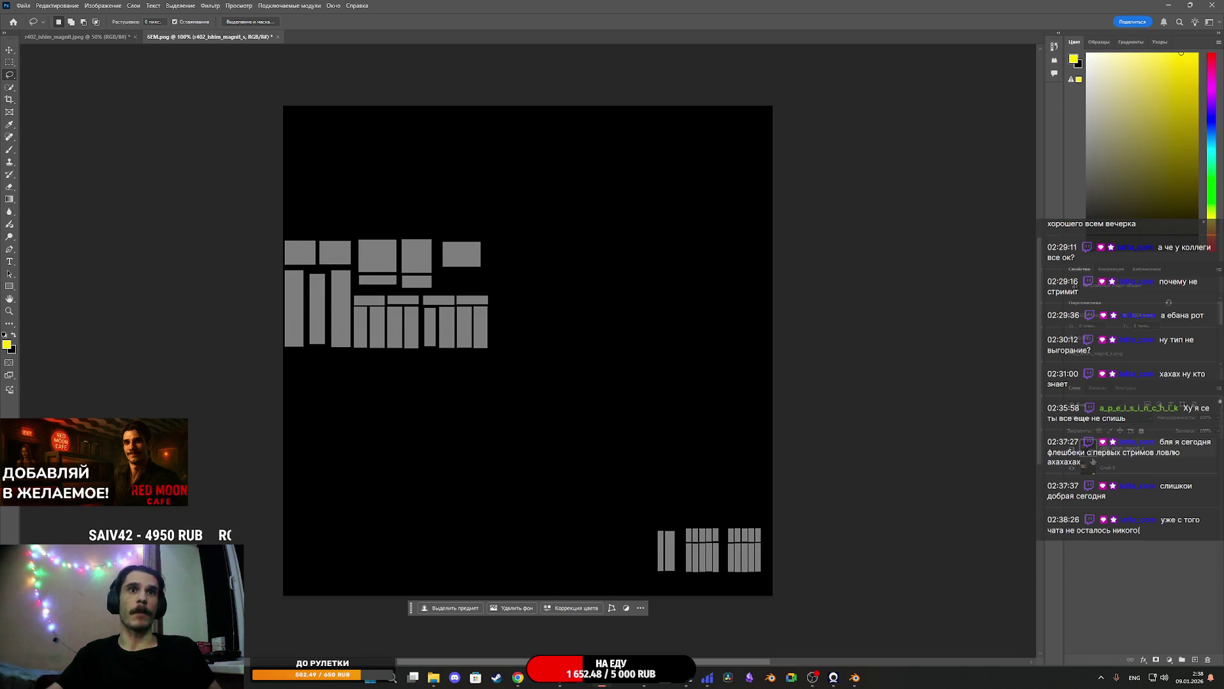
pyautogui.click(1071, 451)
pyautogui.click(1072, 467)
pyautogui.click(1072, 468)
pyautogui.click(1072, 467)
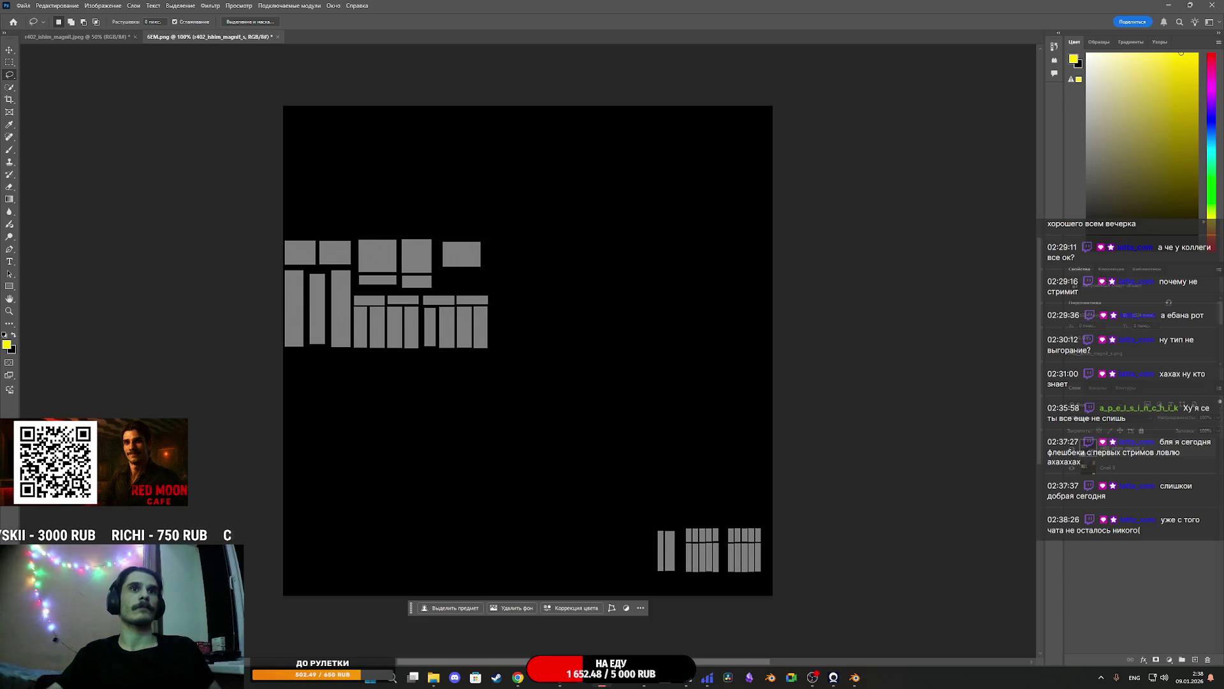
# Set the layer blend mode to Замена светлым
pyautogui.click(1092, 418)
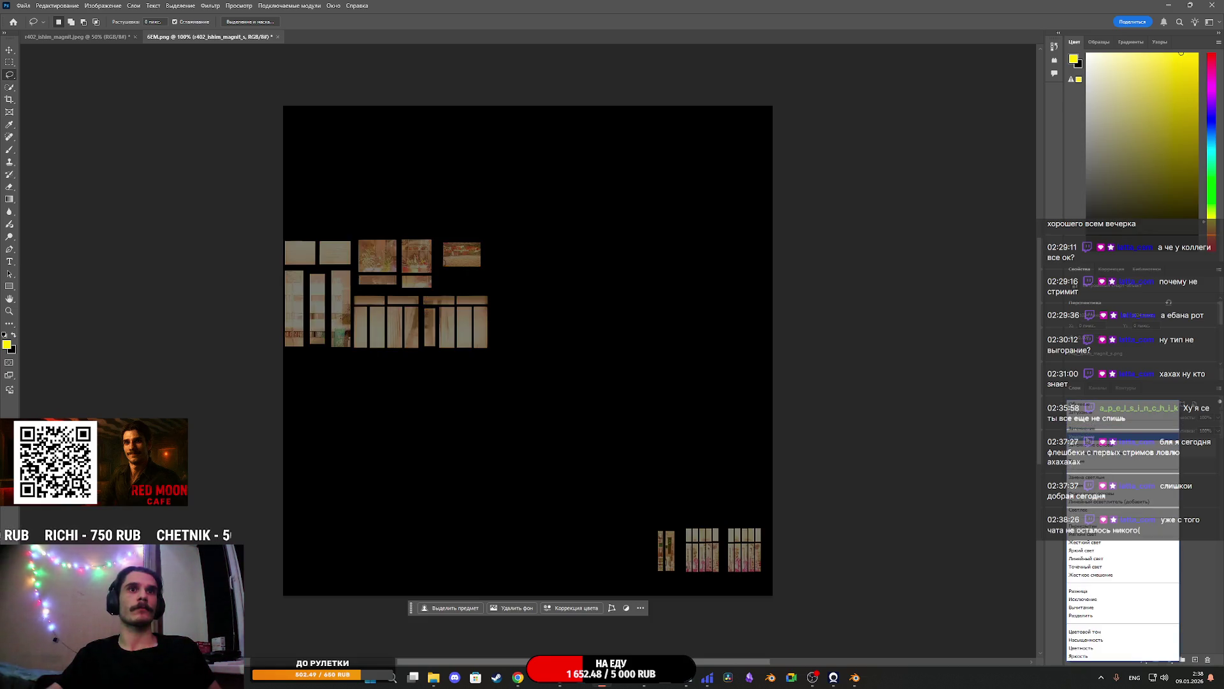
pyautogui.press('Return')
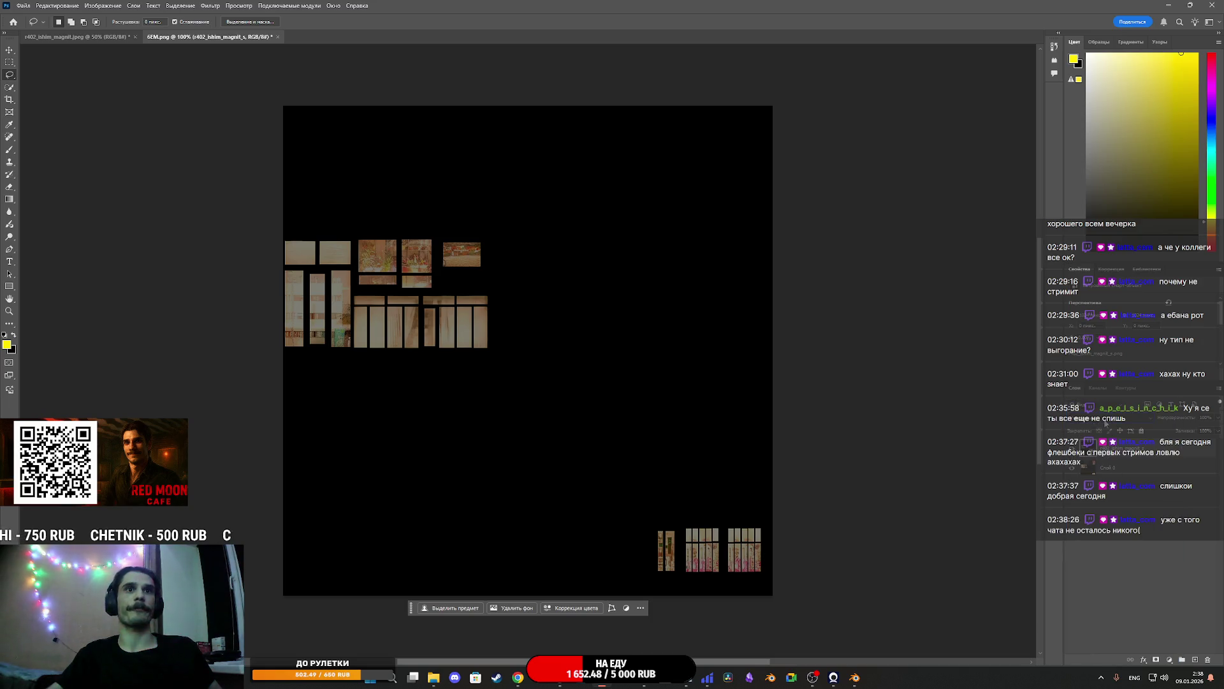
pyautogui.click(1105, 423)
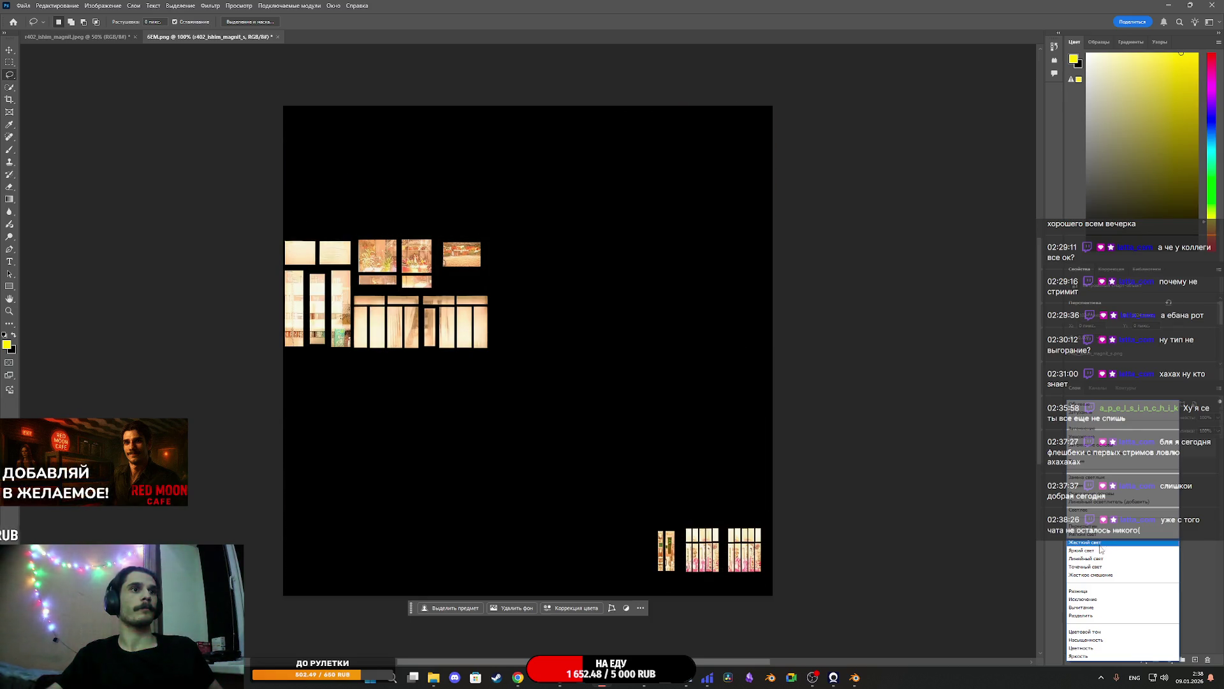
pyautogui.click(1092, 476)
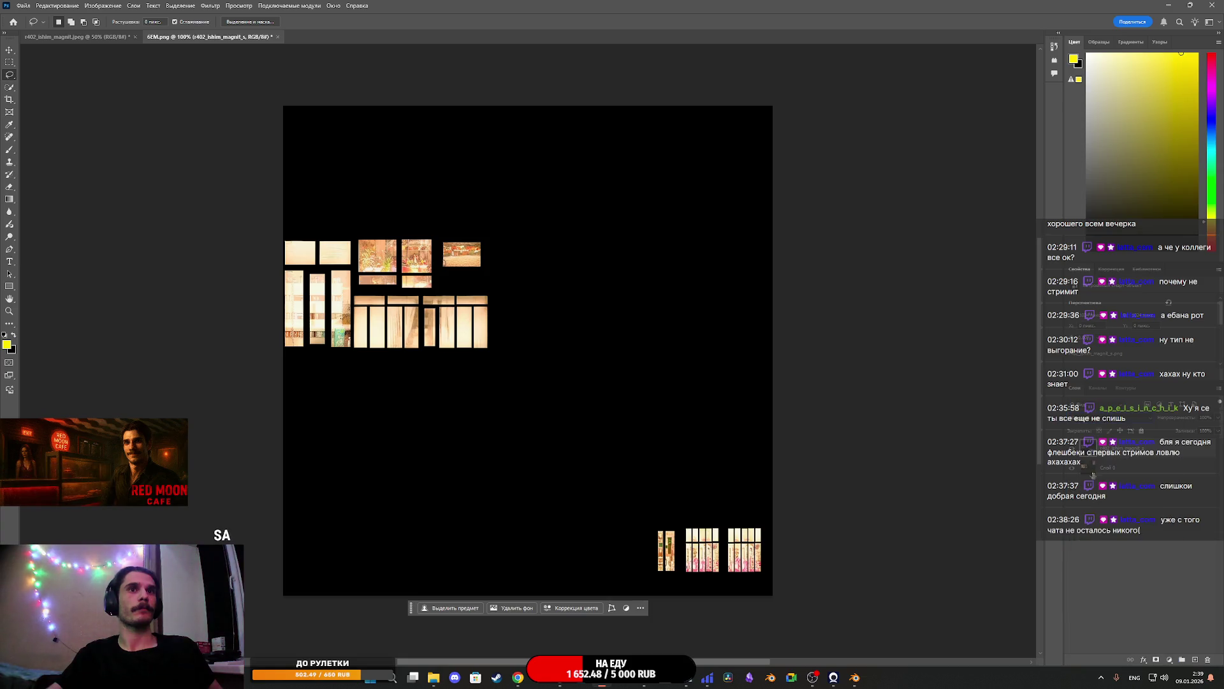
# Compare the blend by toggling layer visibility, then switch the blend to Яркий свет
pyautogui.click(1075, 453)
pyautogui.click(1075, 453)
pyautogui.click(1076, 453)
pyautogui.click(1076, 453)
pyautogui.click(1075, 453)
pyautogui.click(1075, 453)
pyautogui.click(1075, 452)
pyautogui.click(1075, 452)
pyautogui.click(1076, 453)
pyautogui.click(1076, 453)
pyautogui.click(1075, 453)
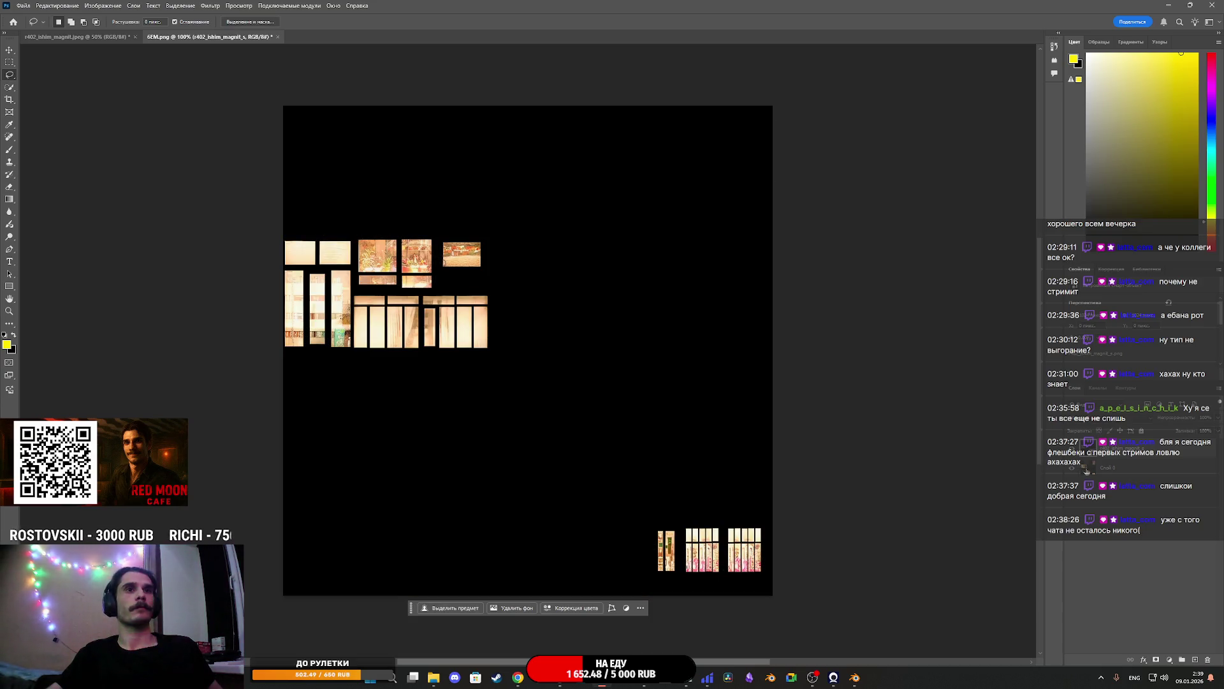
pyautogui.click(1099, 423)
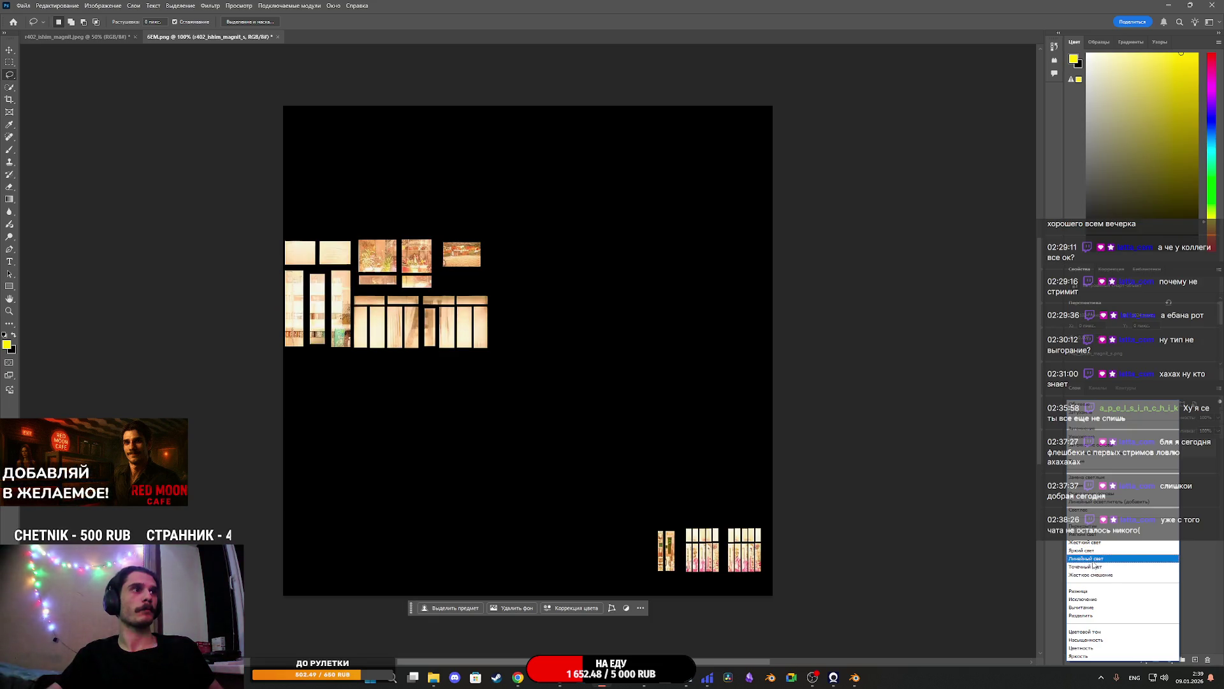
pyautogui.click(1095, 551)
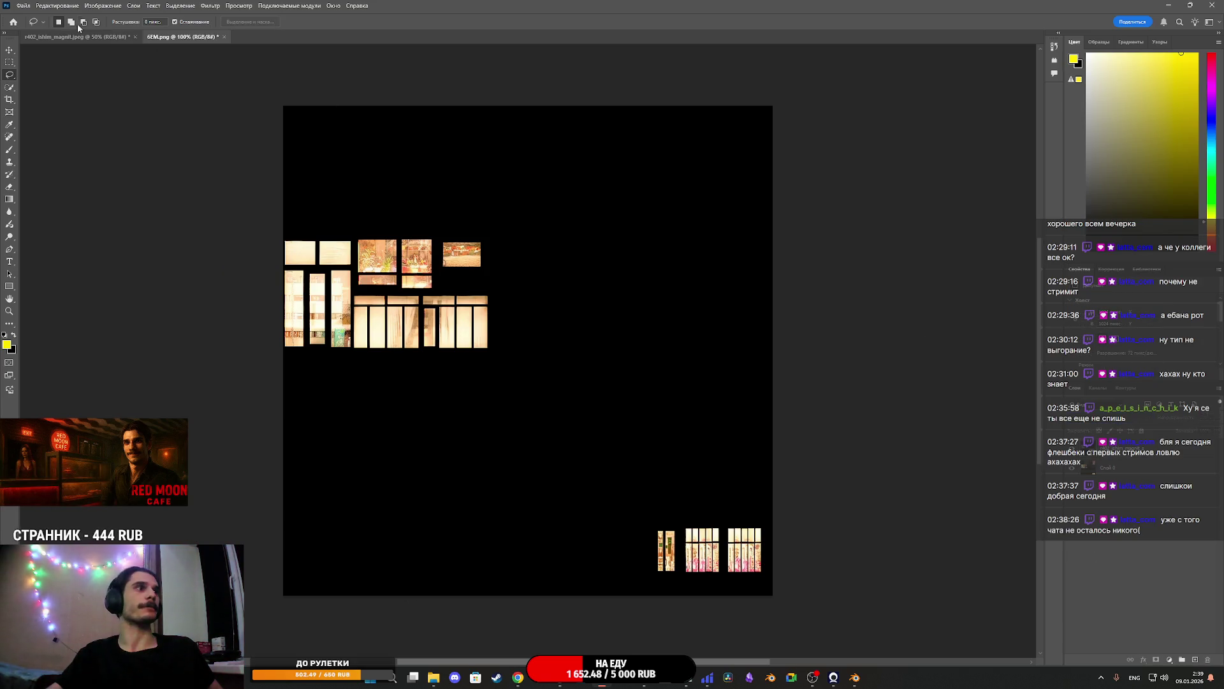
# Set the window mask's Export As scale to 50%, giving 512 pixels
pyautogui.click(23, 5)
pyautogui.moveTo(149, 174)
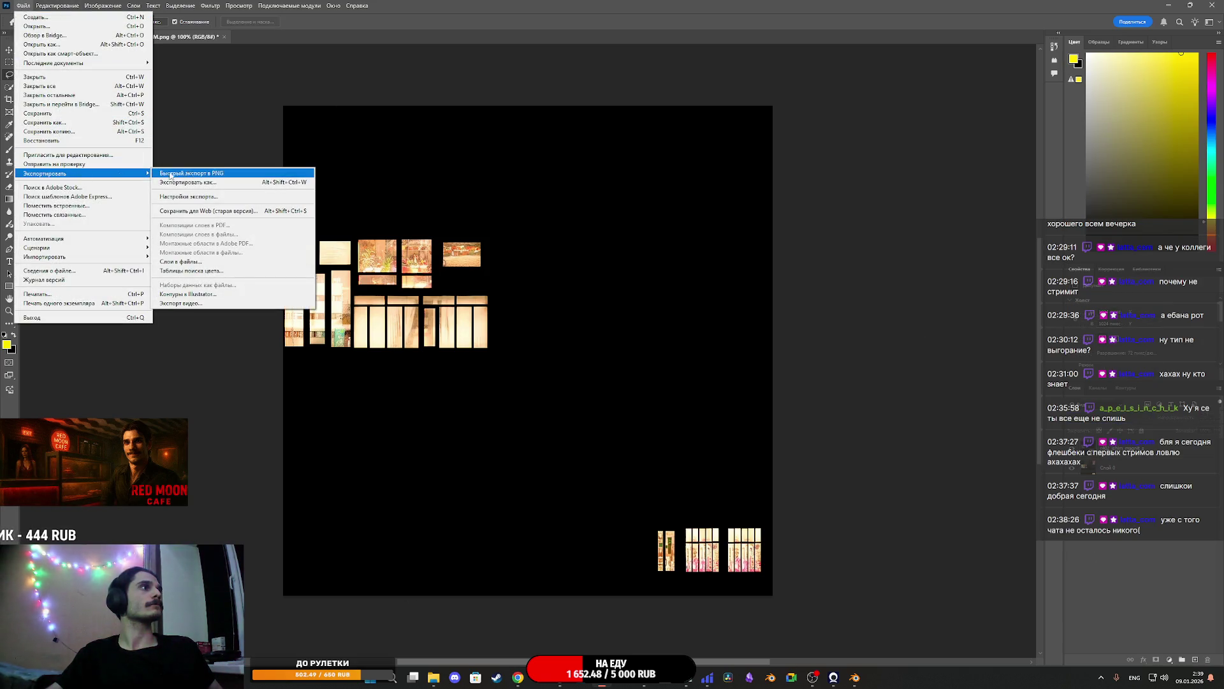
pyautogui.click(191, 183)
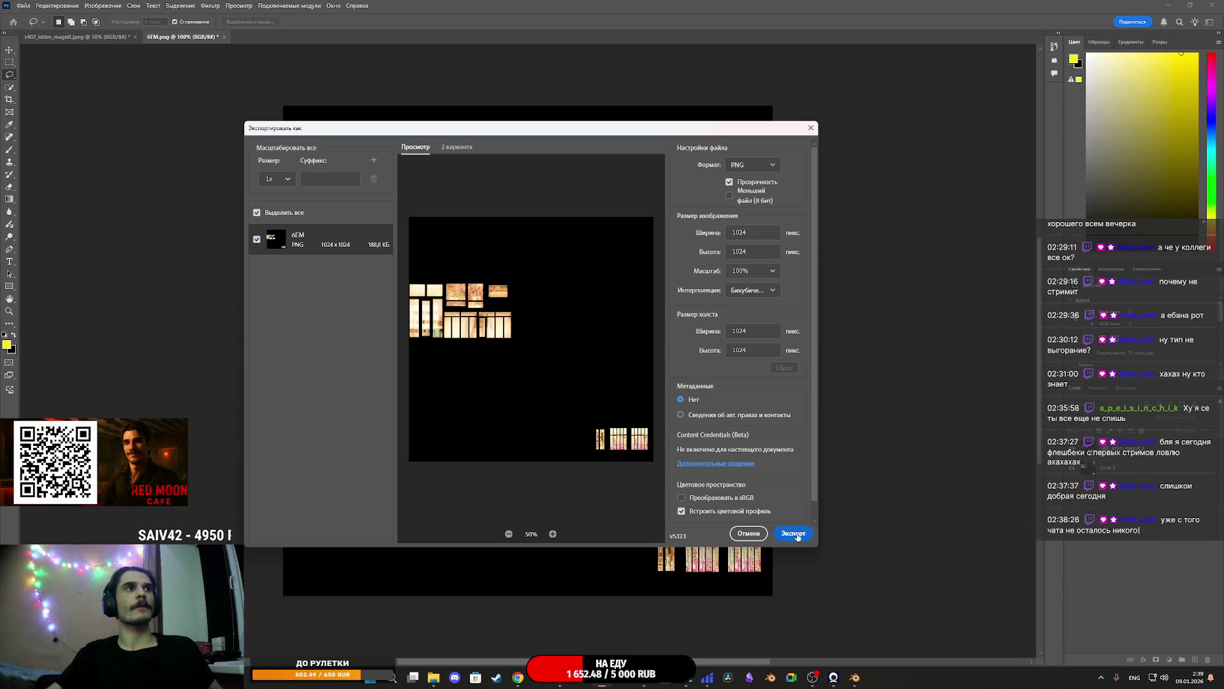
pyautogui.click(771, 270)
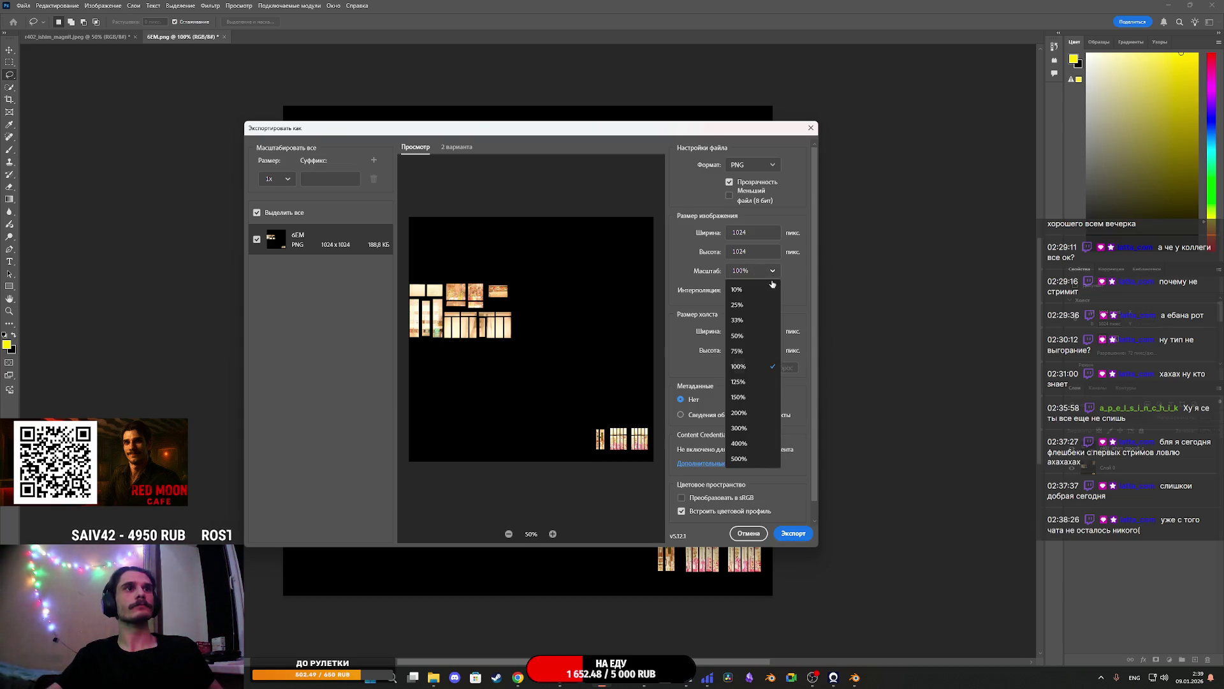
pyautogui.click(748, 339)
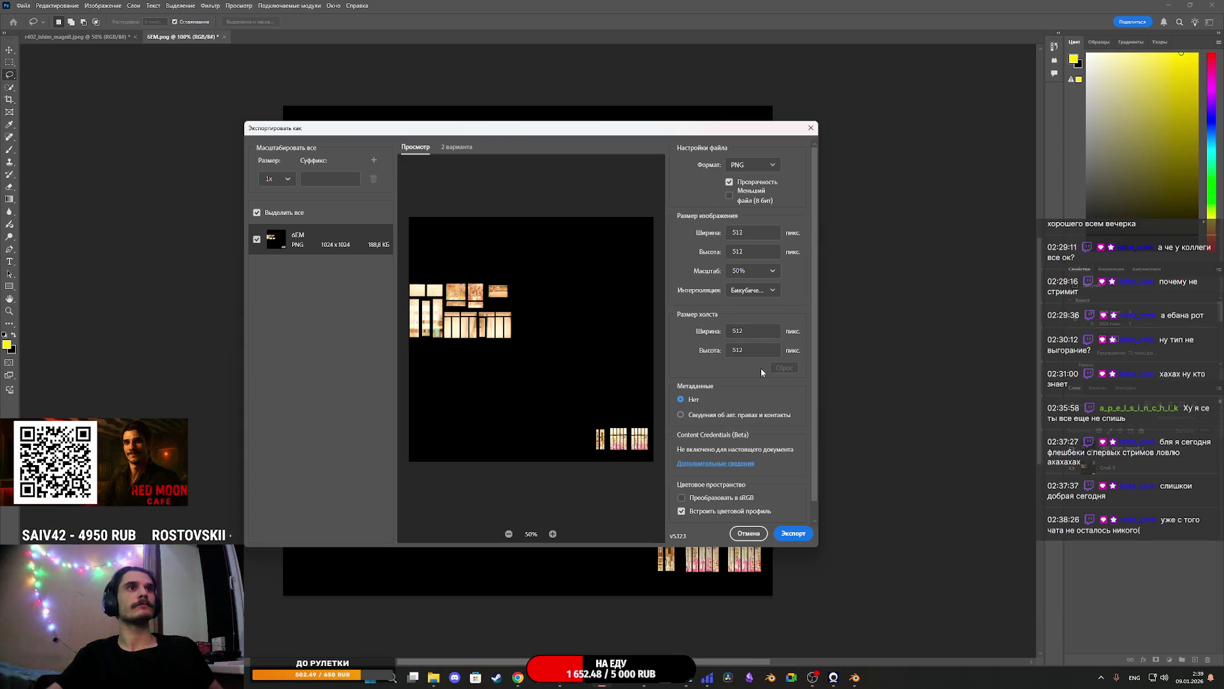
# Save the export over the existing 6EM.png, confirming the overwrite
pyautogui.click(793, 533)
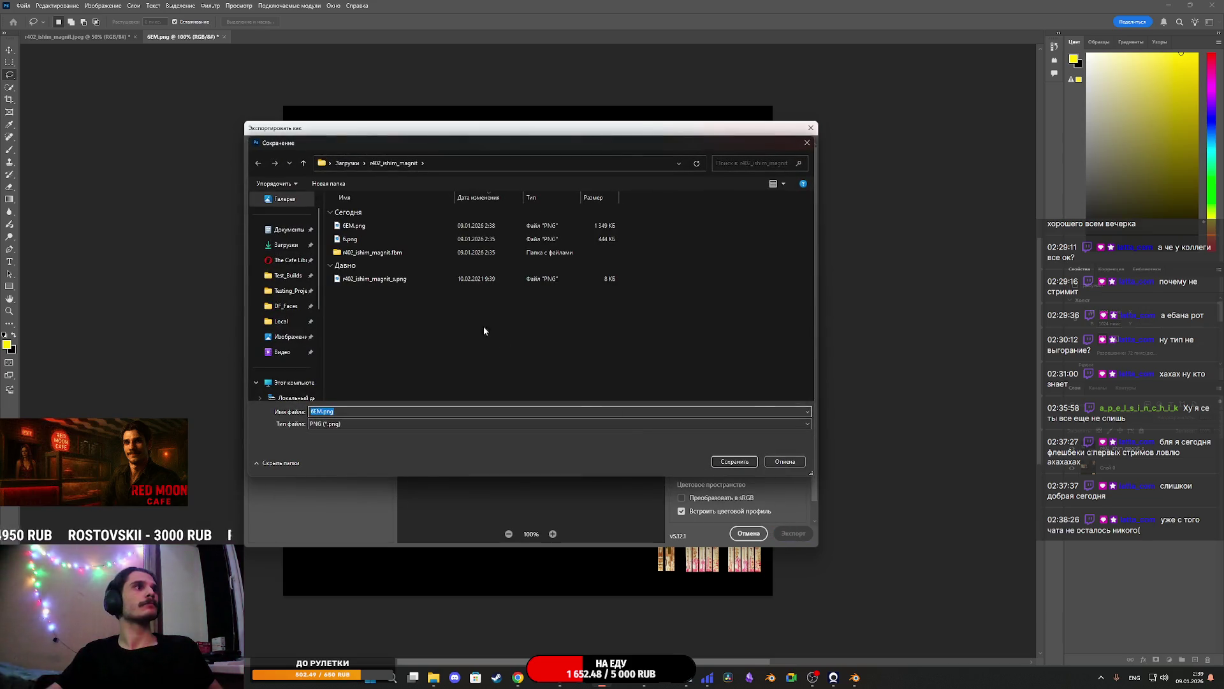
pyautogui.click(373, 226)
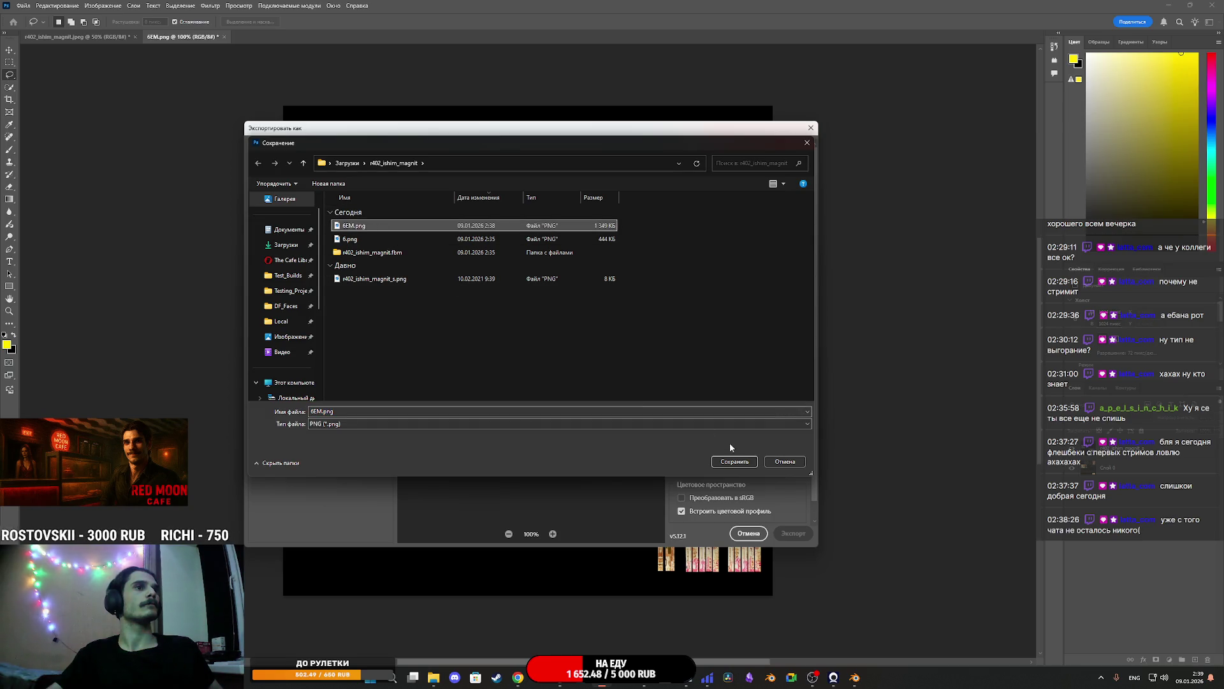
pyautogui.click(740, 464)
pyautogui.click(634, 338)
pyautogui.moveTo(519, 678)
pyautogui.click(566, 681)
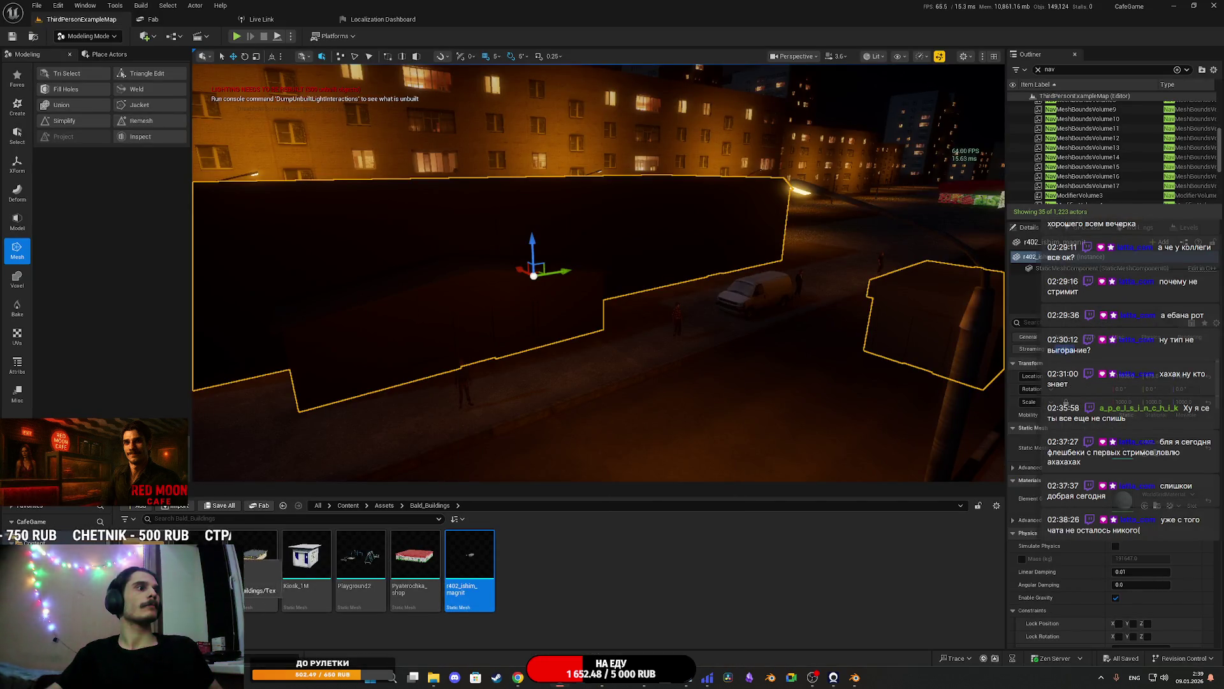
# Import 6.png and 6EM.png into the Tex folder as textures and save them
pyautogui.doubleClick(258, 558)
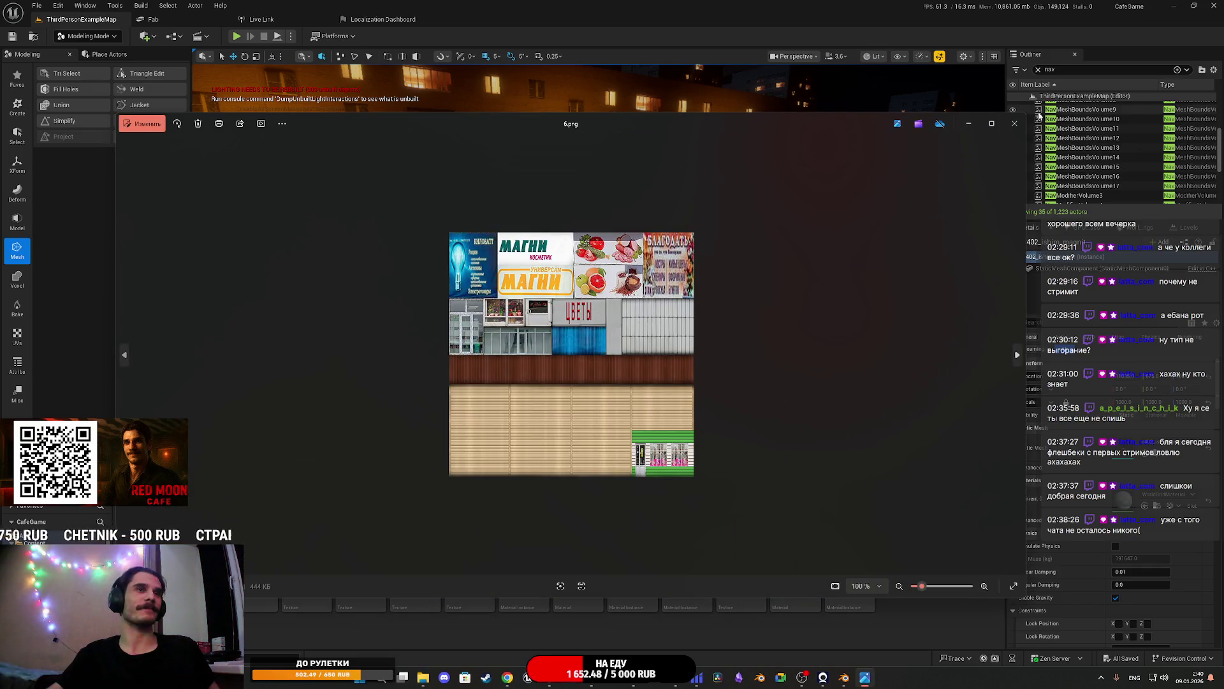
pyautogui.click(1015, 123)
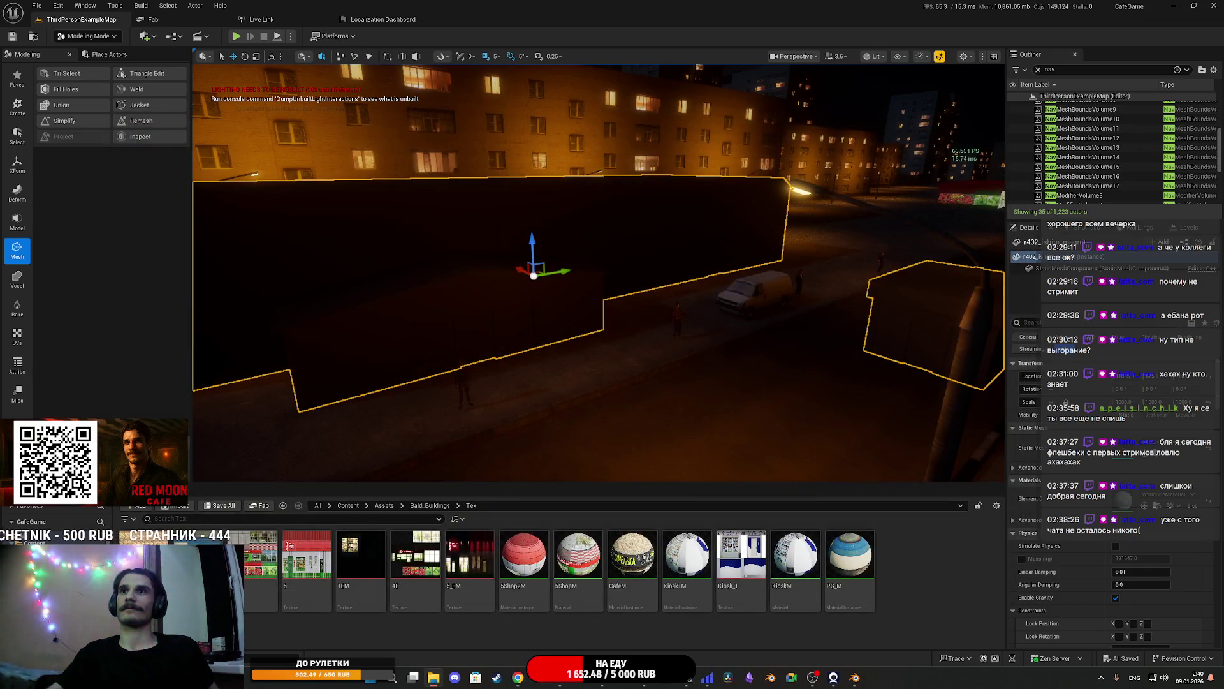
pyautogui.moveTo(928, 565); pyautogui.dragTo(928, 565)
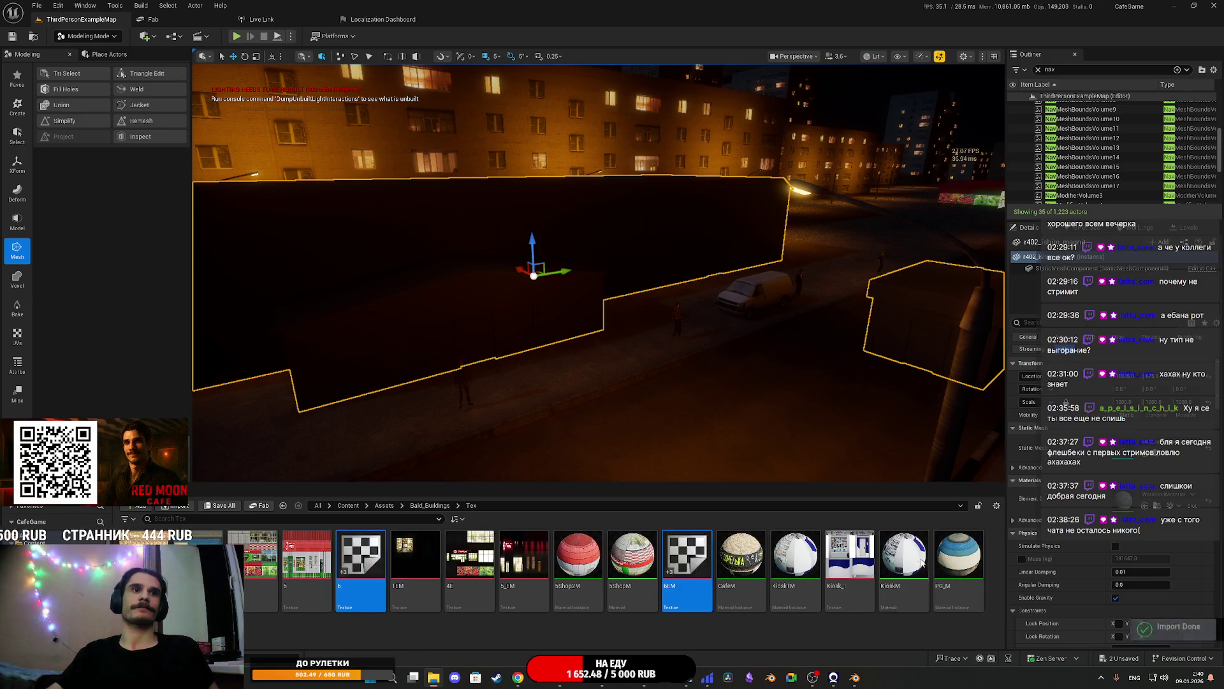
pyautogui.click(680, 553)
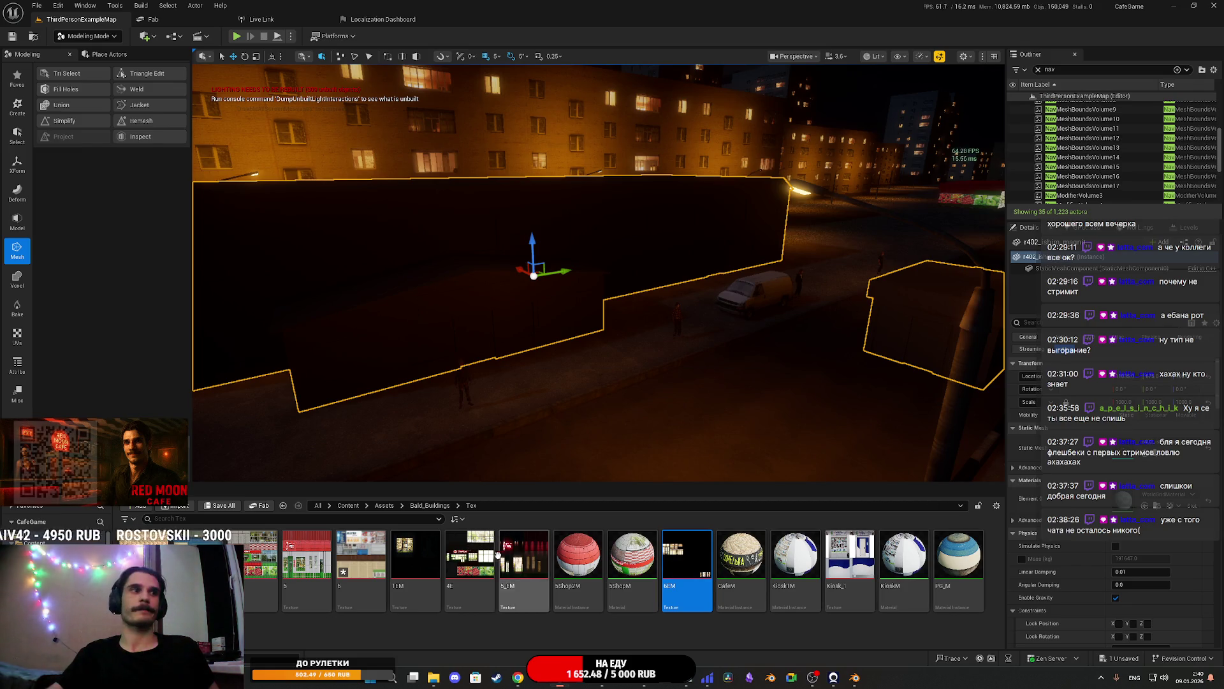
pyautogui.click(350, 568)
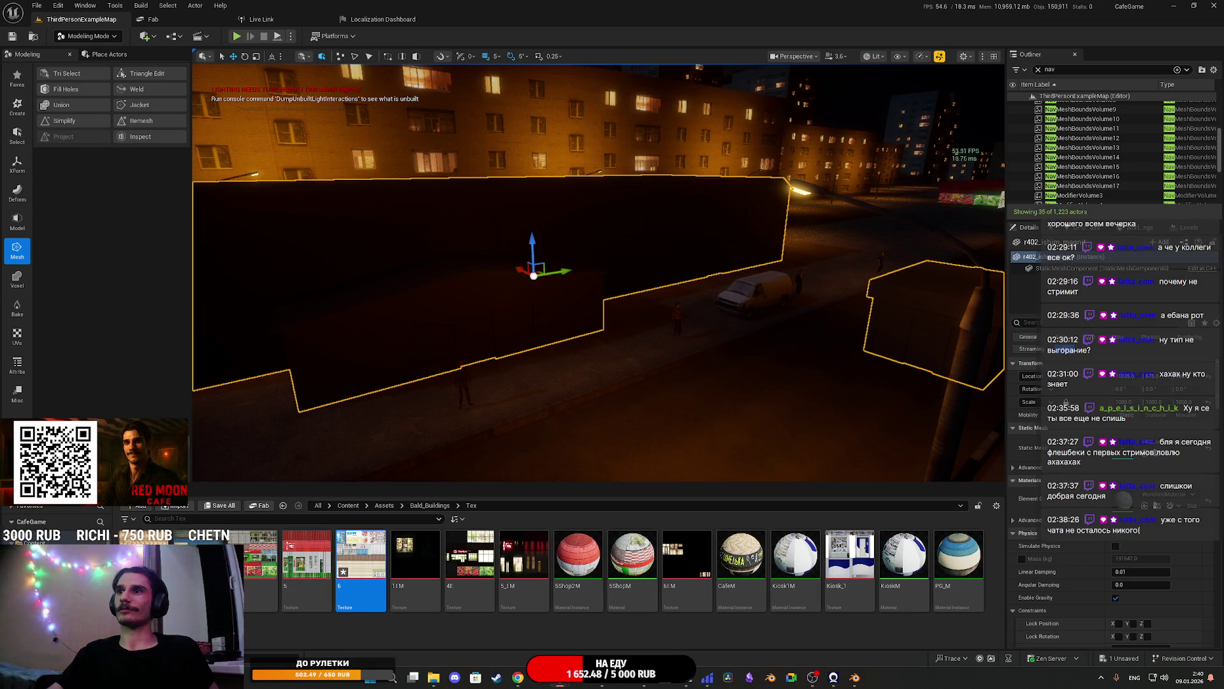
pyautogui.hotkey('ctrl', 's')
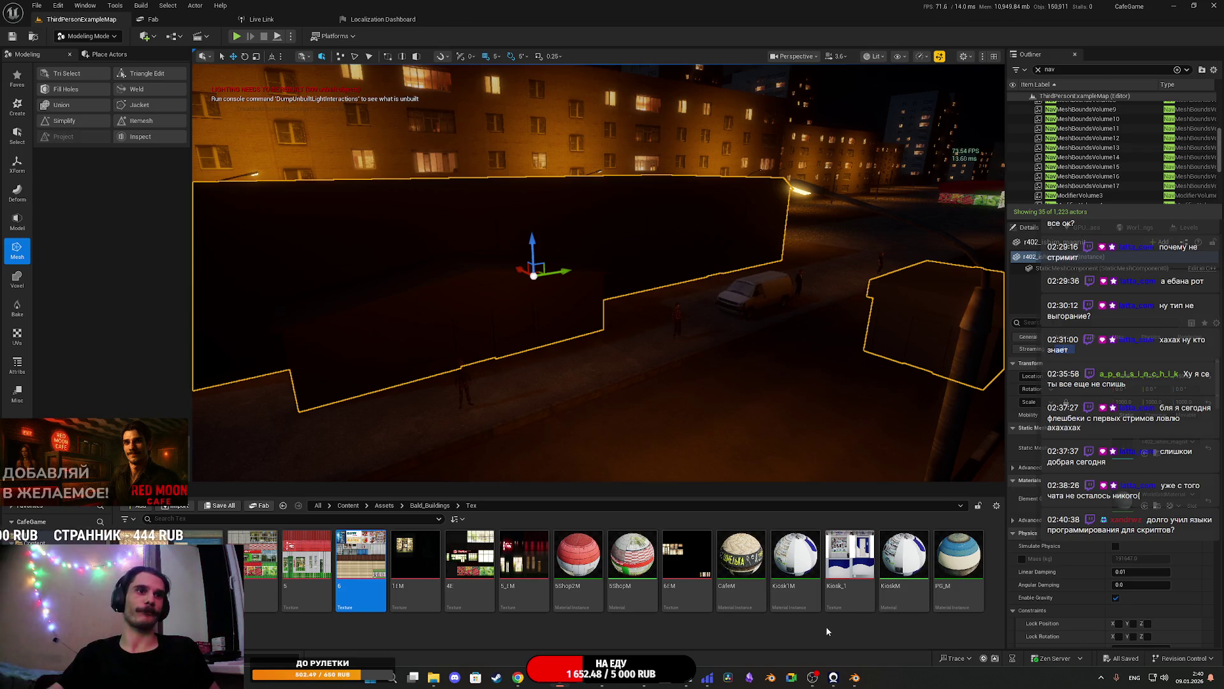
pyautogui.click(575, 565)
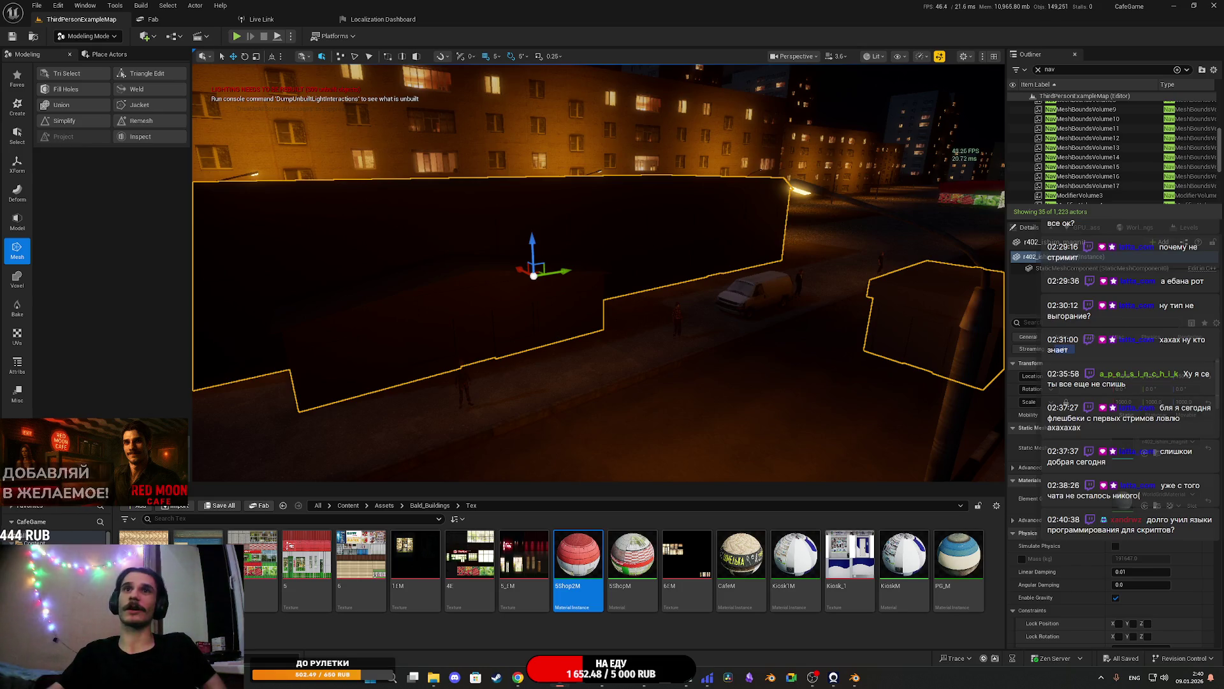
# Duplicate the 5Shop2M material instance and rename the copy MShop
pyautogui.rightClick(587, 543)
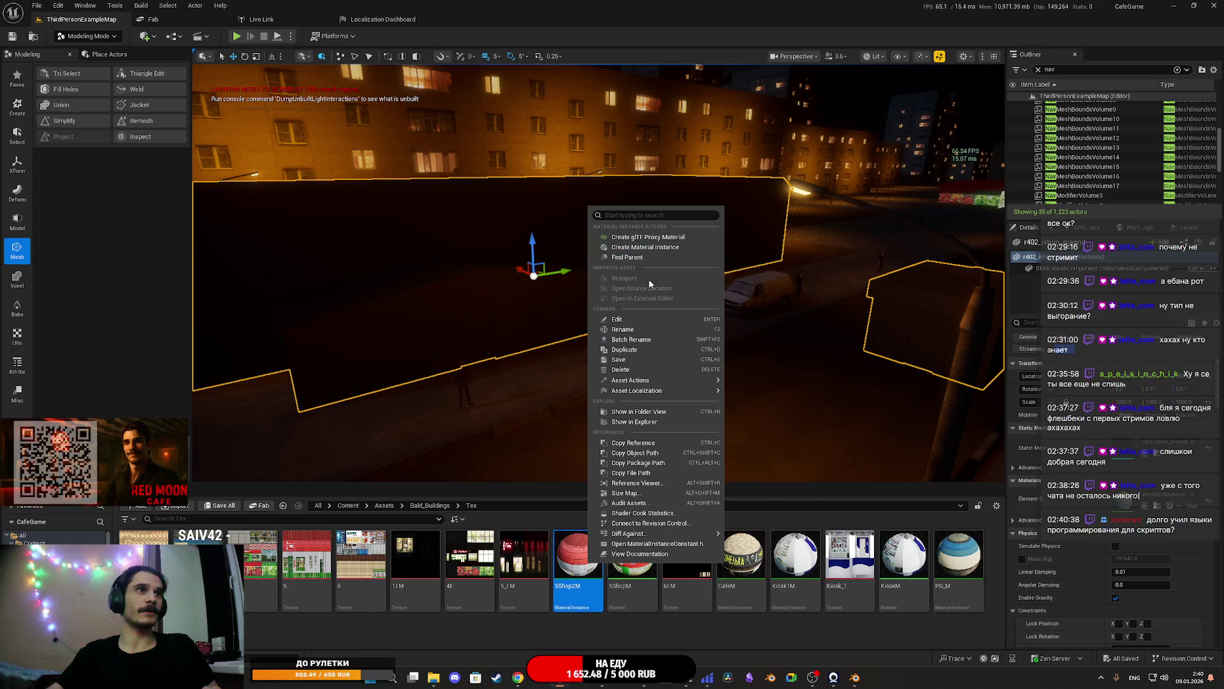
pyautogui.click(638, 350)
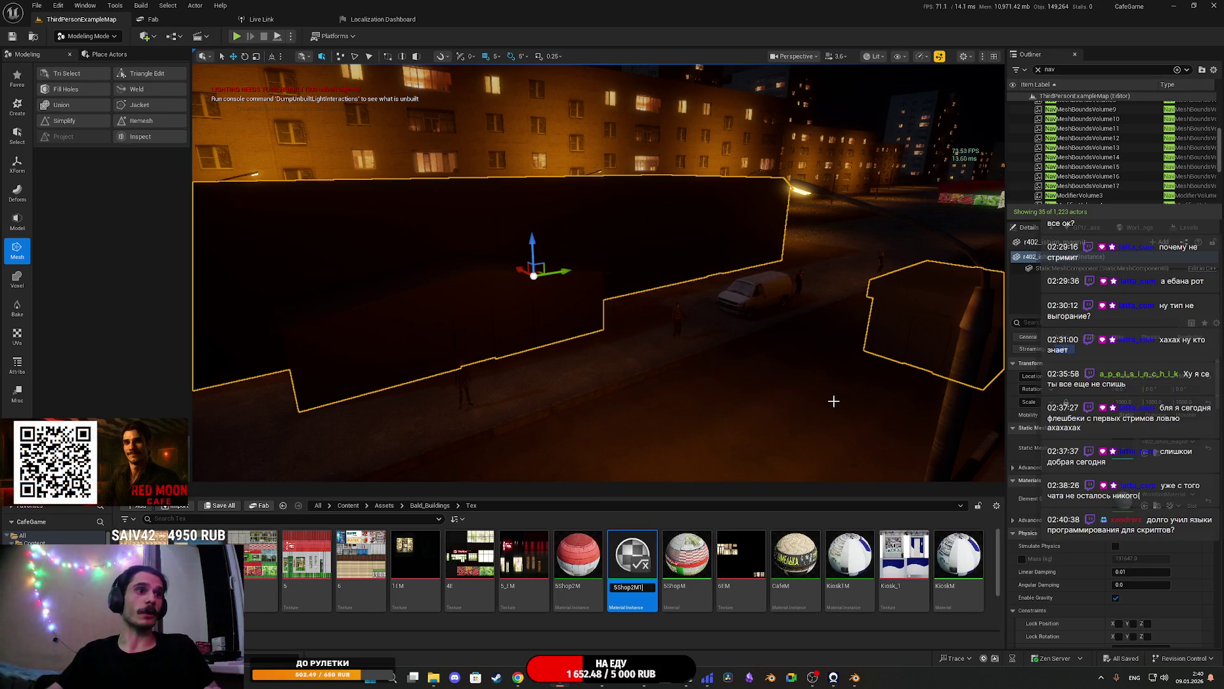
pyautogui.press('BackSpace')
pyautogui.press('BackSpace')
pyautogui.press('BackSpace')
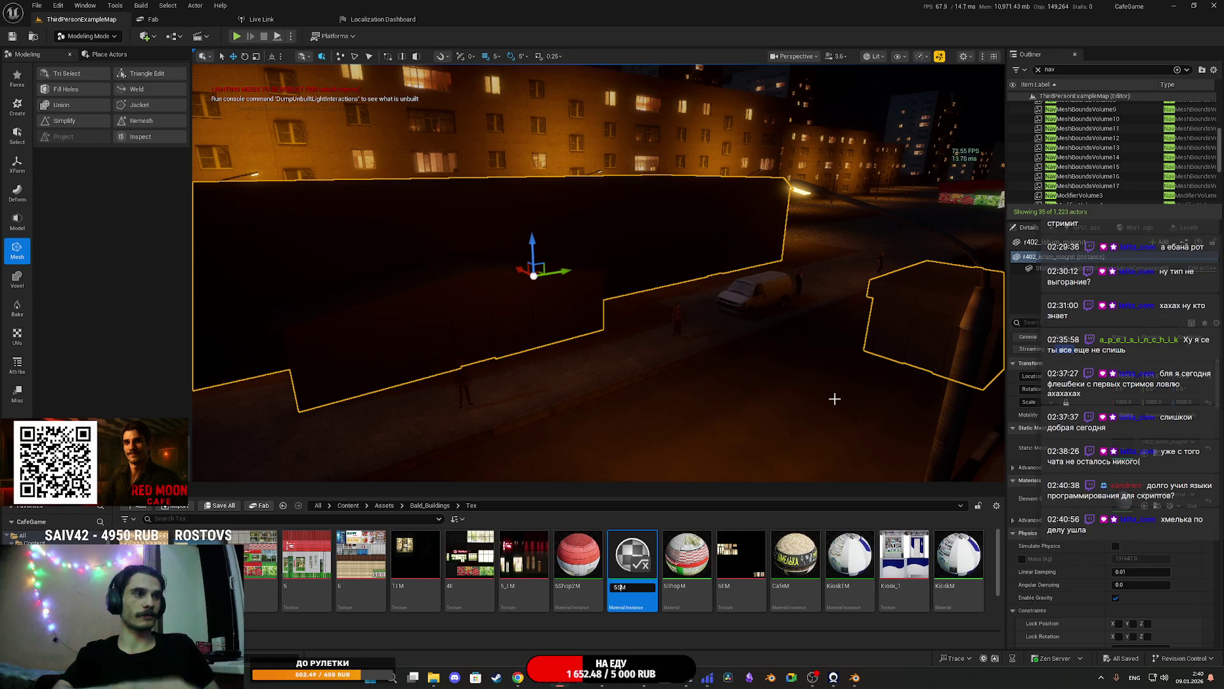
pyautogui.write('M')
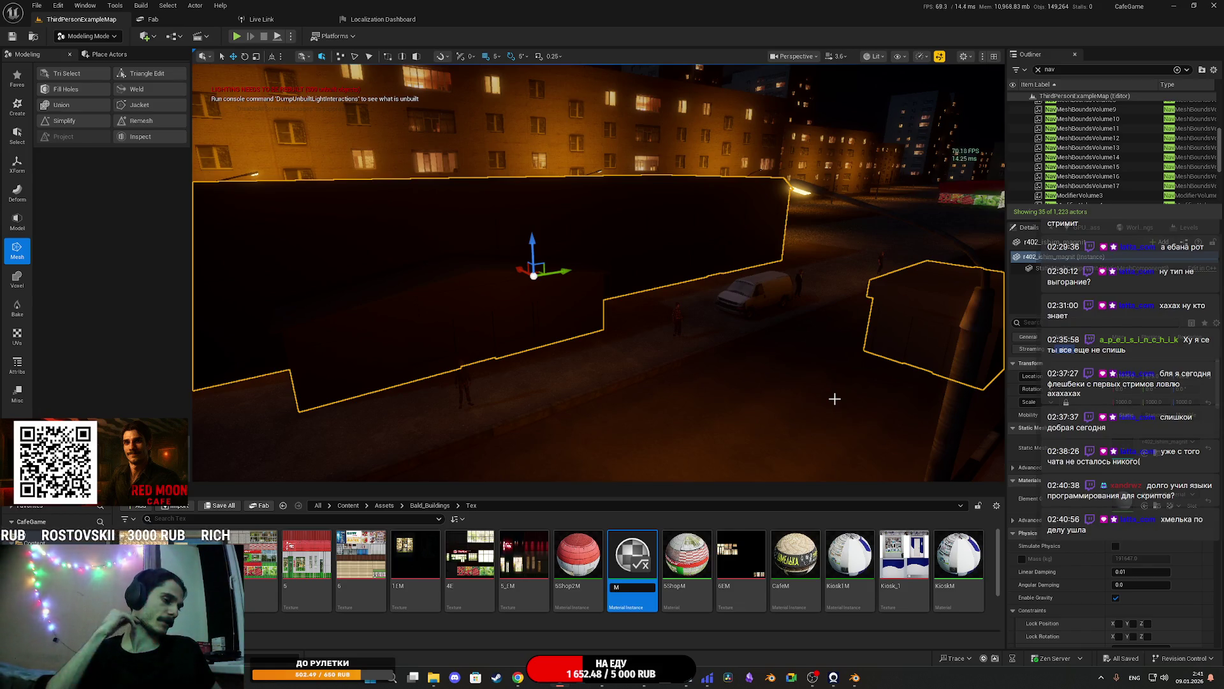
pyautogui.write('Shop1')
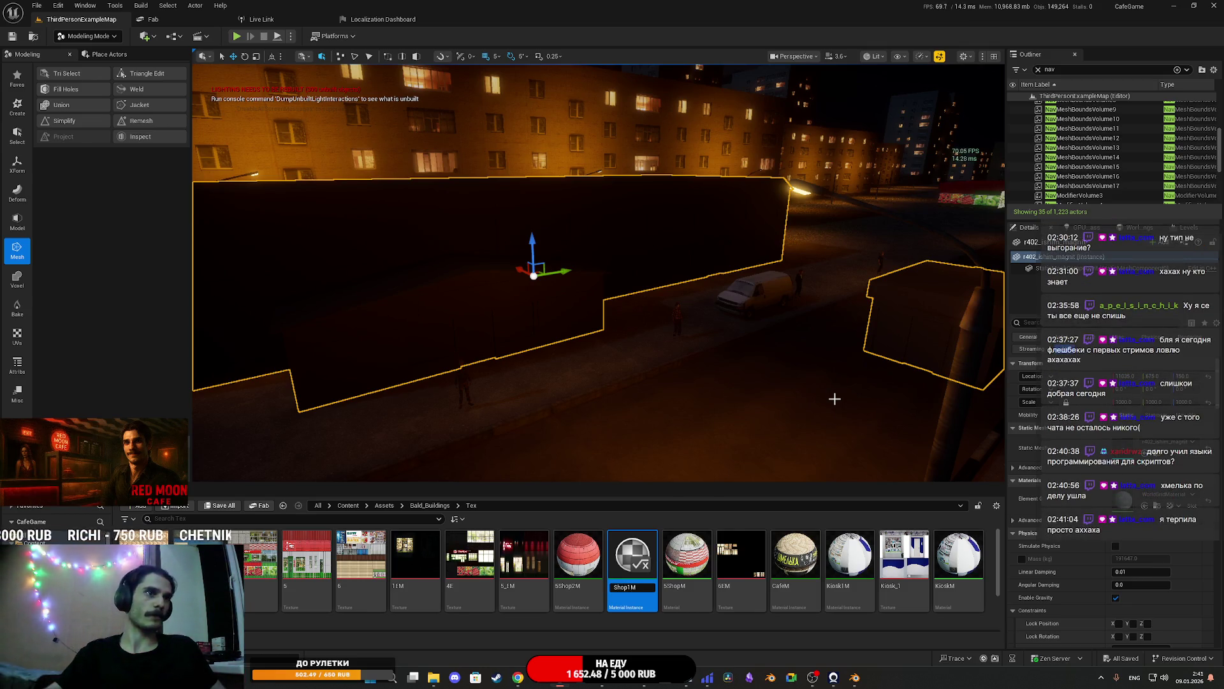
pyautogui.press('Return')
# Select the 6 and 6EM textures and save the new material instance
pyautogui.scroll(-1, 414, 561)
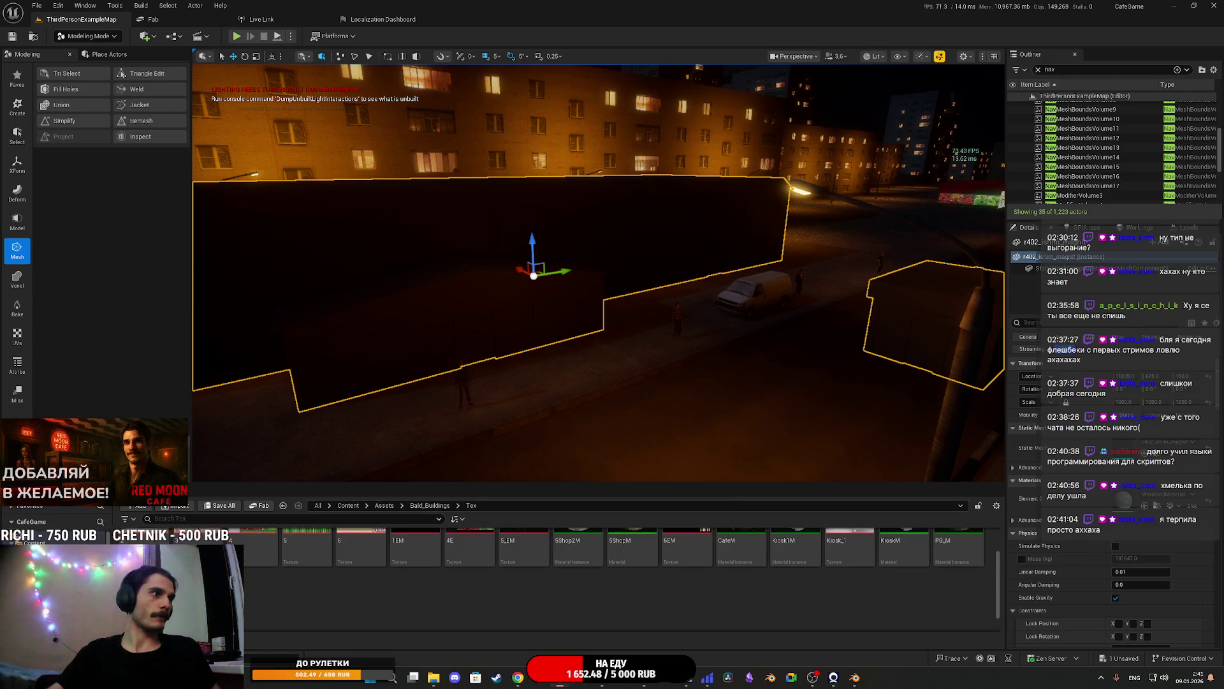
pyautogui.scroll(1, 875, 582)
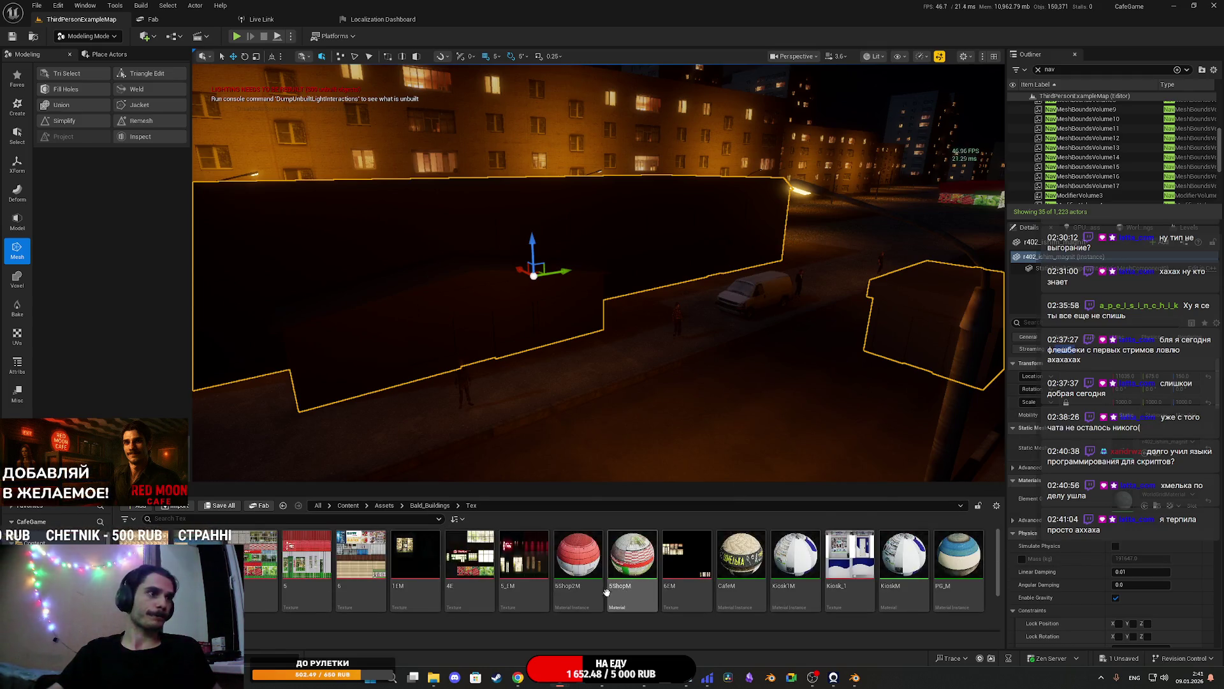
pyautogui.click(357, 568)
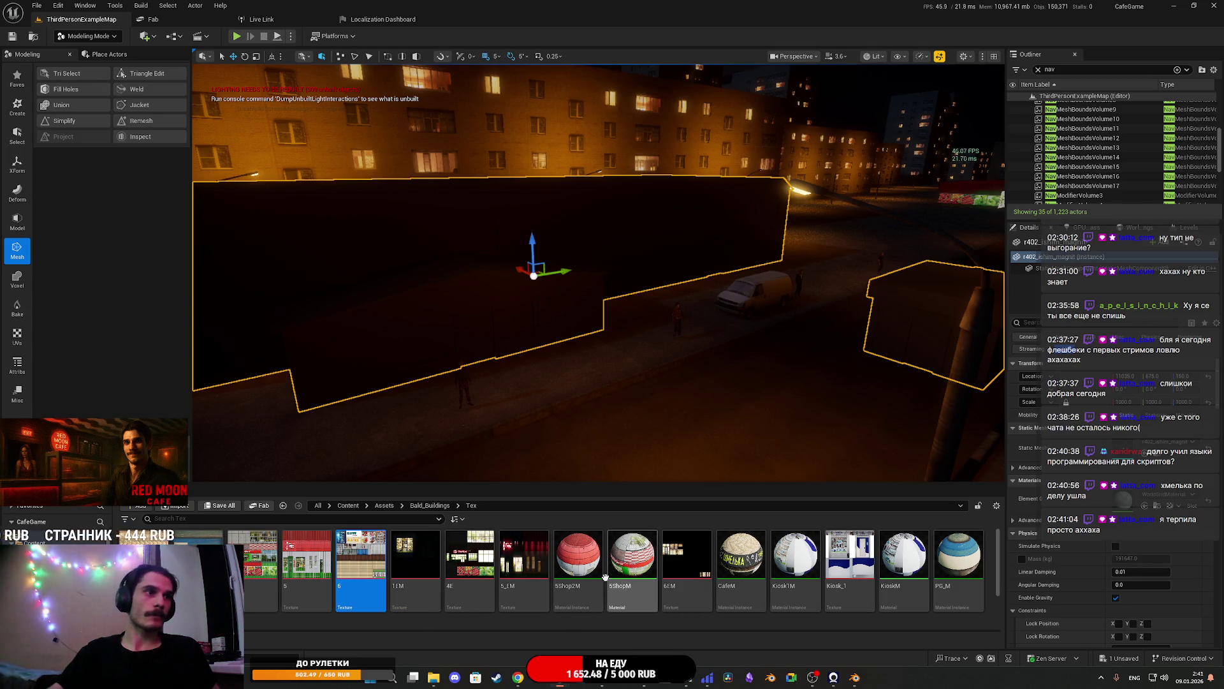
pyautogui.click(688, 561)
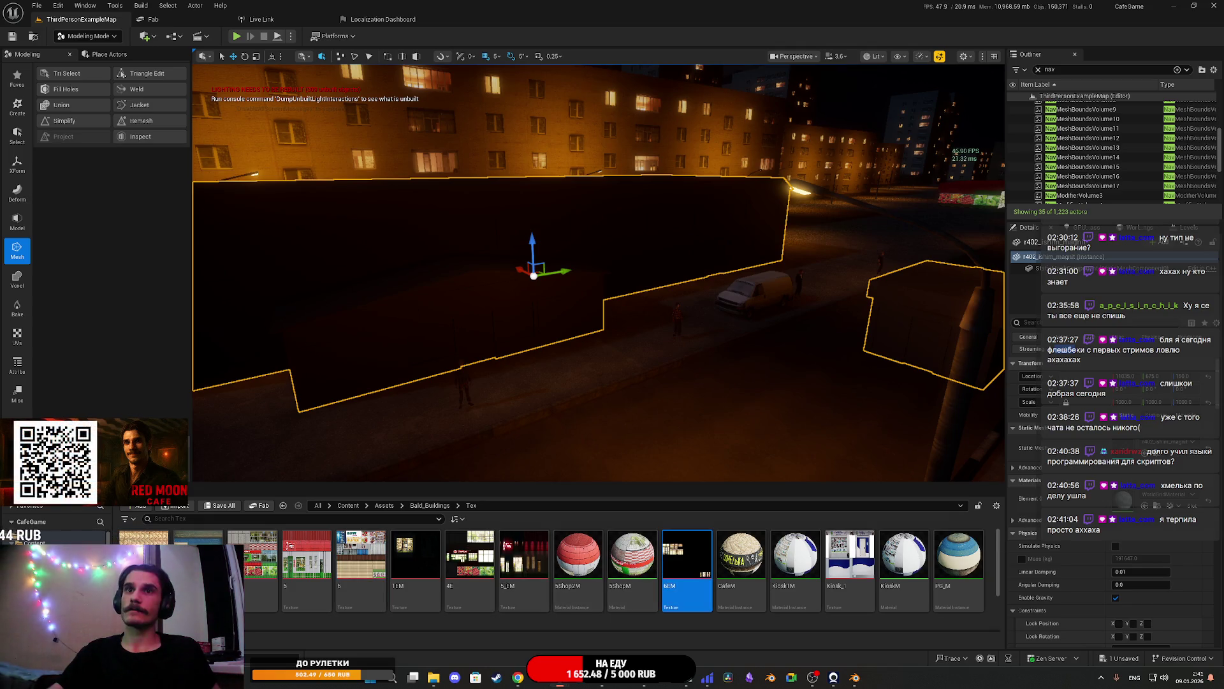
pyautogui.hotkey('ctrl', 's')
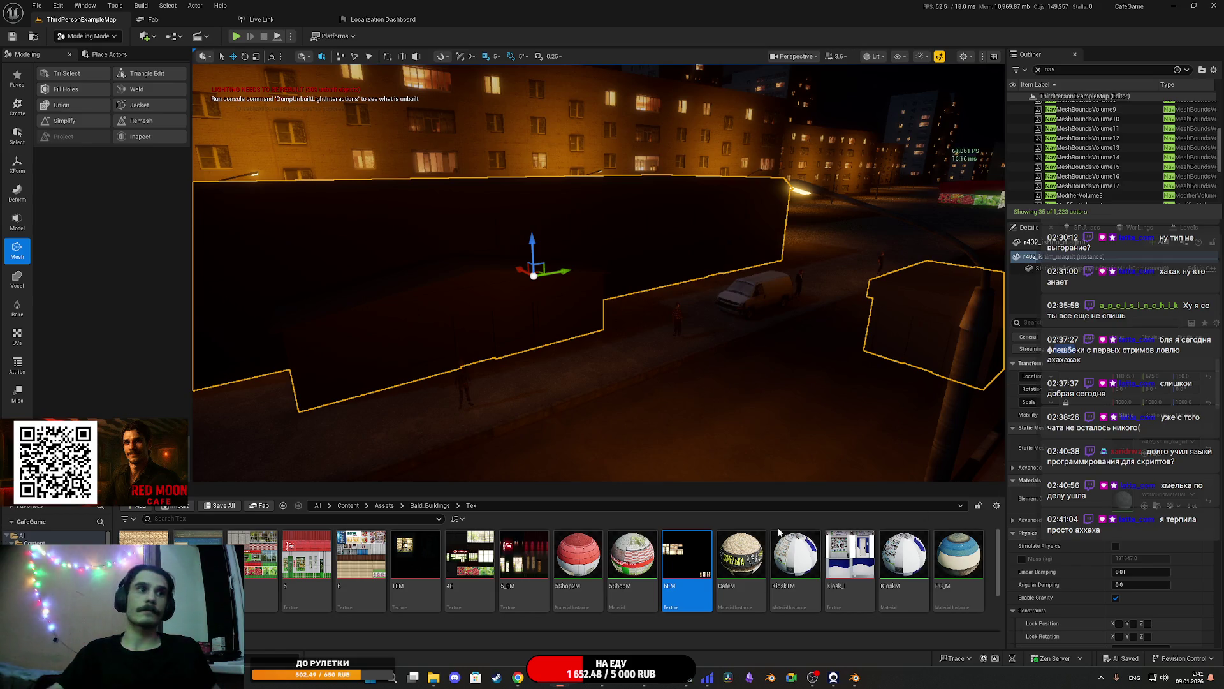
pyautogui.scroll(-2, 788, 562)
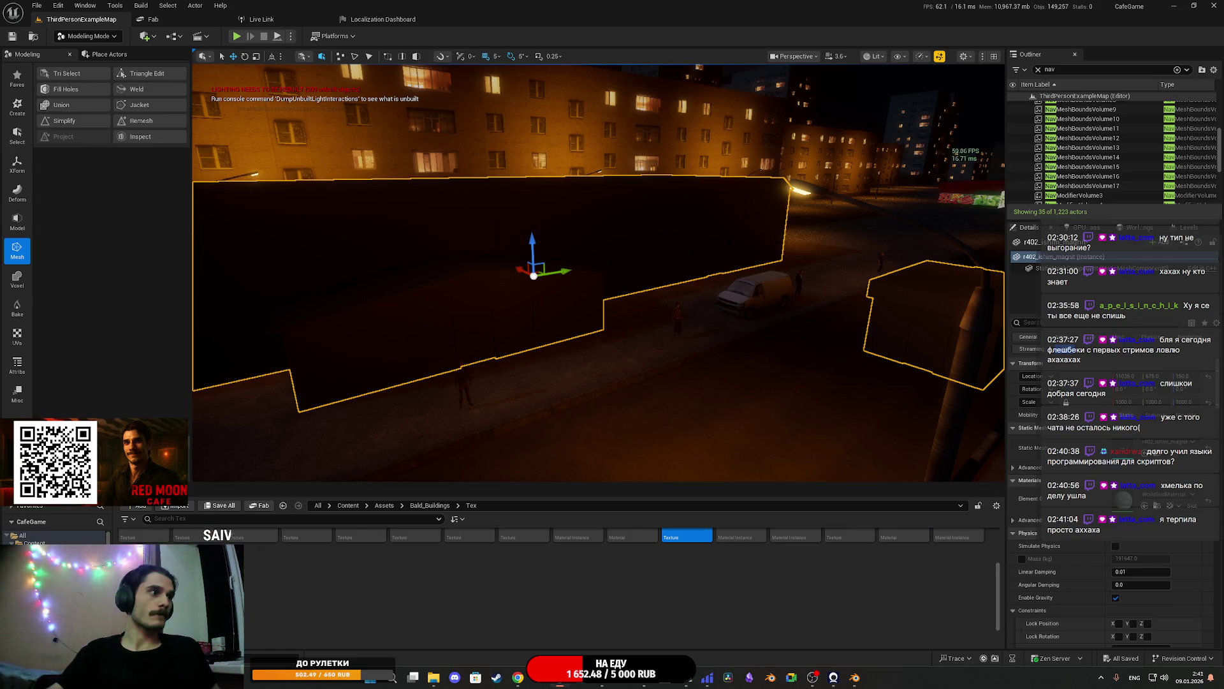
# Select the r402_ishim_magnit mesh and reposition the shop building in the street
pyautogui.click(429, 505)
pyautogui.click(475, 563)
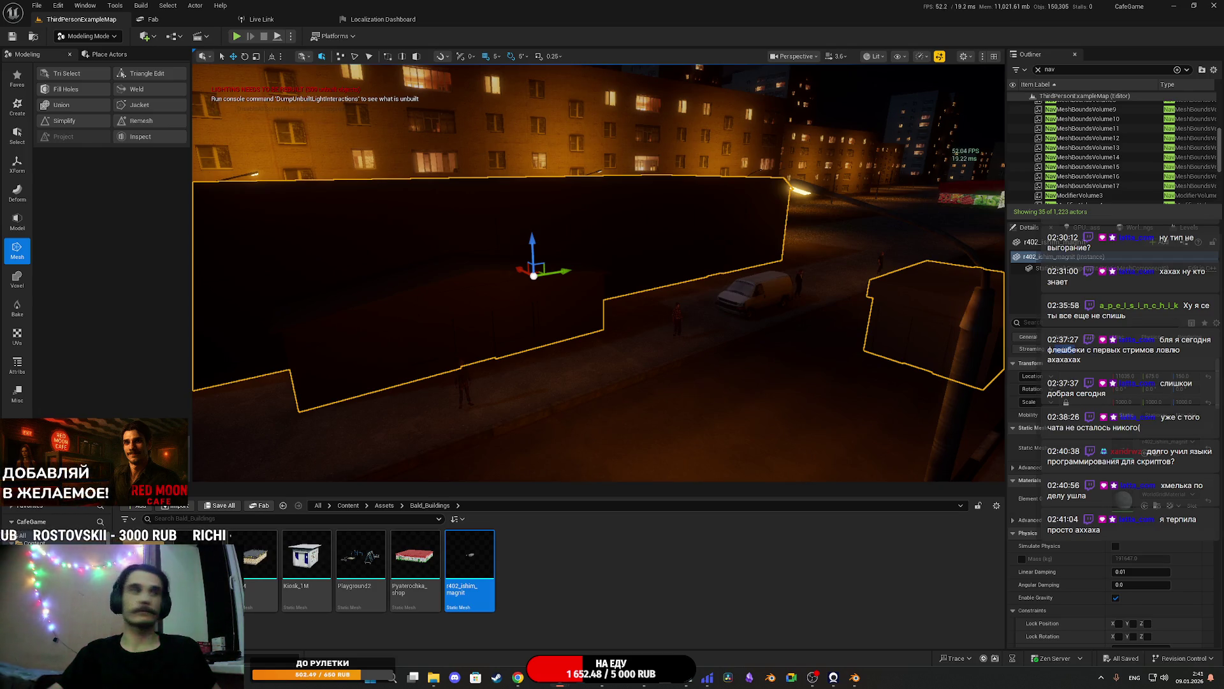
pyautogui.doubleClick(147, 568)
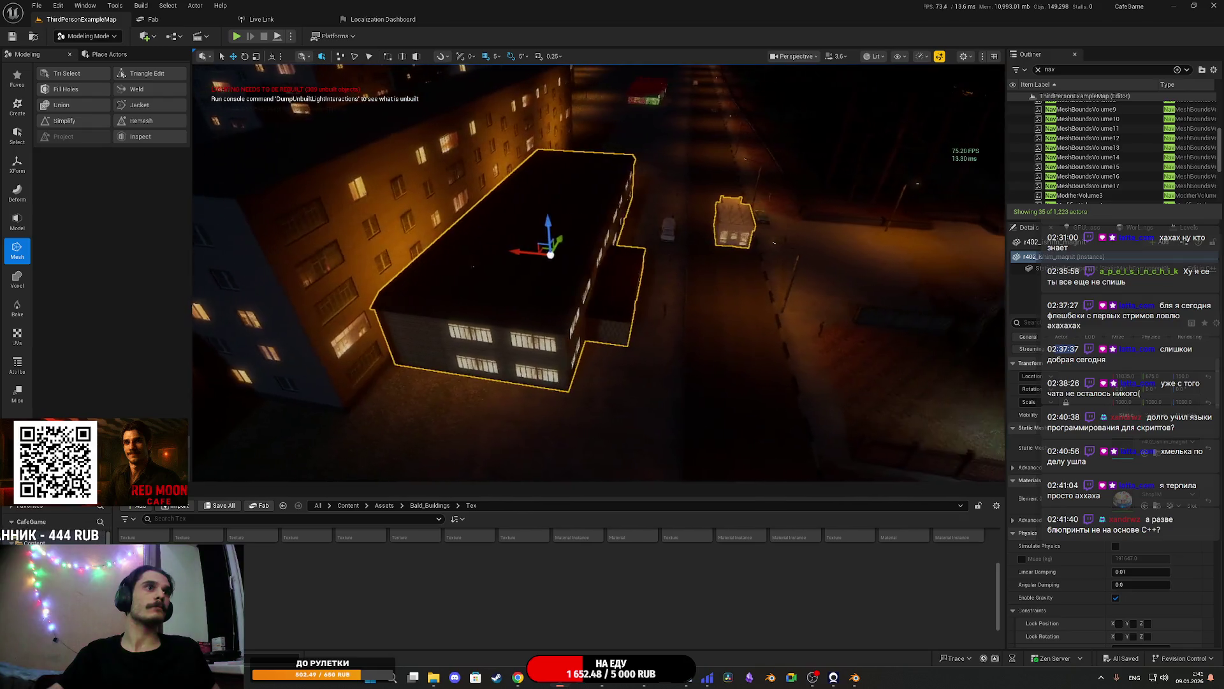
pyautogui.moveTo(555, 250); pyautogui.dragTo(547, 265)
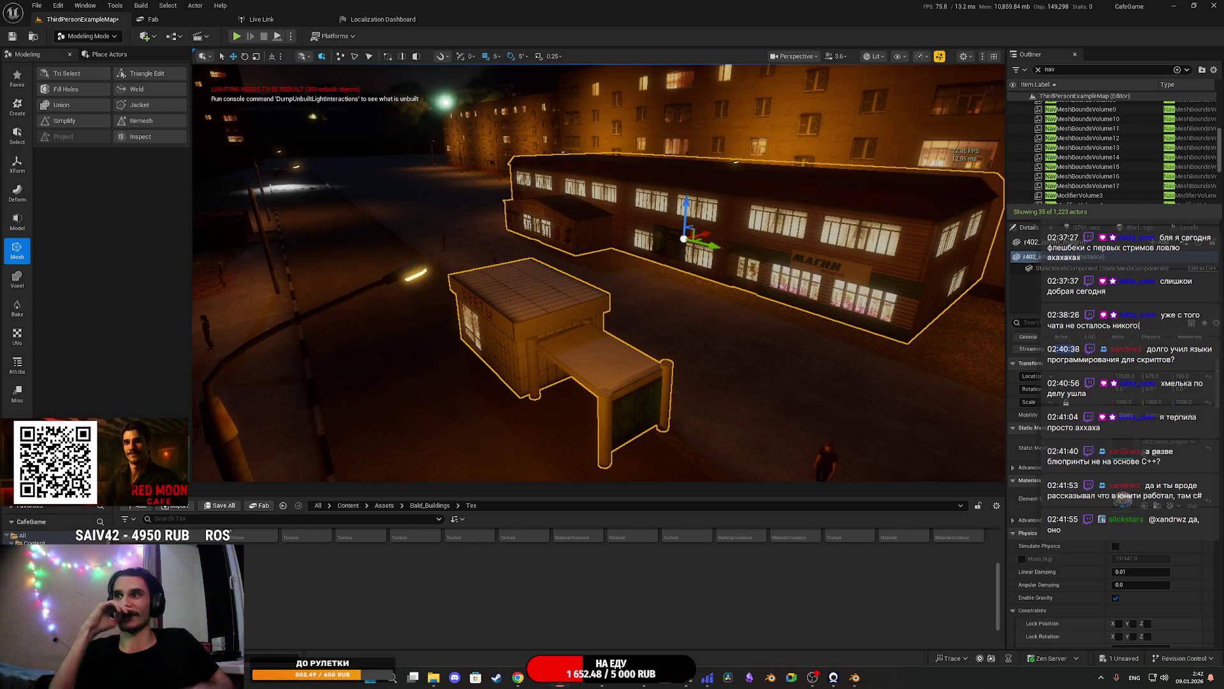
# Save all content and the map
pyautogui.click(215, 507)
pyautogui.click(690, 446)
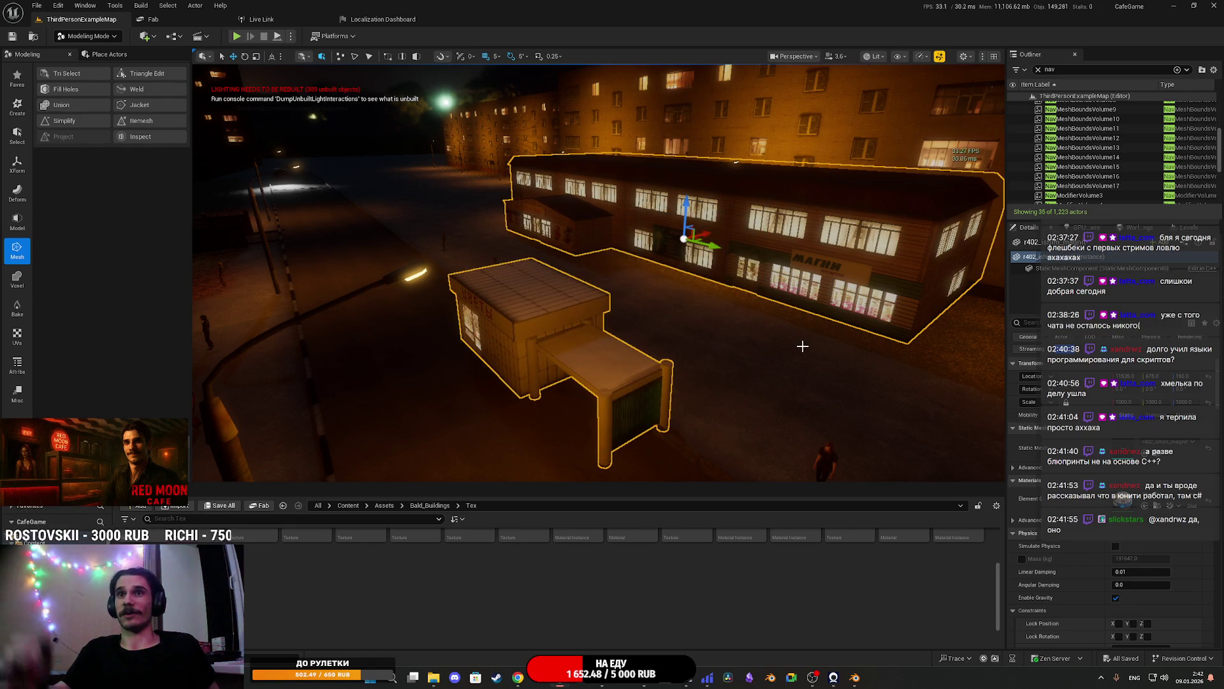
pyautogui.moveTo(802, 345)
pyautogui.mouseDown()
pyautogui.moveTo(829, 275)
pyautogui.moveTo(792, 346)
pyautogui.mouseUp()
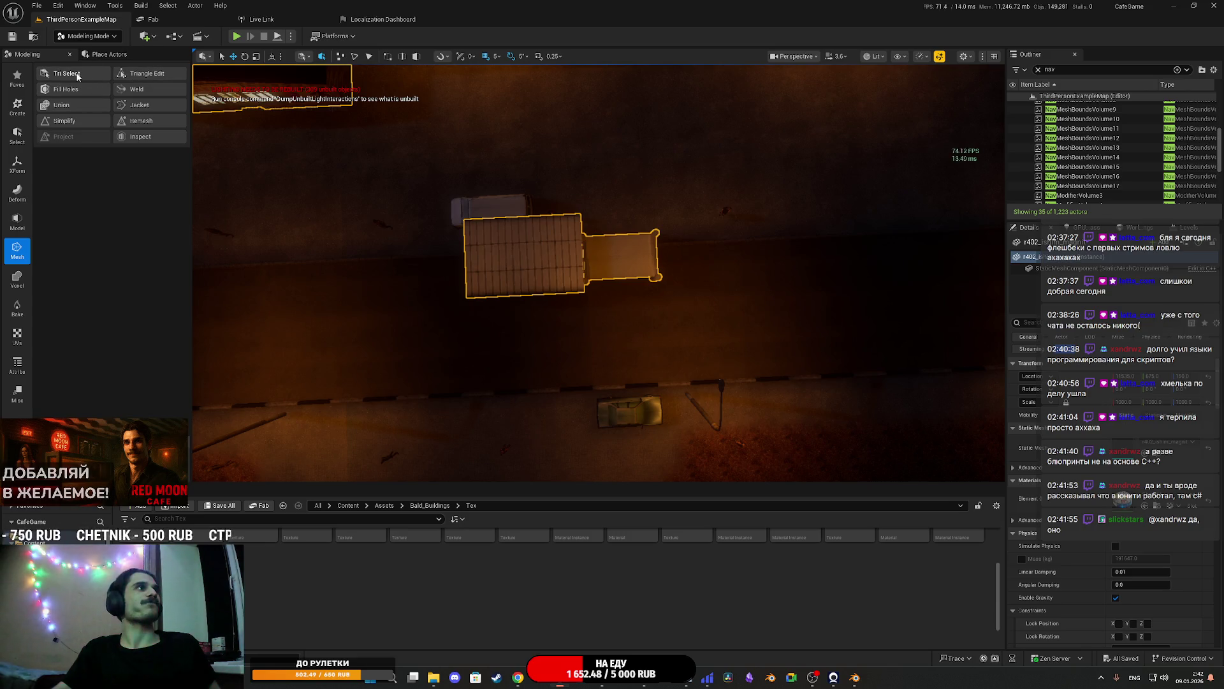
# Box-select two groups of kiosk triangles with Triangle Edit, move them to a new position, and accept
pyautogui.click(147, 74)
pyautogui.moveTo(754, 319)
pyautogui.mouseDown()
pyautogui.moveTo(363, 134)
pyautogui.moveTo(380, 147)
pyautogui.mouseUp()
pyautogui.moveTo(785, 333); pyautogui.dragTo(344, 178)
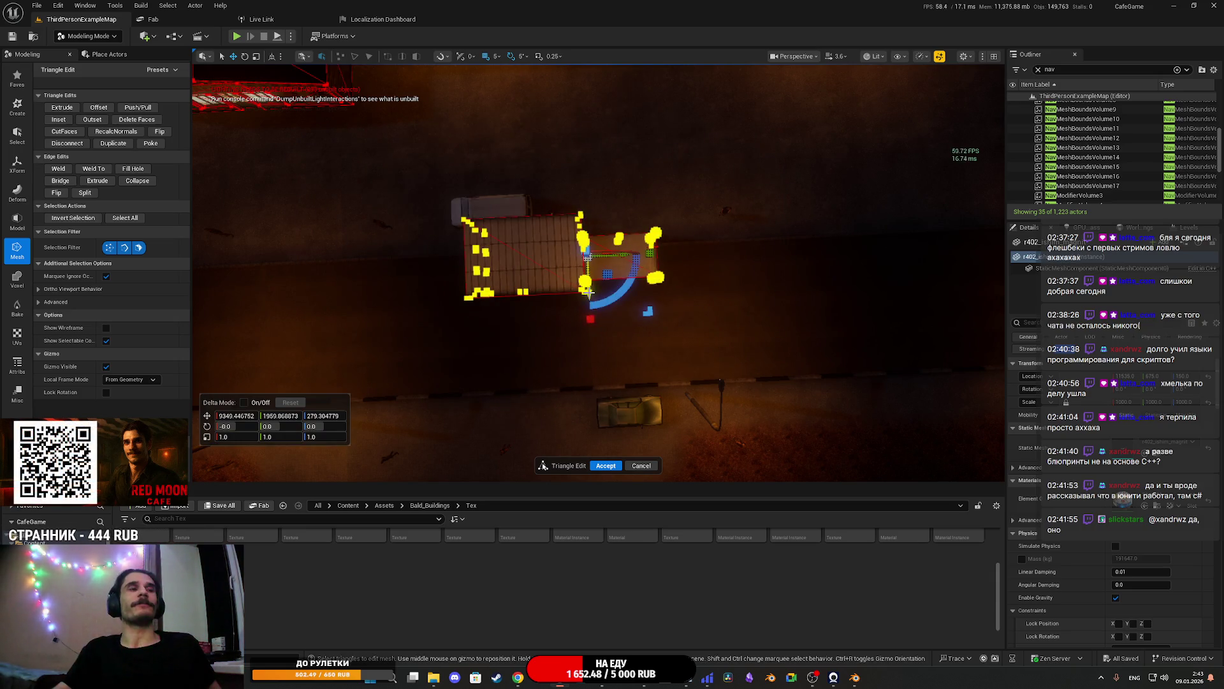
pyautogui.moveTo(587, 290)
pyautogui.mouseDown()
pyautogui.moveTo(582, 170)
pyautogui.moveTo(424, 274)
pyautogui.moveTo(410, 356)
pyautogui.moveTo(362, 302)
pyautogui.moveTo(525, 350)
pyautogui.moveTo(638, 333)
pyautogui.moveTo(648, 260)
pyautogui.moveTo(656, 299)
pyautogui.moveTo(632, 293)
pyautogui.moveTo(652, 285)
pyautogui.moveTo(740, 322)
pyautogui.moveTo(670, 306)
pyautogui.moveTo(658, 274)
pyautogui.moveTo(586, 355)
pyautogui.moveTo(544, 314)
pyautogui.moveTo(522, 359)
pyautogui.mouseUp()
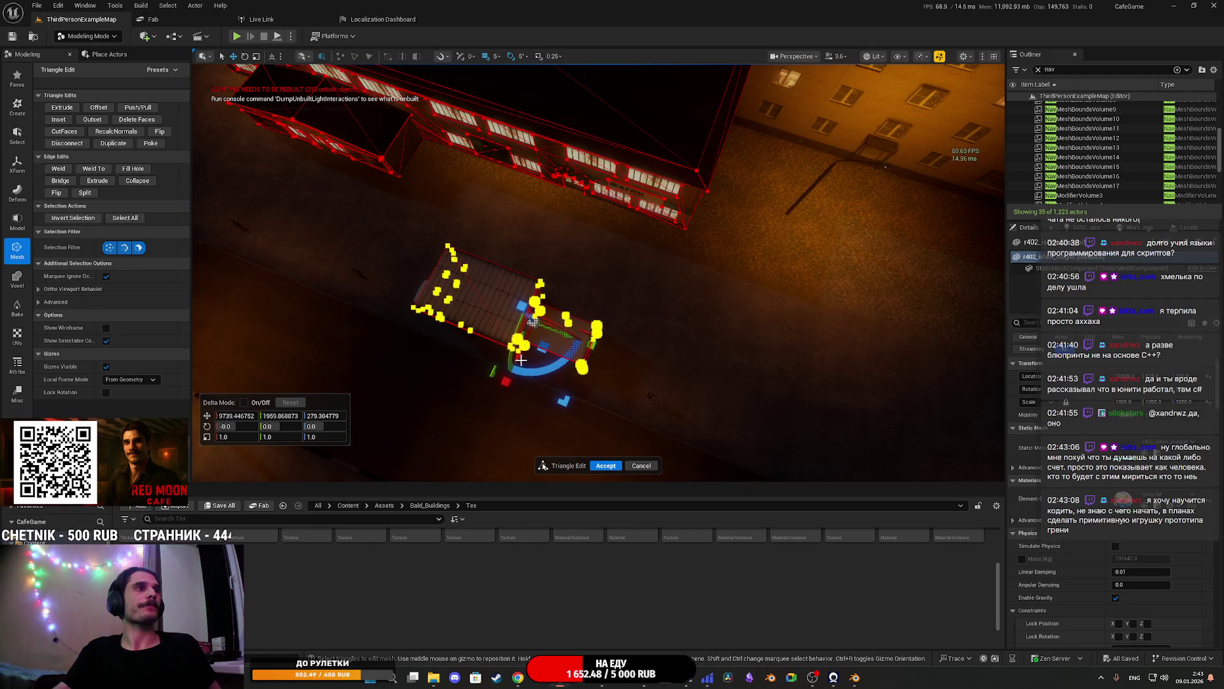
pyautogui.click(606, 465)
pyautogui.scroll(3, 612, 470)
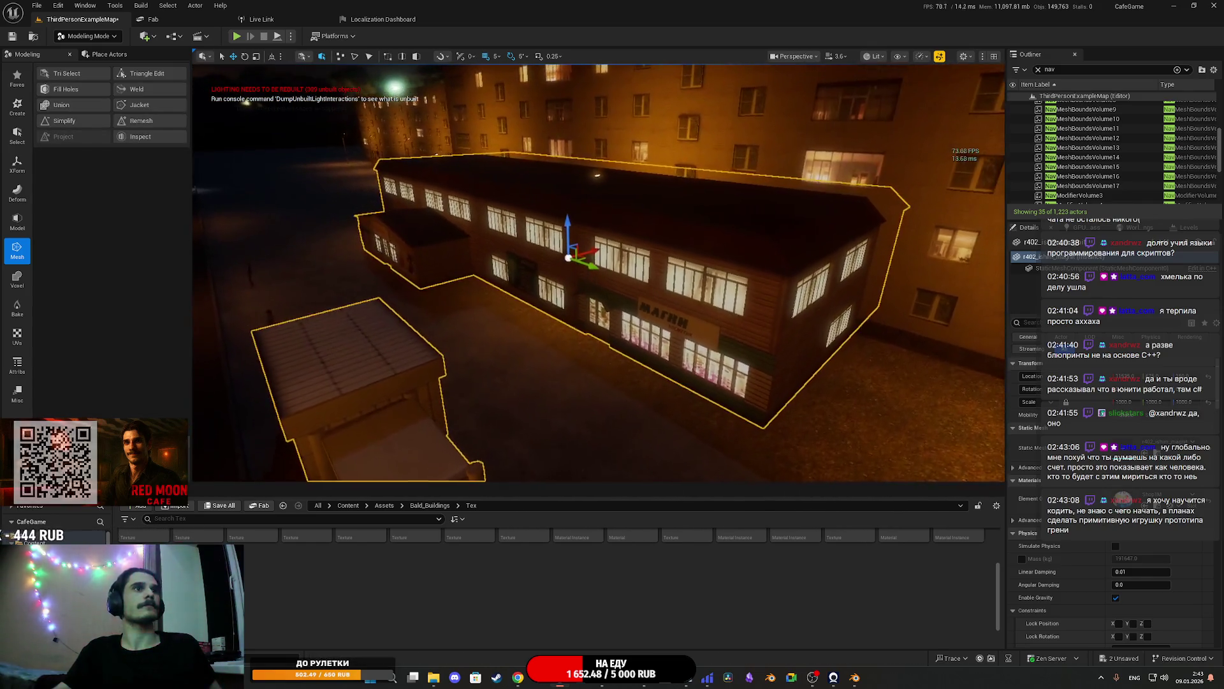
pyautogui.moveTo(624, 345); pyautogui.dragTo(624, 345)
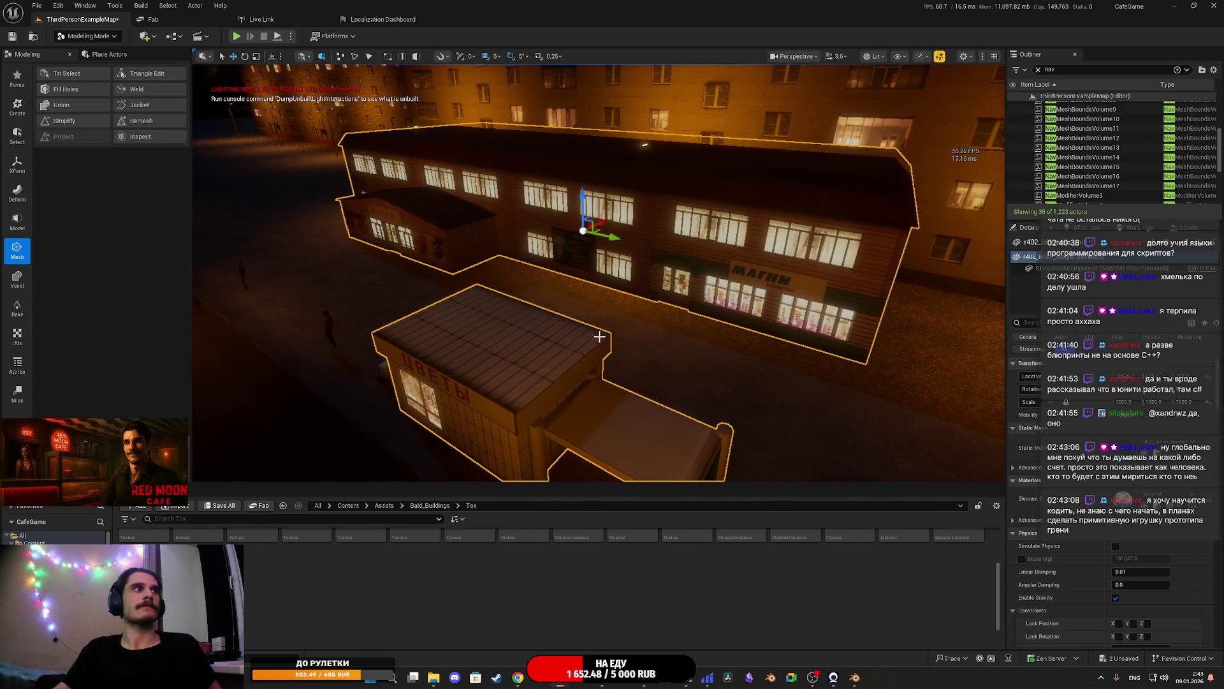
pyautogui.moveTo(267, 211); pyautogui.dragTo(268, 211)
pyautogui.click(636, 235)
pyautogui.moveTo(674, 222); pyautogui.dragTo(627, 217)
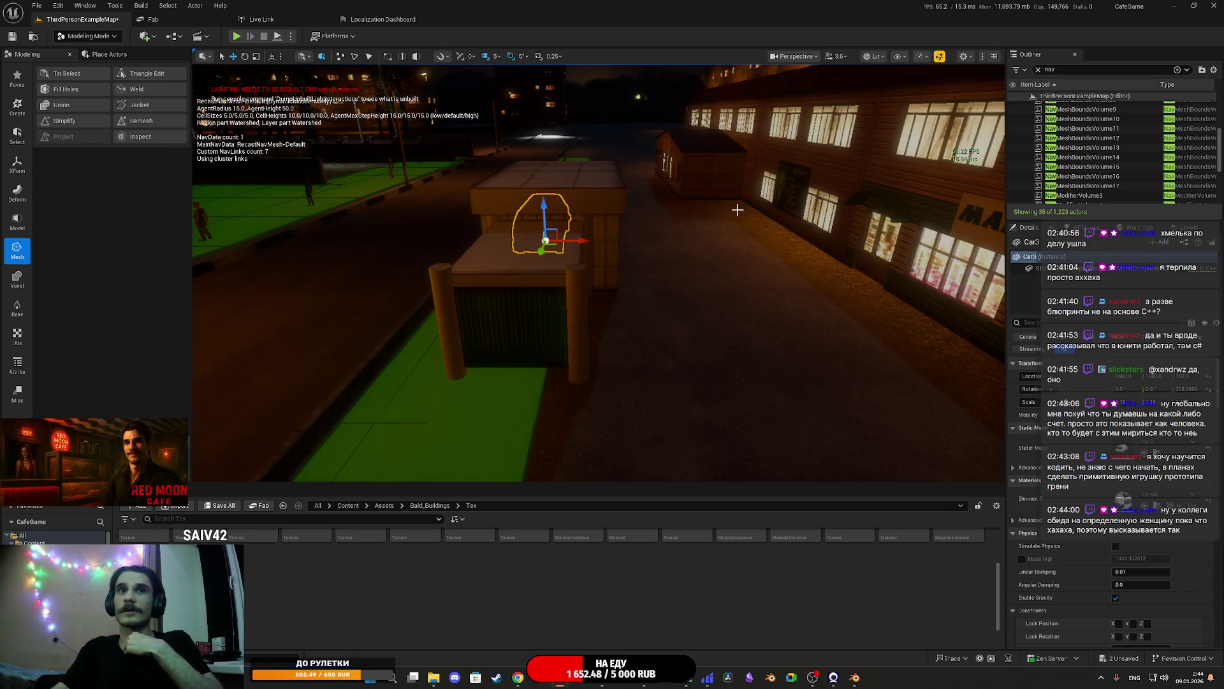
pyautogui.moveTo(732, 248)
pyautogui.mouseDown()
pyautogui.moveTo(606, 300)
pyautogui.moveTo(734, 367)
pyautogui.moveTo(721, 357)
pyautogui.moveTo(711, 263)
pyautogui.mouseUp()
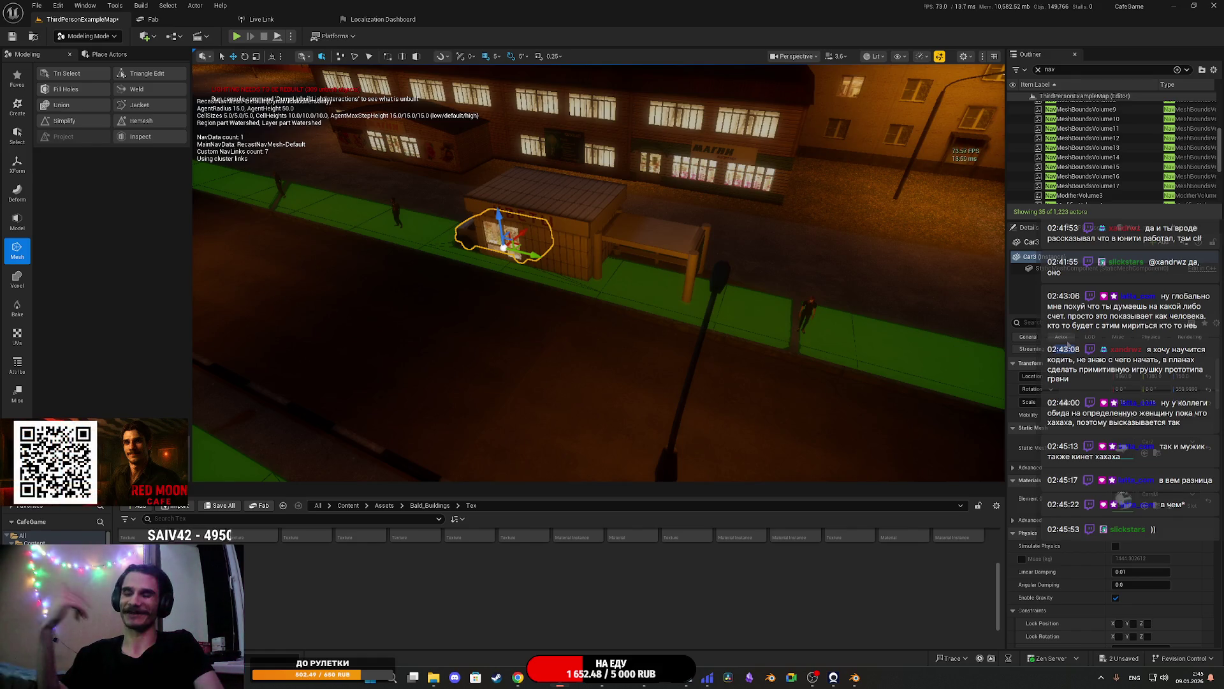
# Save all unsaved content: ThirdPersonExampleMap and the r402_ishim_magnit mesh
pyautogui.click(215, 507)
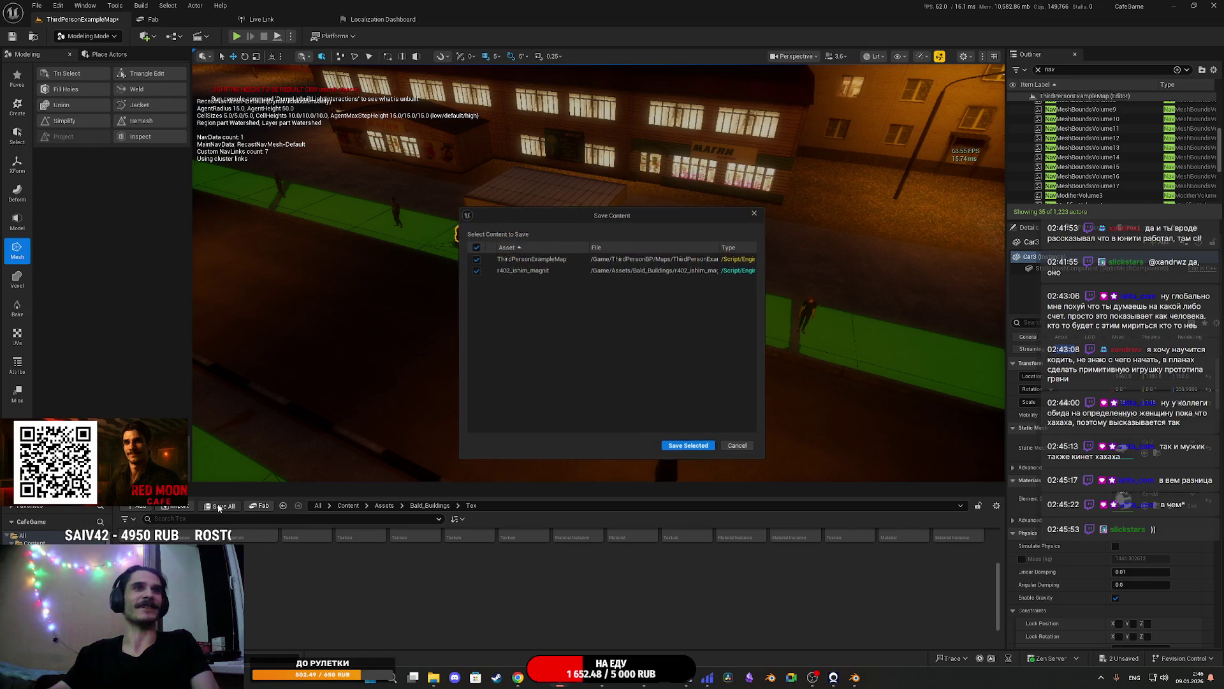
pyautogui.click(697, 448)
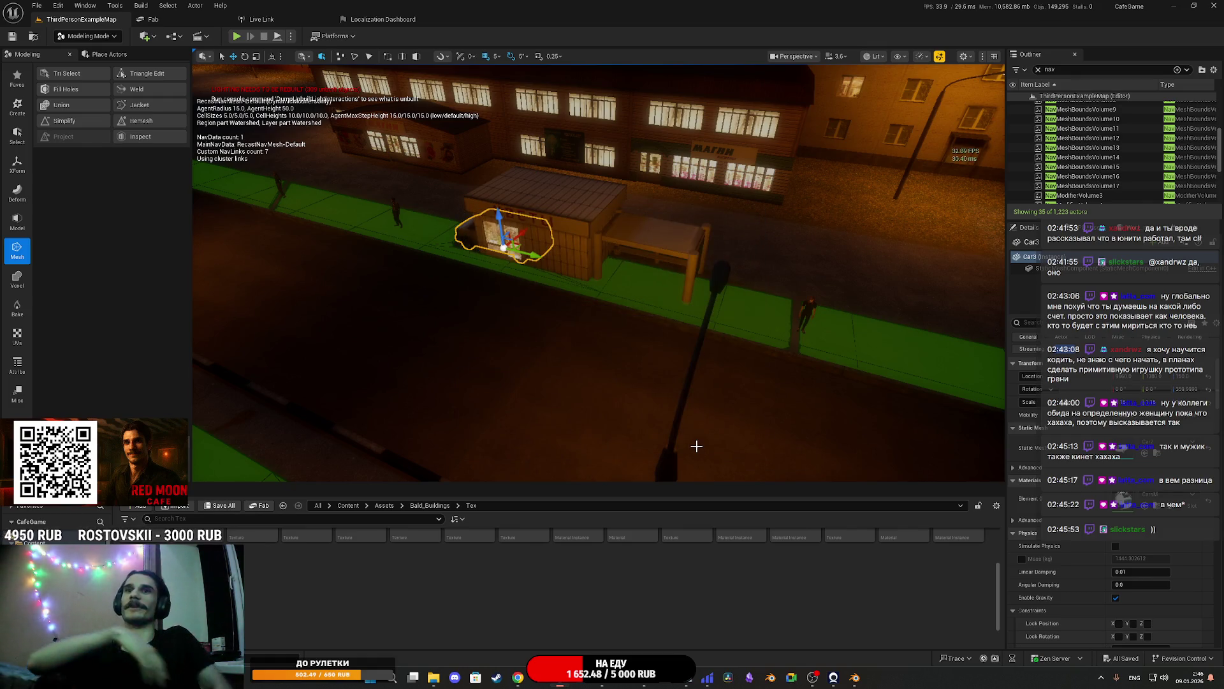
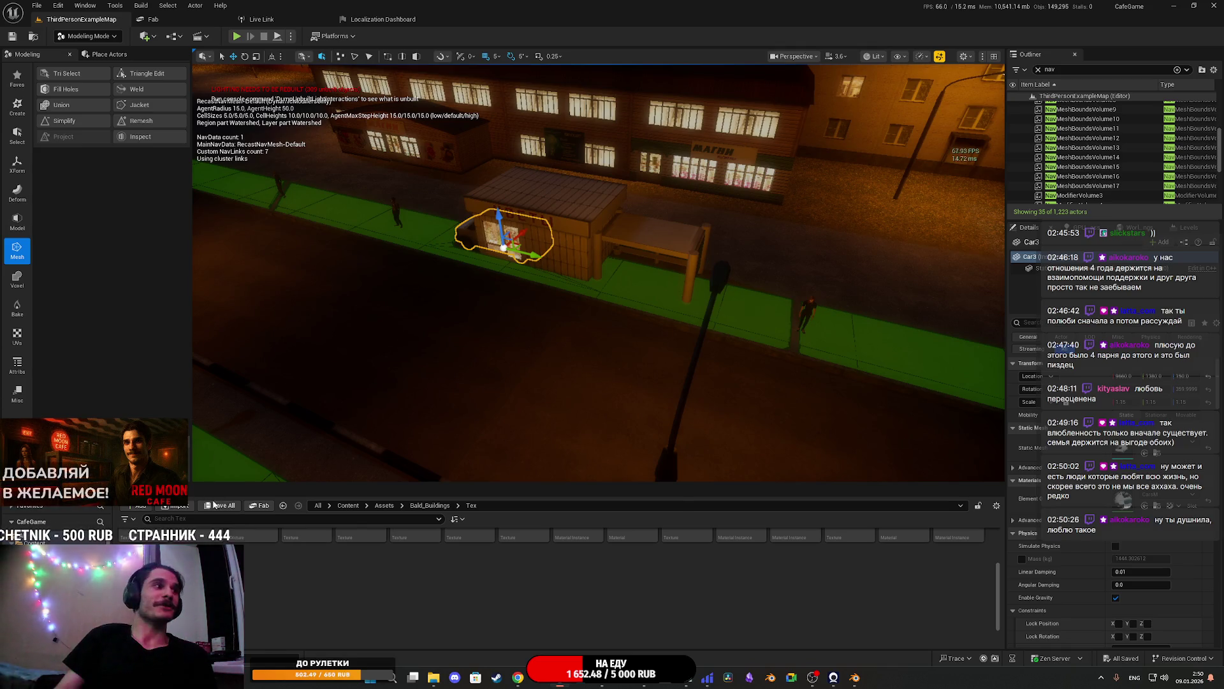
# Look down from the van, select the r402_ishim_magnit shop building and kiosk, and frame them
pyautogui.press('f')
pyautogui.moveTo(599, 268)
pyautogui.mouseDown()
pyautogui.moveTo(612, 101)
pyautogui.moveTo(612, 376)
pyautogui.mouseUp()
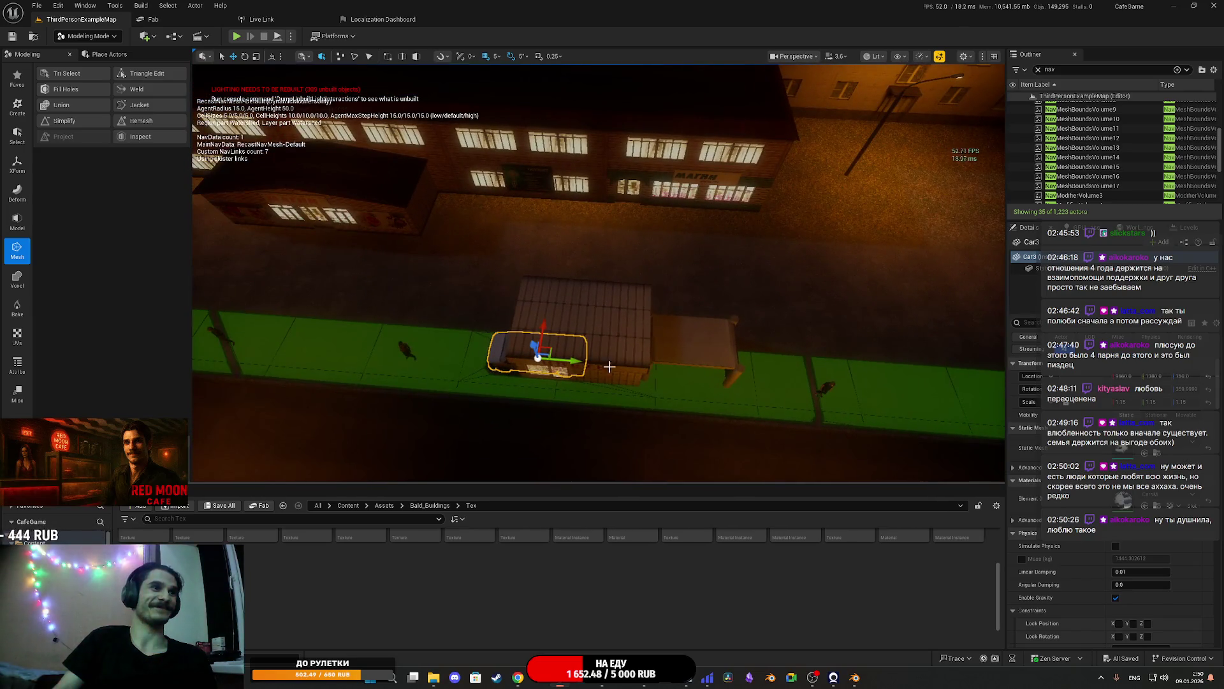
pyautogui.click(612, 375)
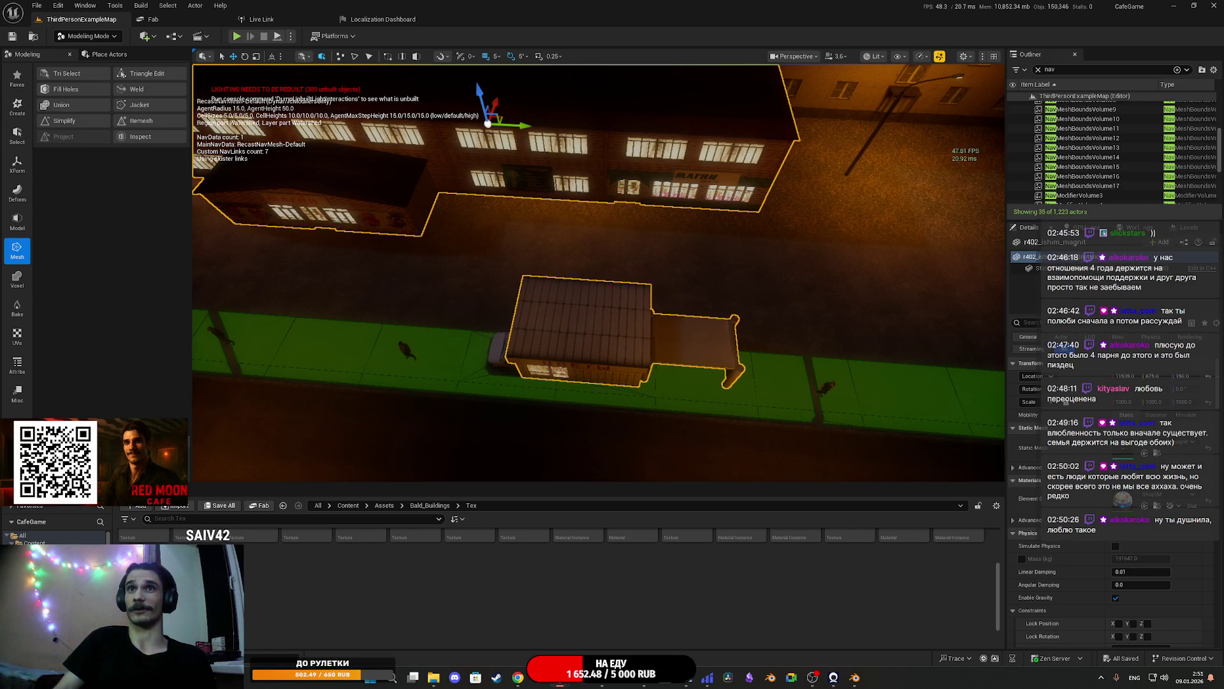
pyautogui.press('f')
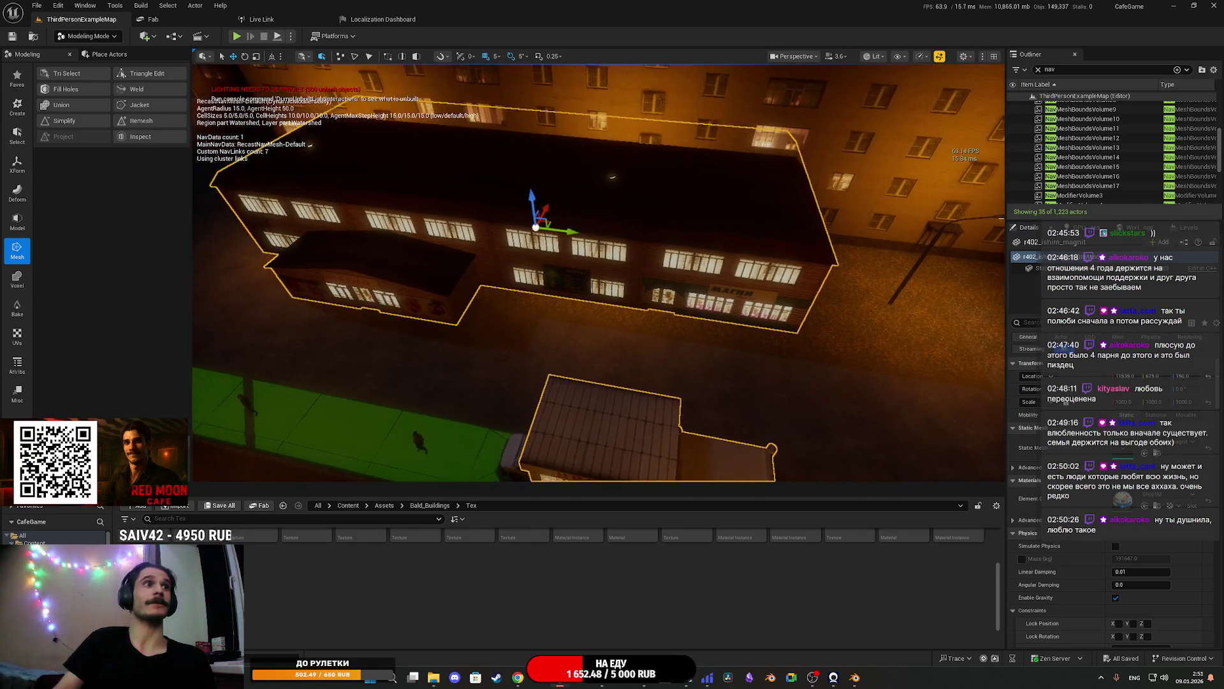
pyautogui.click(17, 134)
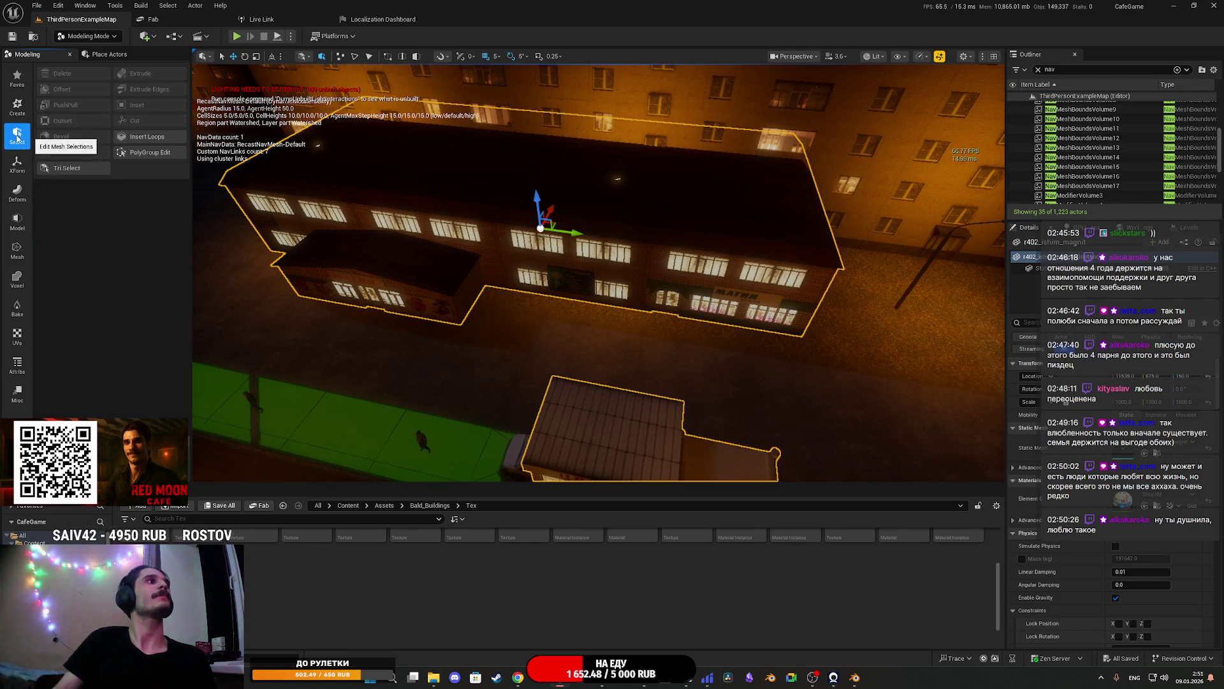
# Try the XForm Transform tool on the building twice, finishing without changes
pyautogui.click(19, 171)
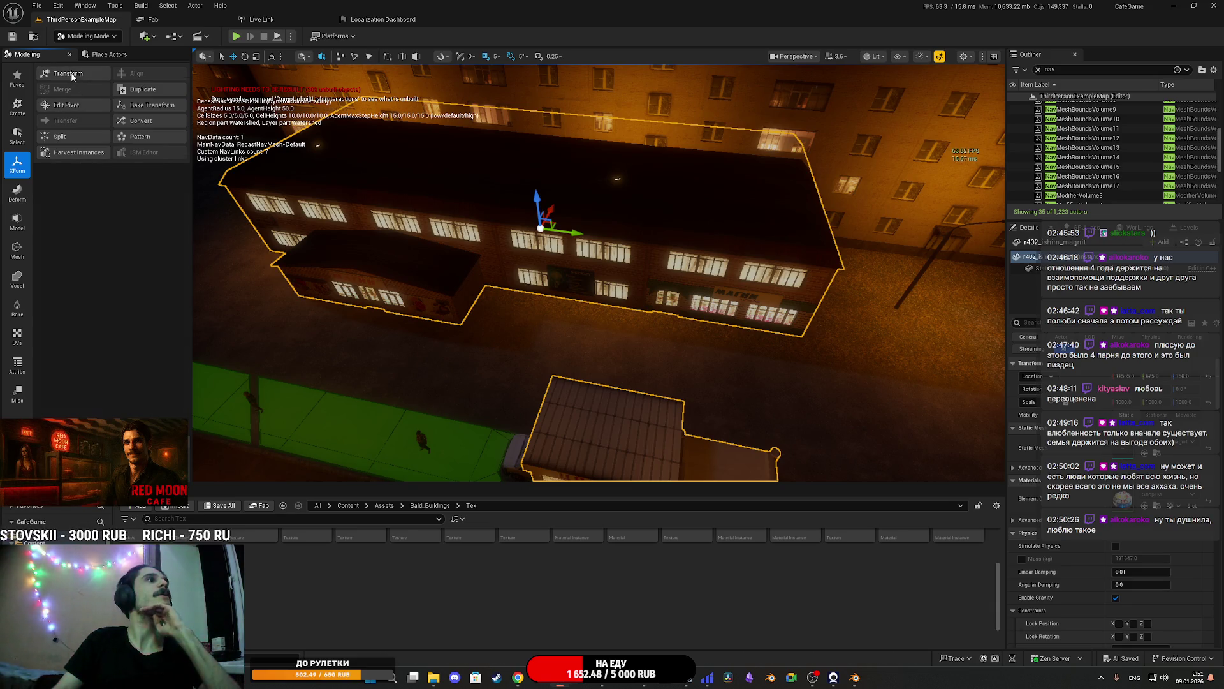
pyautogui.click(71, 75)
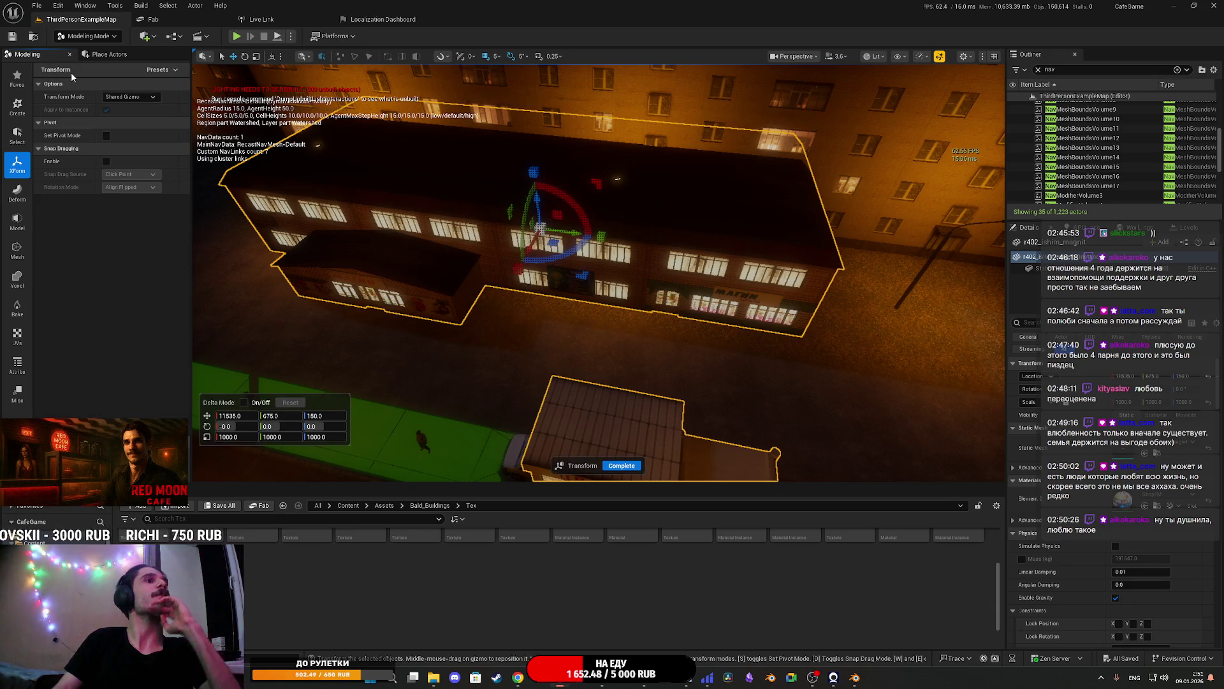
pyautogui.click(622, 466)
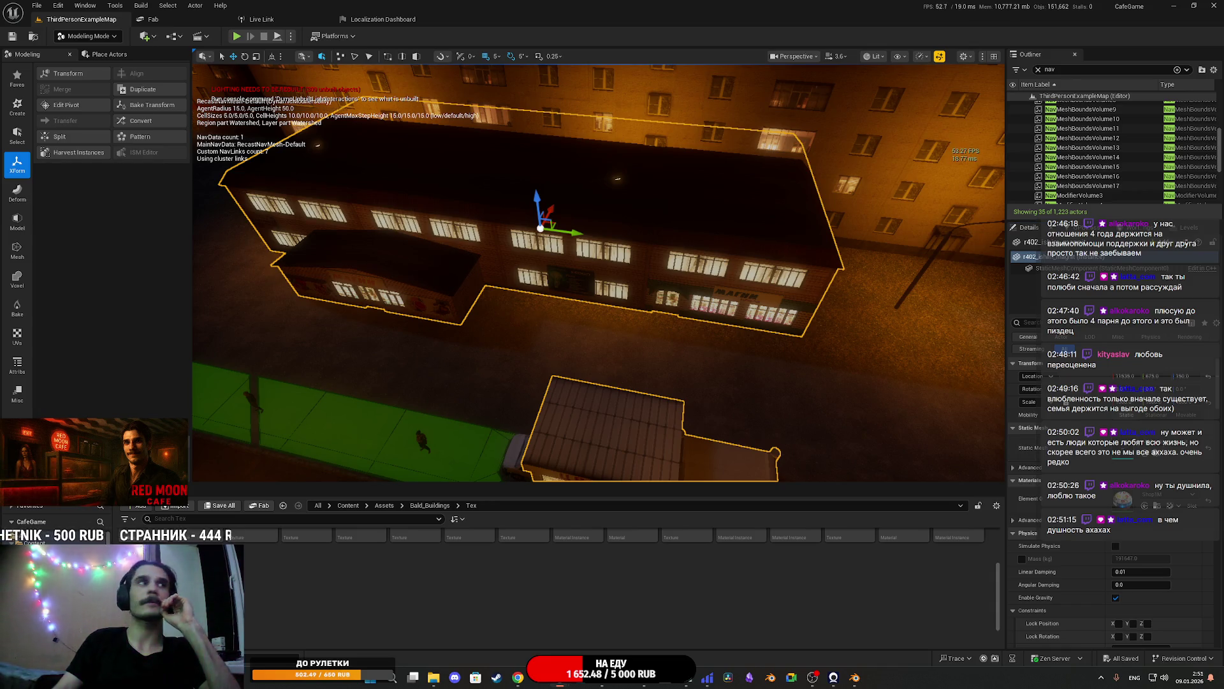
pyautogui.click(69, 73)
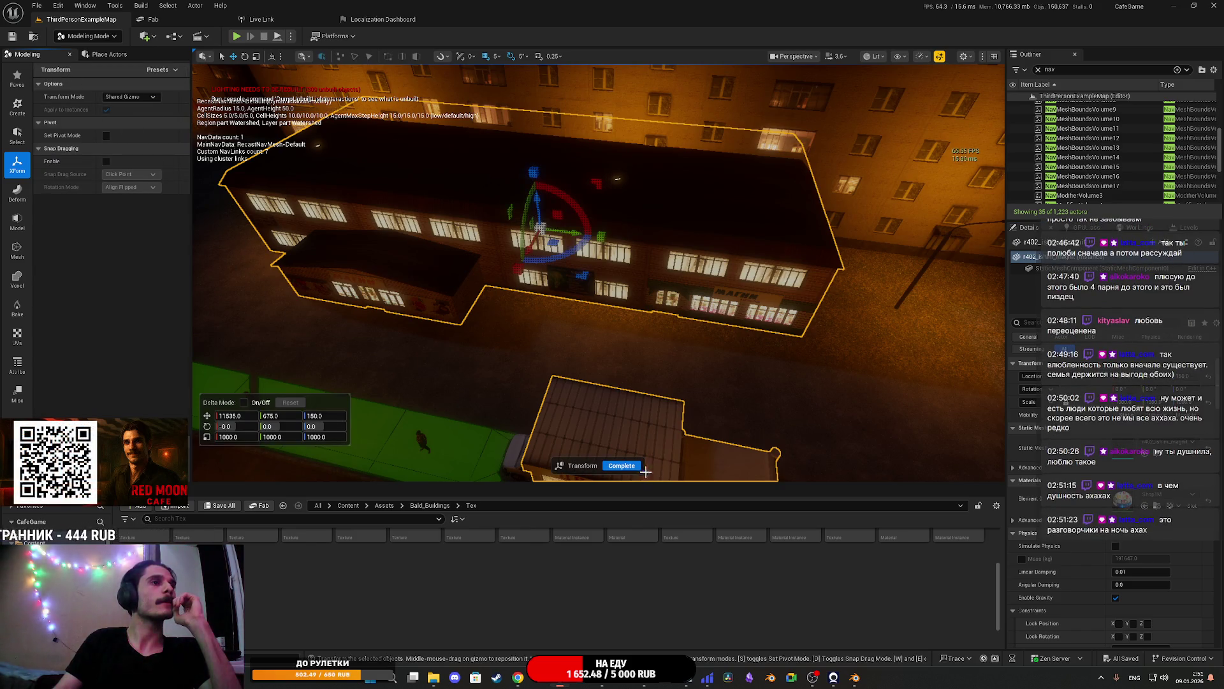
pyautogui.click(623, 465)
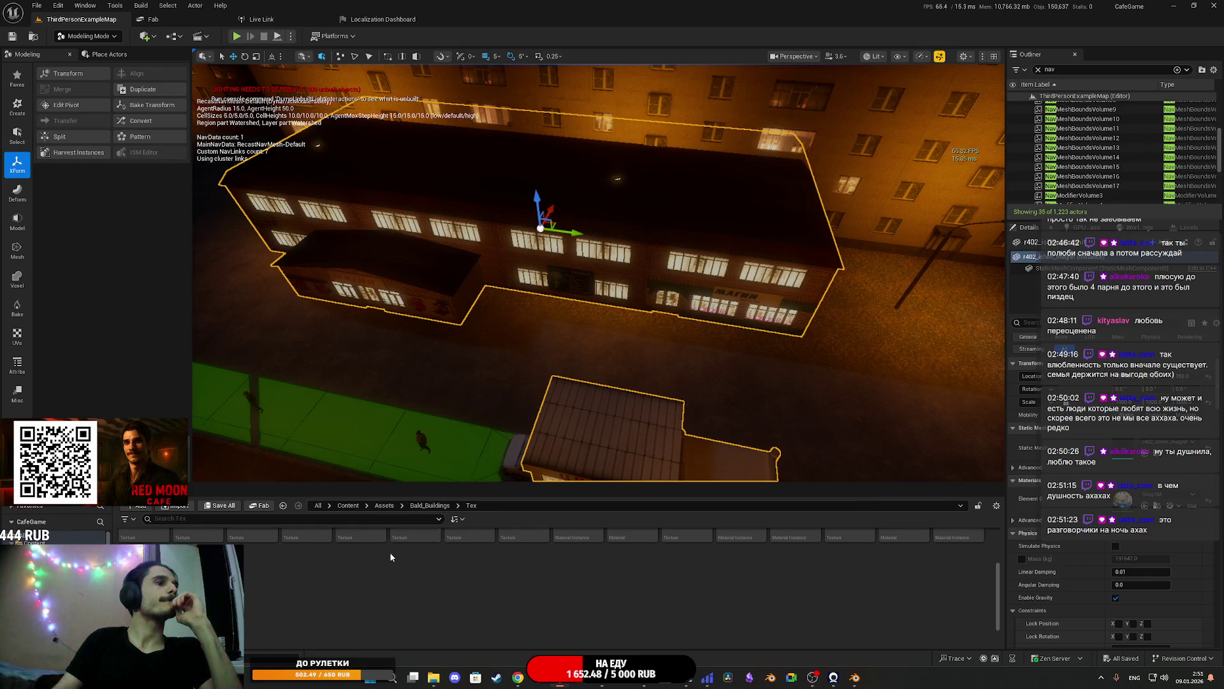
# Open the Bald_Buildings folder, try Edit Pivot without changes, and hide the building
pyautogui.click(429, 507)
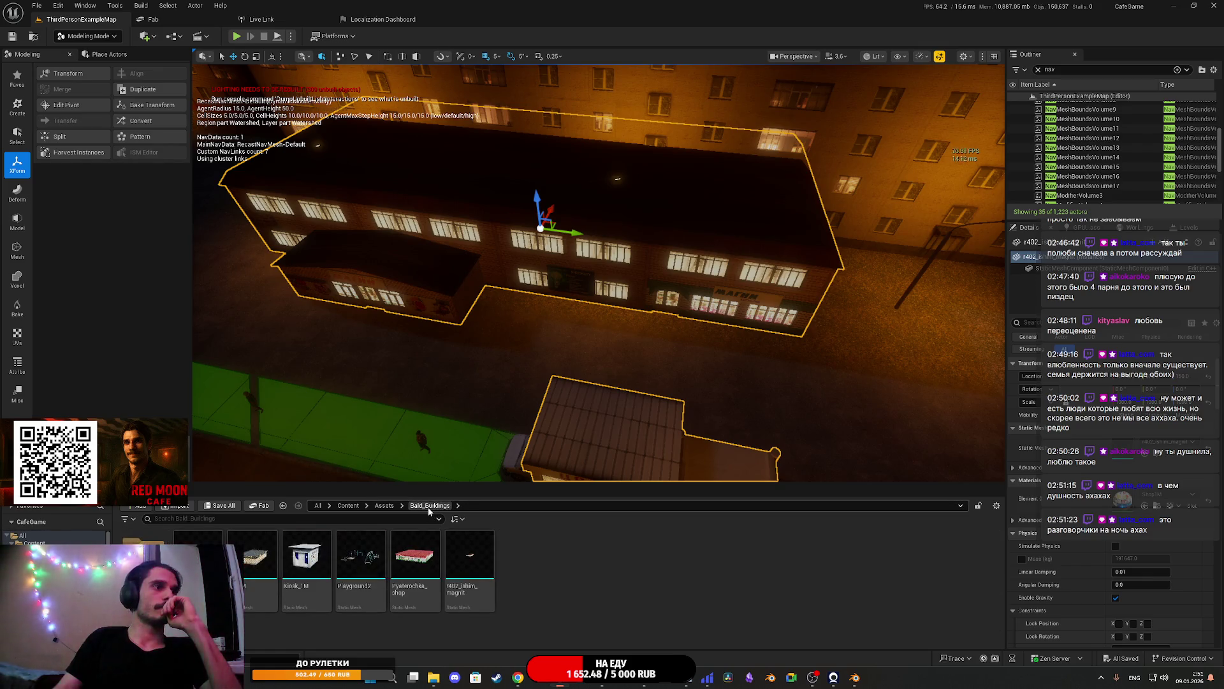
pyautogui.click(77, 106)
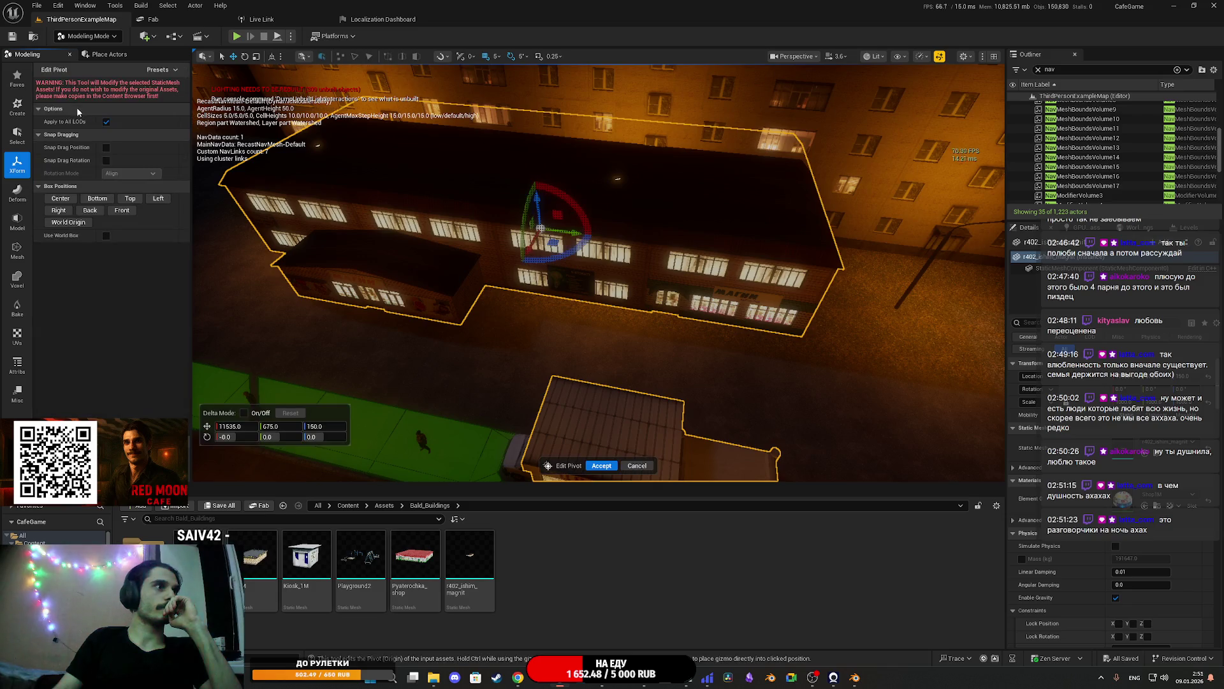
pyautogui.click(637, 465)
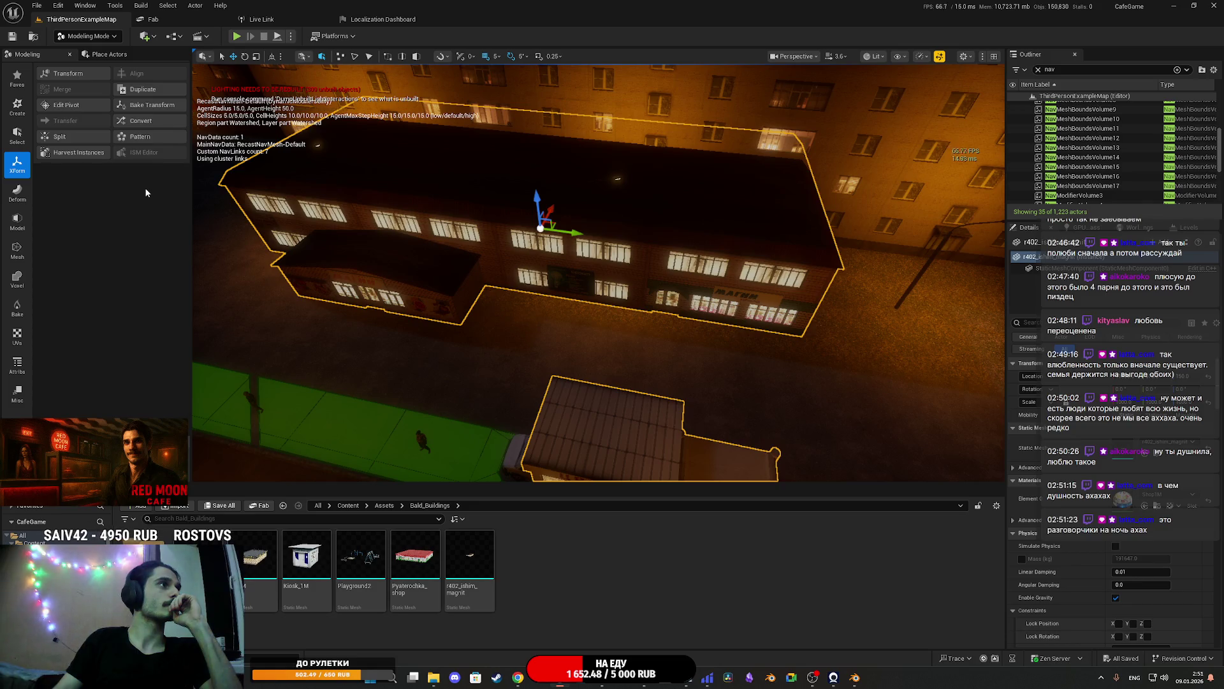
pyautogui.press('h')
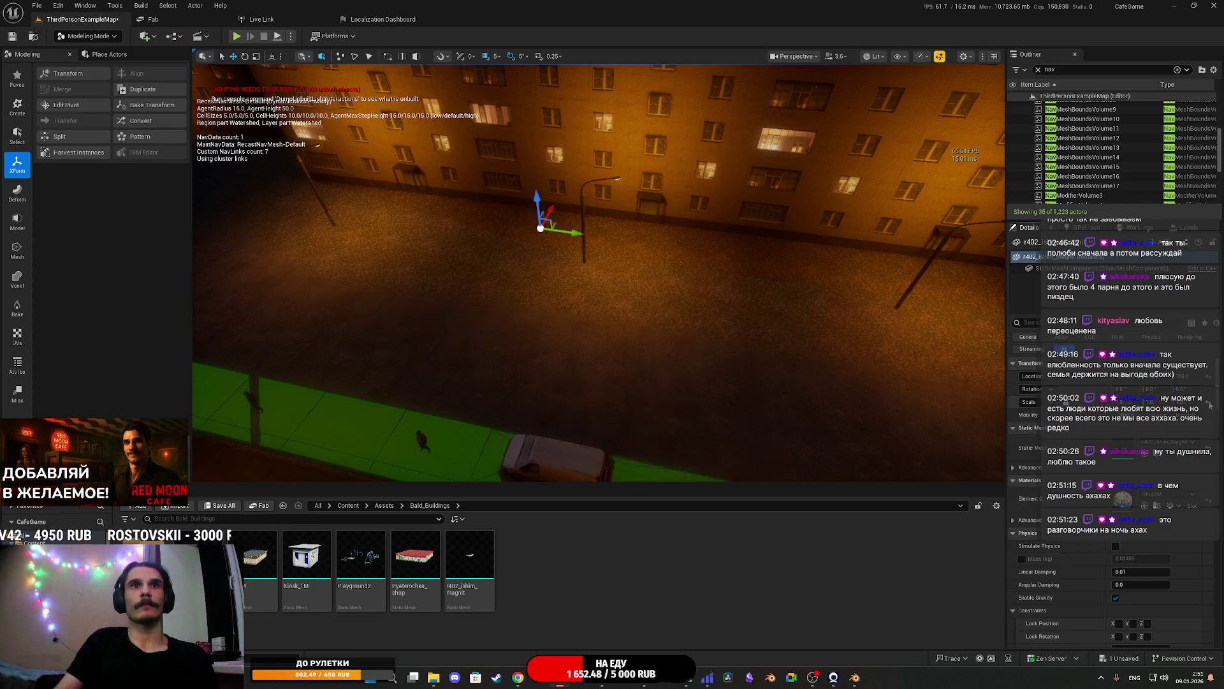
# Enter 1000 in the Transform tool's Delta X, Y and Z scale fields and accept
pyautogui.click(65, 75)
pyautogui.click(234, 438)
pyautogui.write('1')
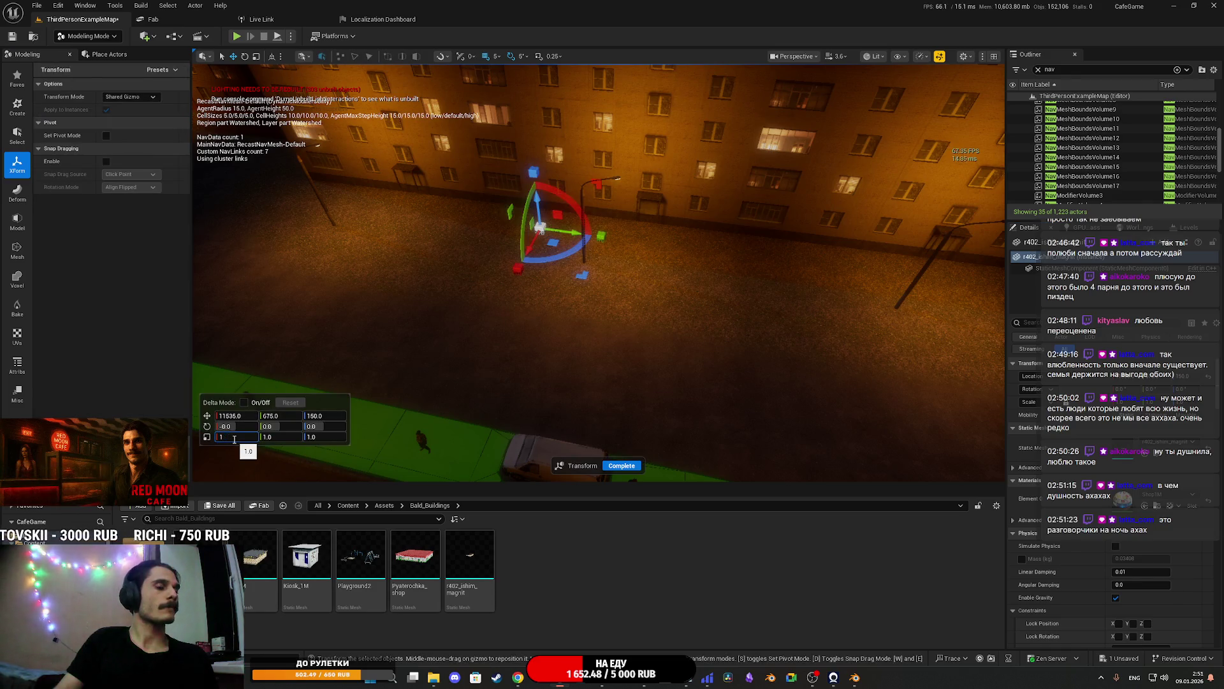
pyautogui.write('000')
pyautogui.press('Return')
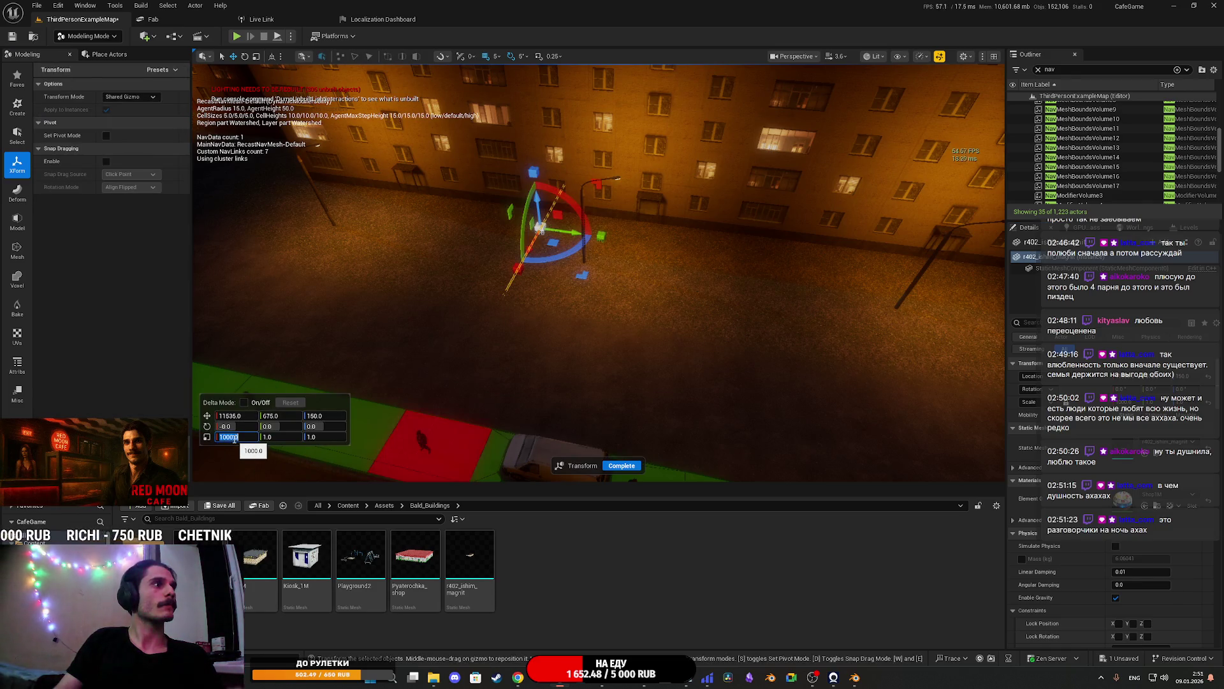
pyautogui.click(281, 436)
pyautogui.write('1000')
pyautogui.press('Return')
pyautogui.click(325, 438)
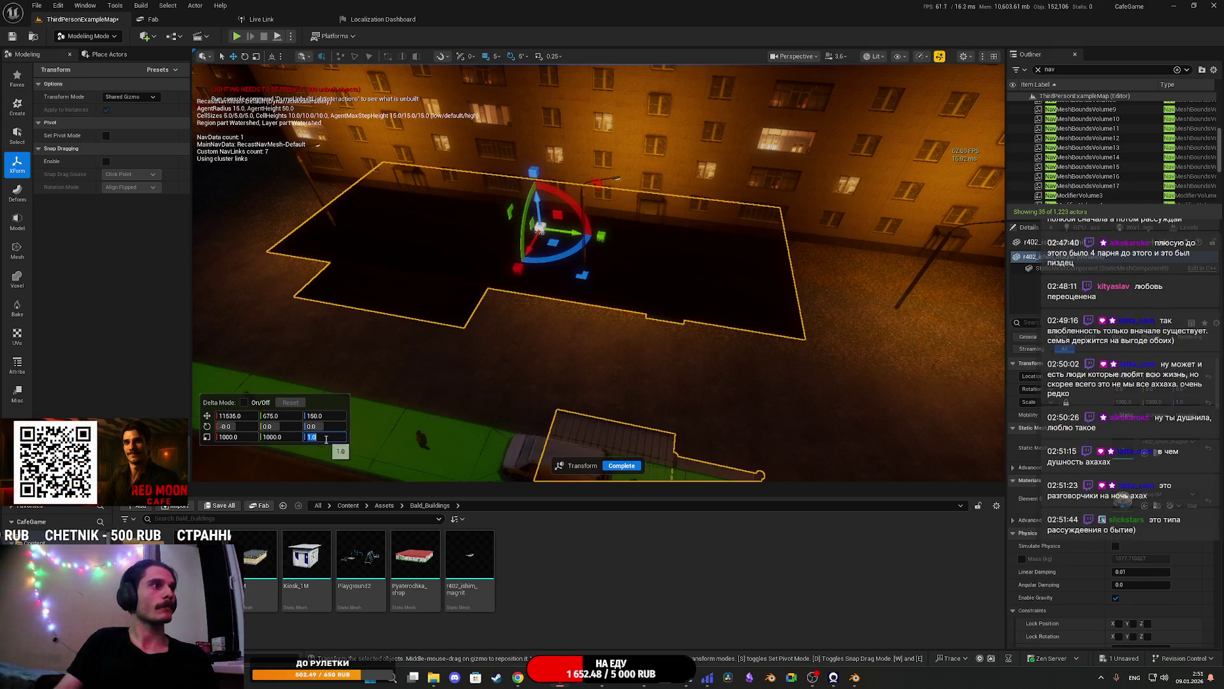
pyautogui.write('00')
pyautogui.press('Return')
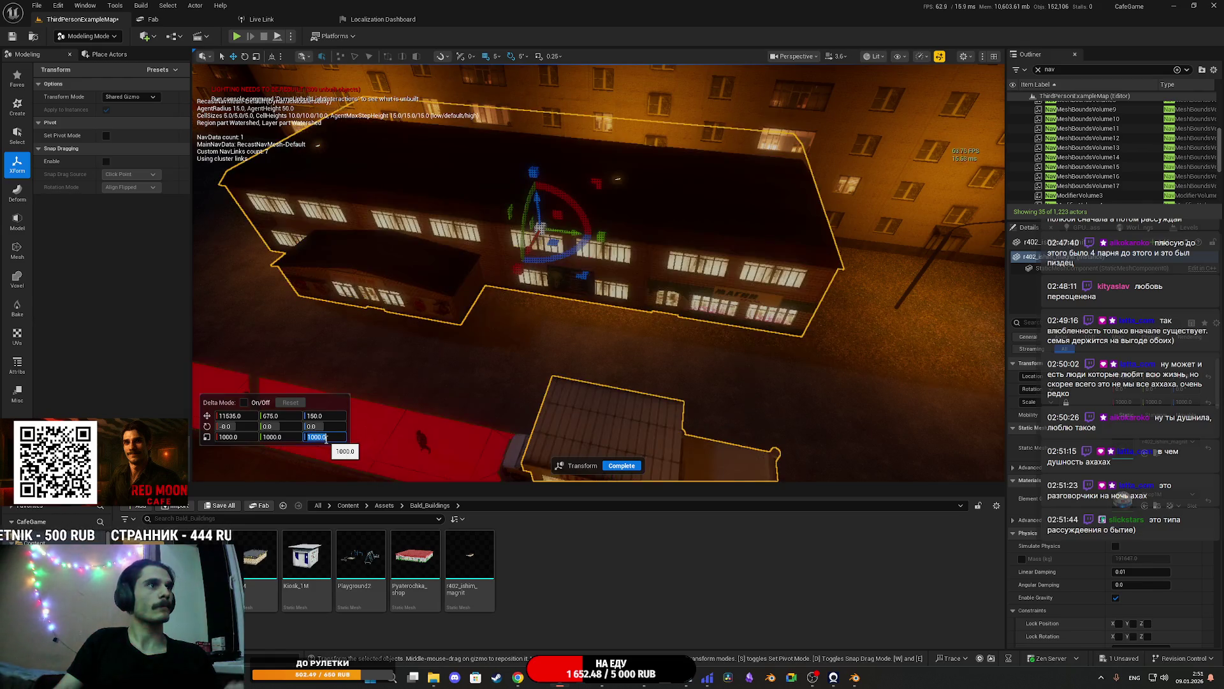
pyautogui.click(622, 465)
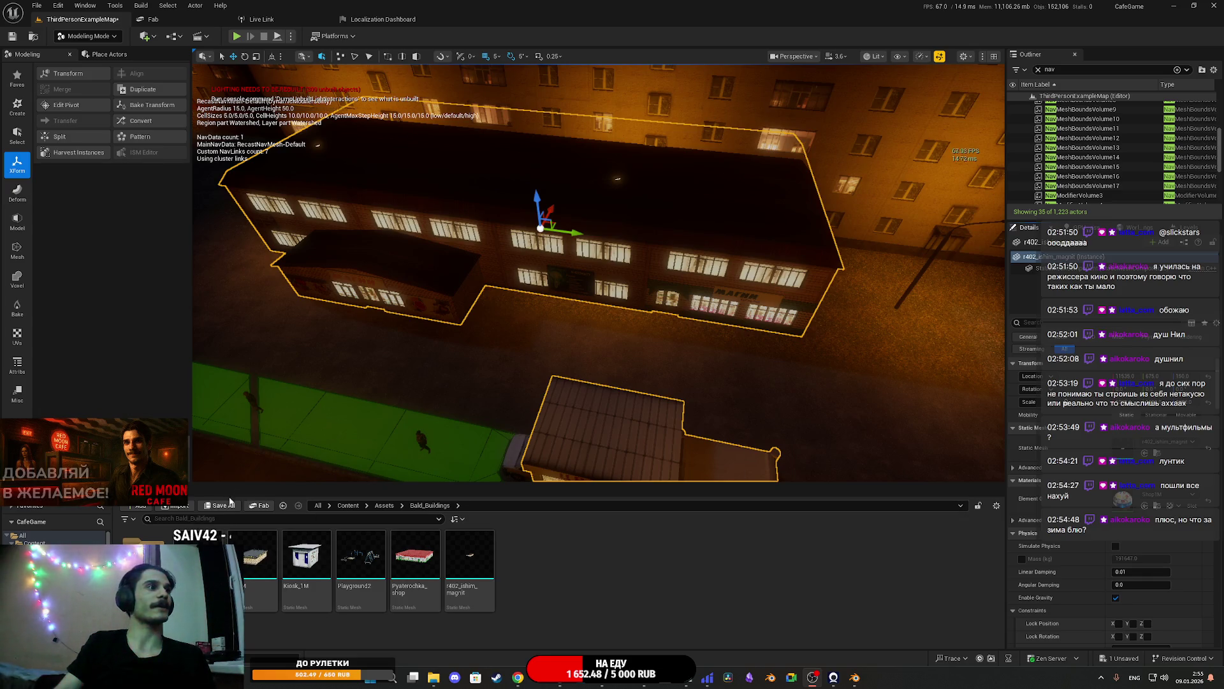
# Save the ThirdPersonExampleMap level with Save Selected
pyautogui.hotkey('ctrl', 'shift', 's')
pyautogui.click(702, 448)
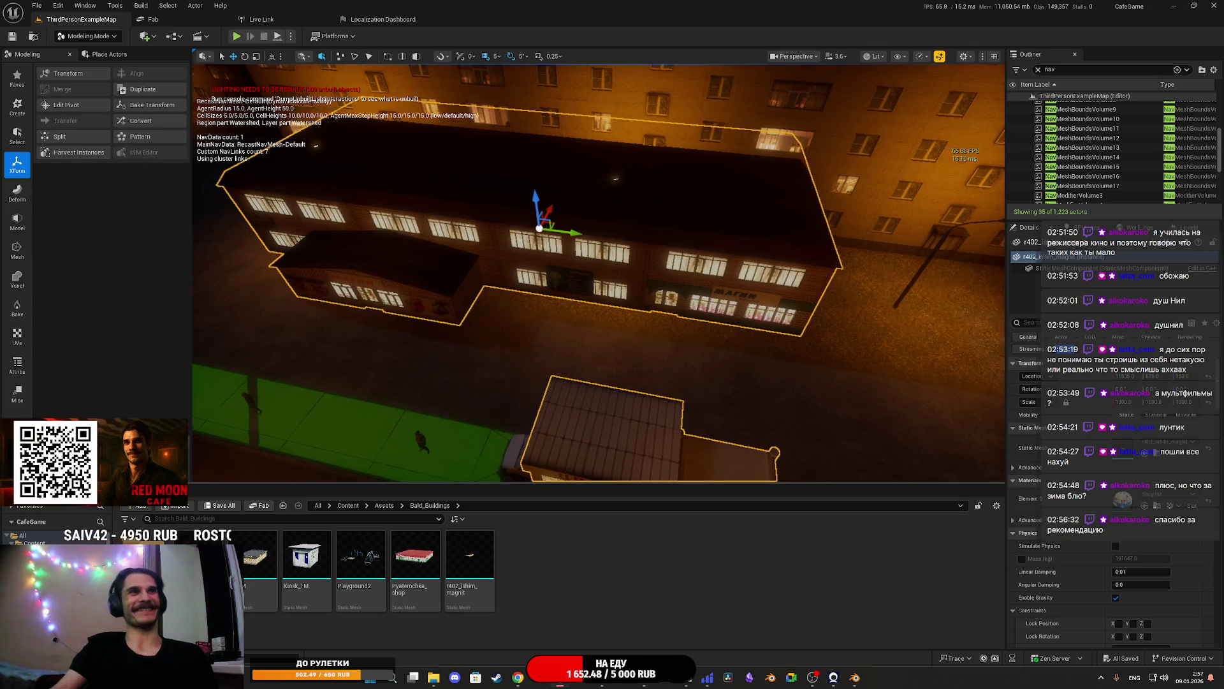
pyautogui.press('Down')
pyautogui.press('Right')
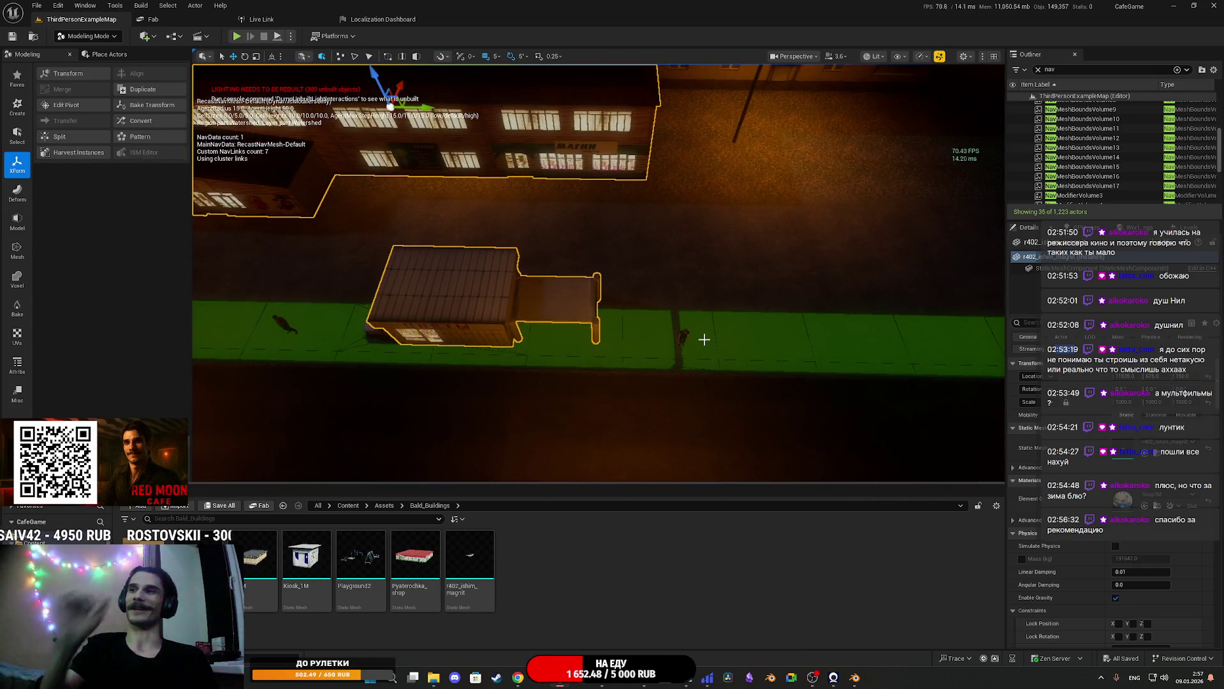
pyautogui.moveTo(704, 339); pyautogui.dragTo(638, 300)
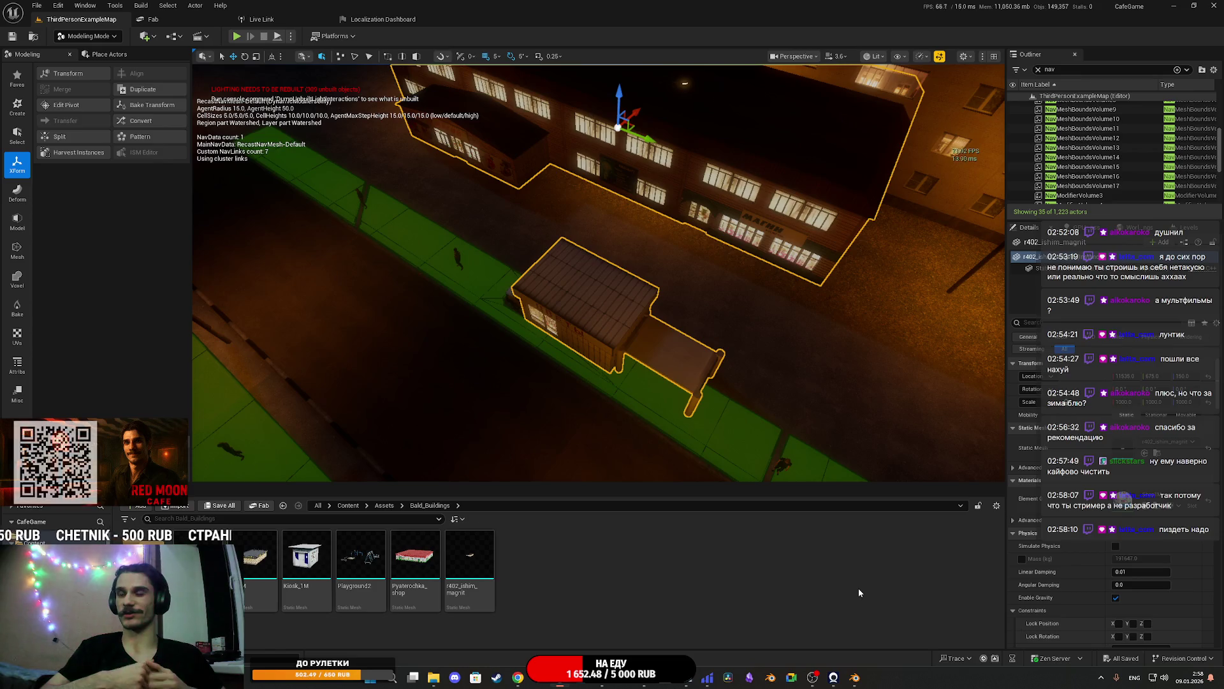
pyautogui.moveTo(874, 447)
pyautogui.mouseDown()
pyautogui.moveTo(695, 408)
pyautogui.moveTo(670, 357)
pyautogui.moveTo(689, 351)
pyautogui.moveTo(651, 357)
pyautogui.moveTo(837, 400)
pyautogui.mouseUp()
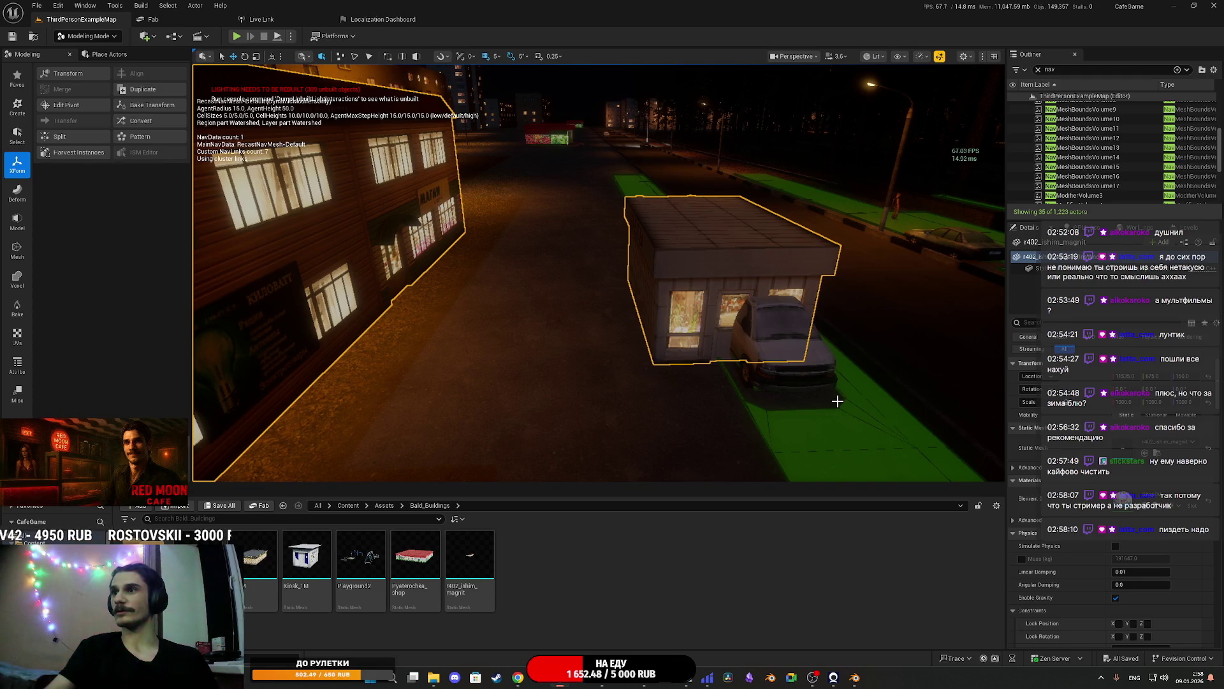
pyautogui.moveTo(699, 349)
pyautogui.mouseDown()
pyautogui.moveTo(615, 357)
pyautogui.moveTo(606, 395)
pyautogui.moveTo(601, 370)
pyautogui.moveTo(577, 375)
pyautogui.moveTo(685, 349)
pyautogui.mouseUp()
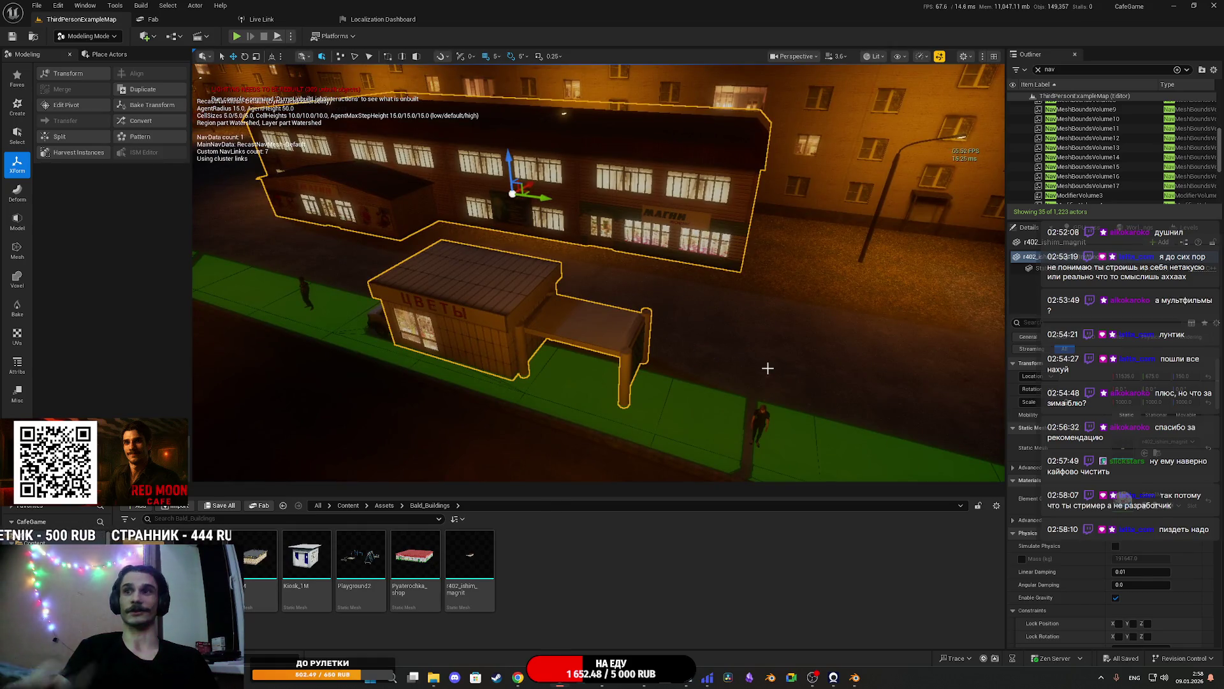
pyautogui.moveTo(742, 346); pyautogui.dragTo(555, 314)
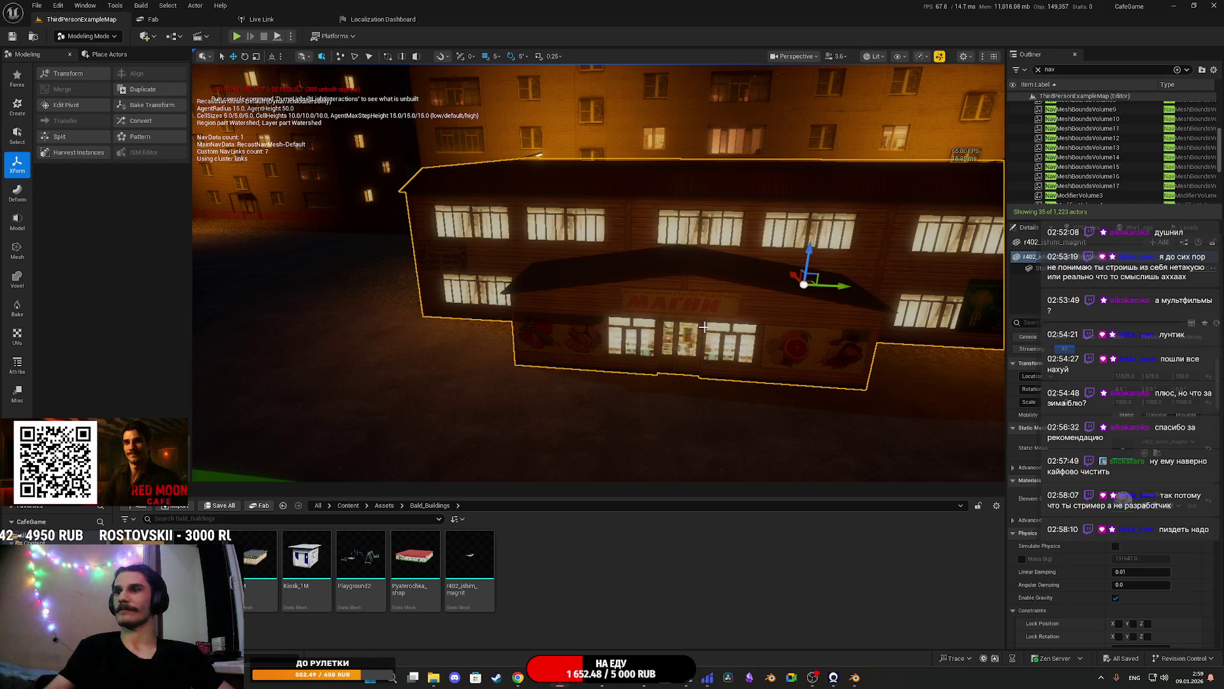
pyautogui.moveTo(674, 300); pyautogui.dragTo(663, 293)
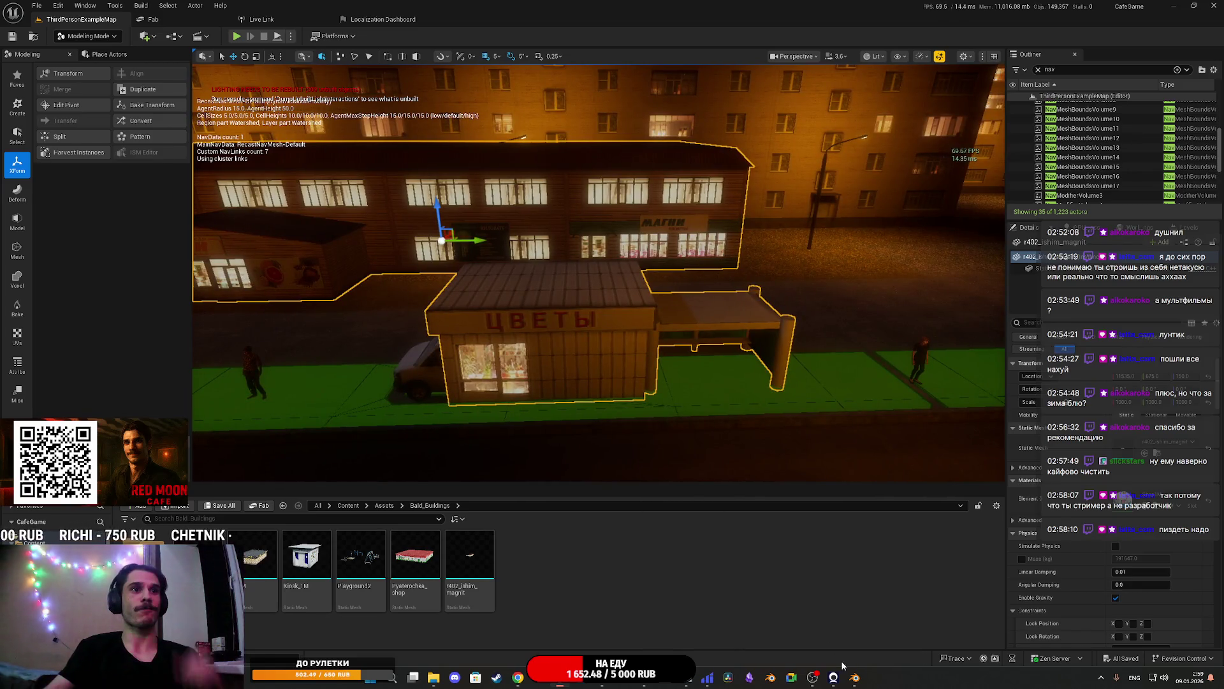
pyautogui.click(854, 681)
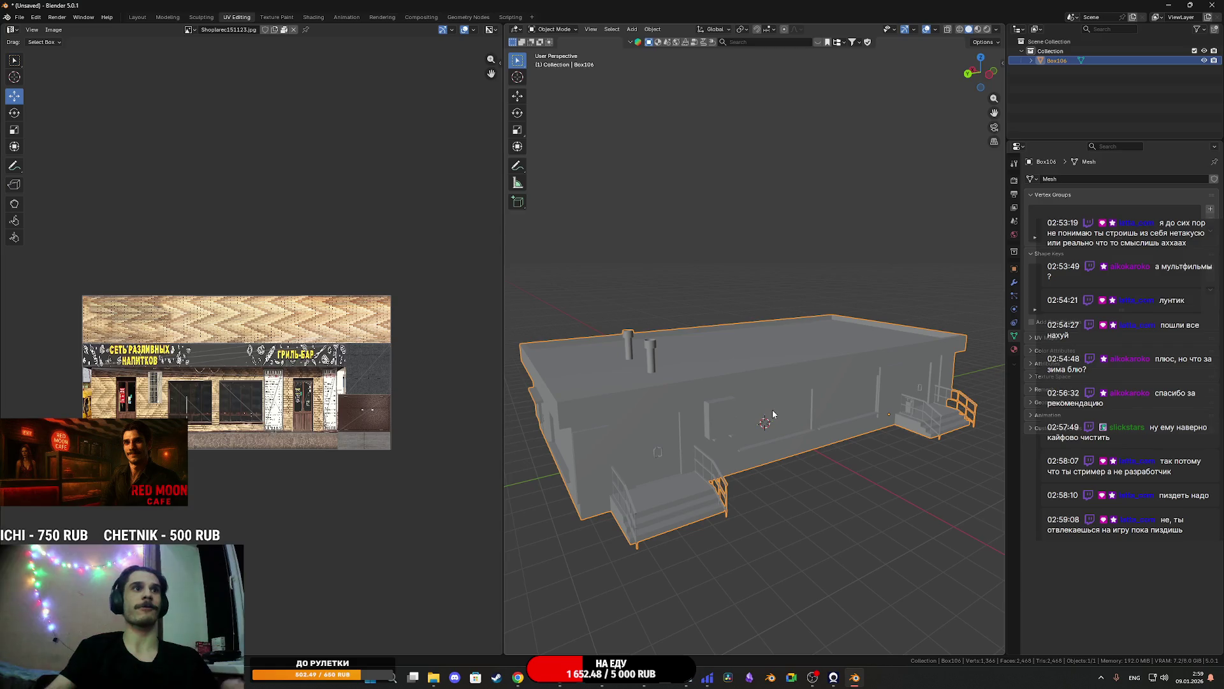
# Delete the Box106 mesh and import the r402_ishim_magnit shop FBX
pyautogui.press('Delete')
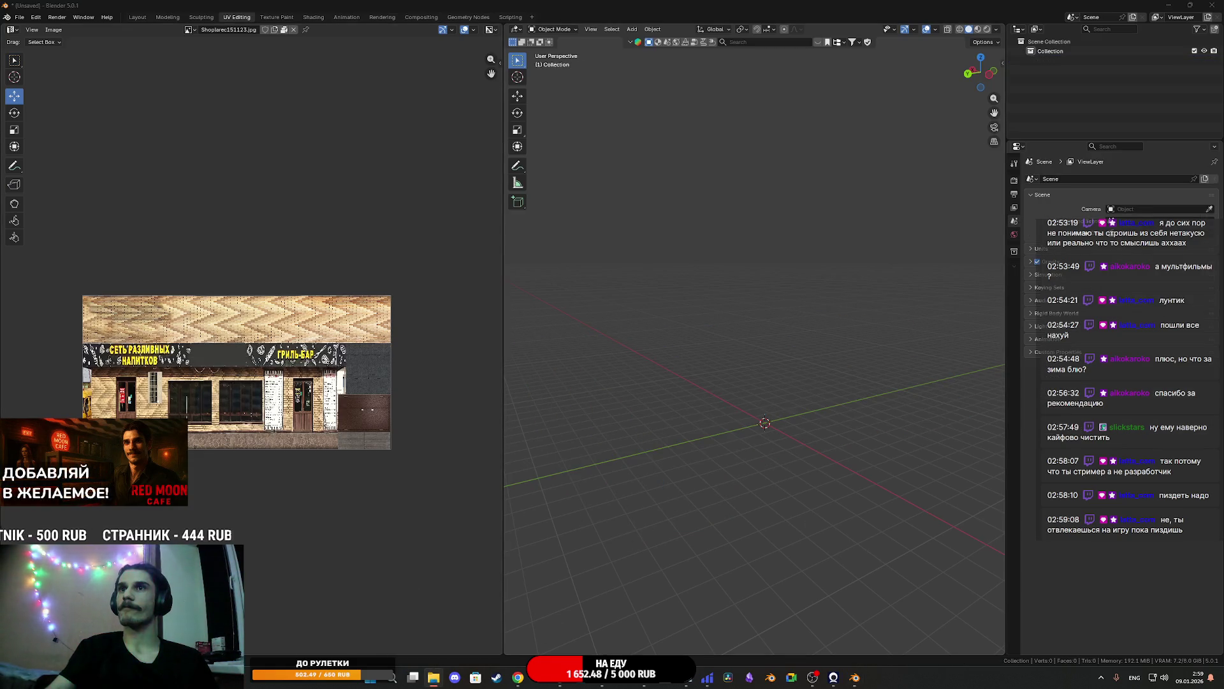
pyautogui.moveTo(675, 408); pyautogui.dragTo(709, 415)
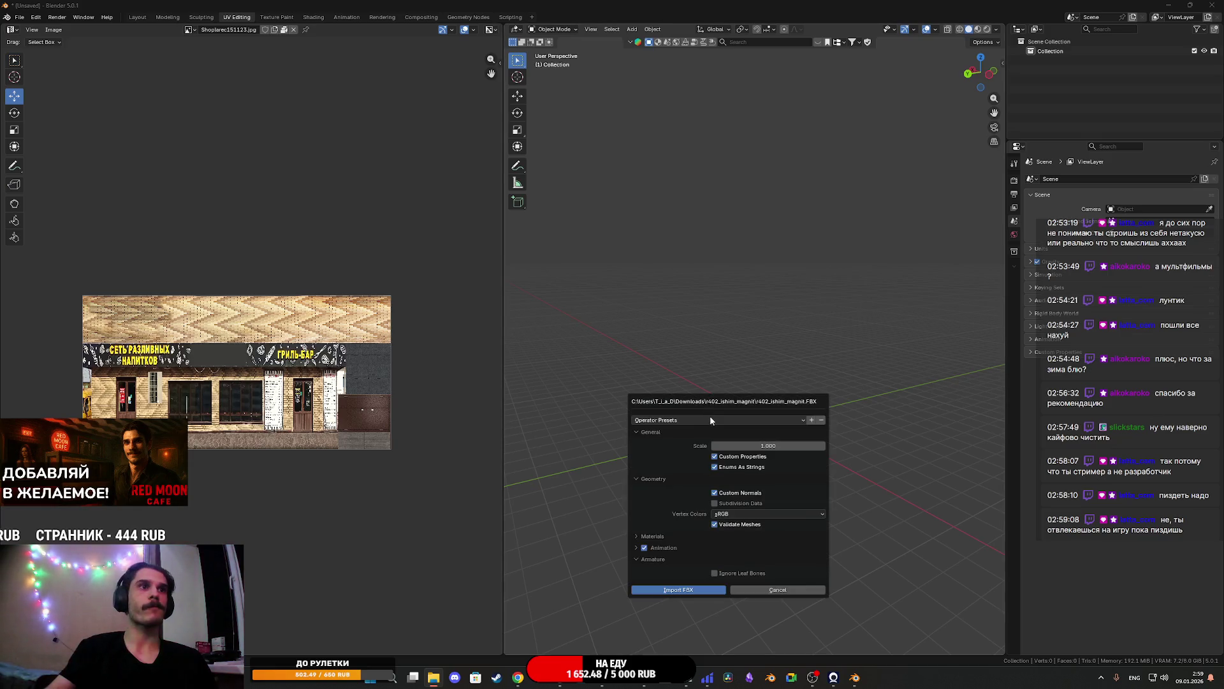
pyautogui.click(696, 592)
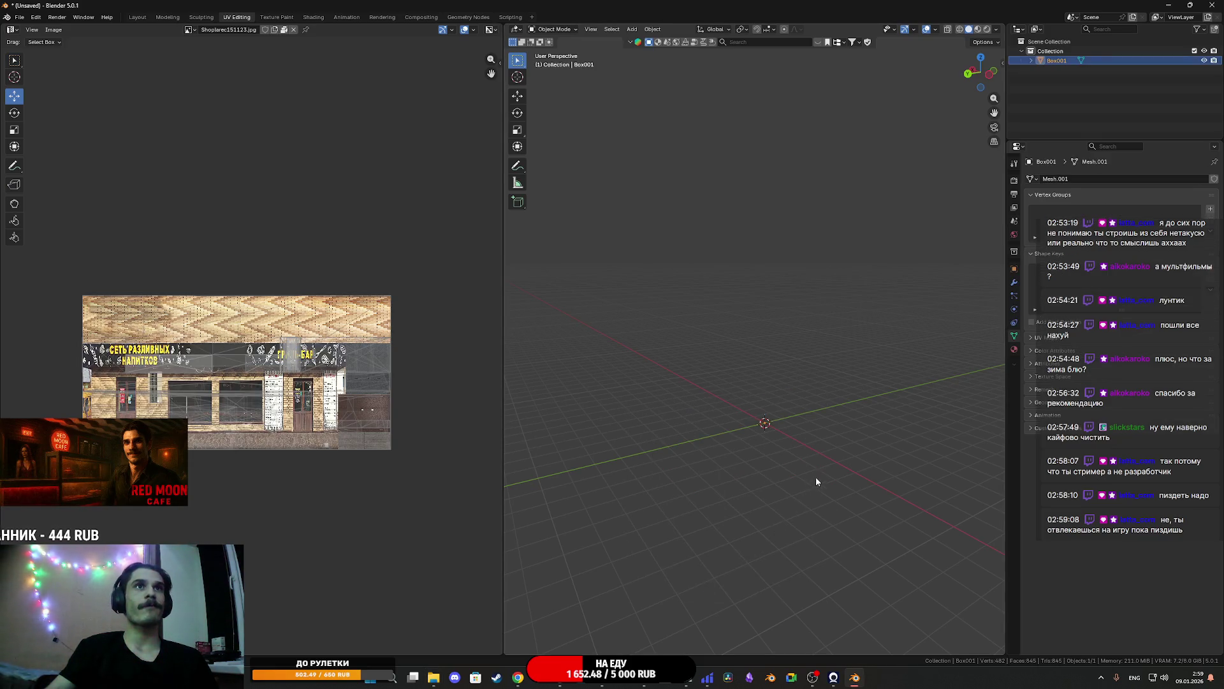
# Scale the imported Box001 building to 1000 on X, Y and Z in the Resize panel
pyautogui.press('s')
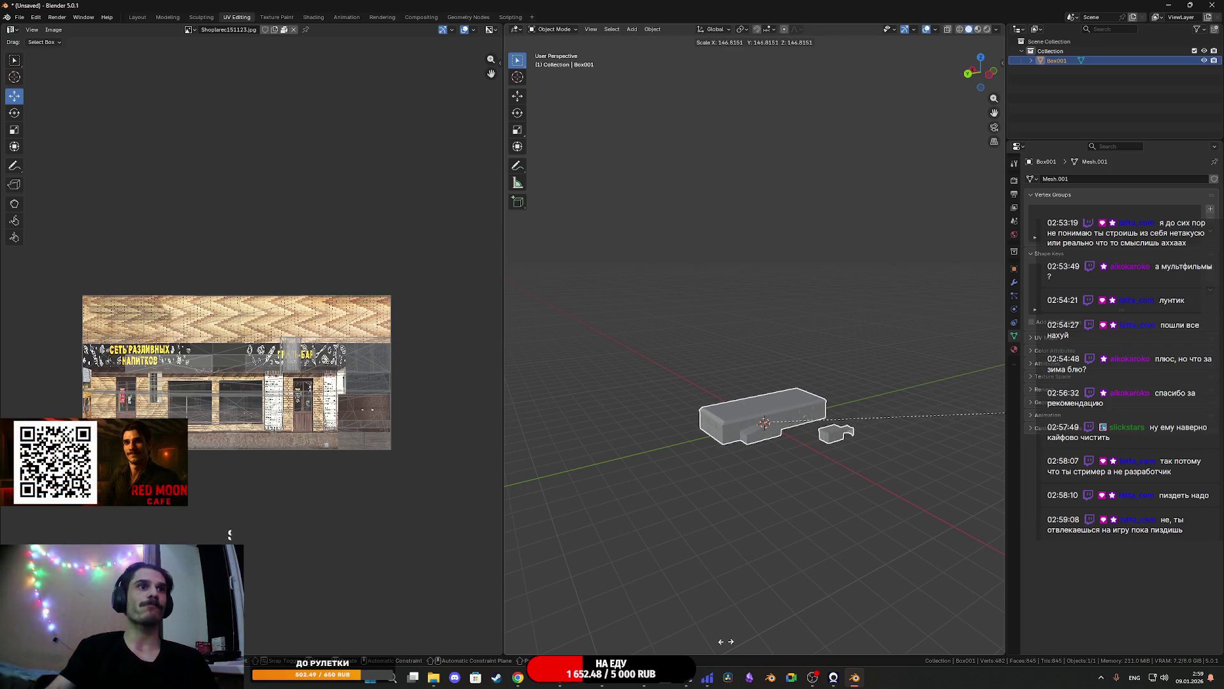
pyautogui.click(759, 572)
pyautogui.click(536, 647)
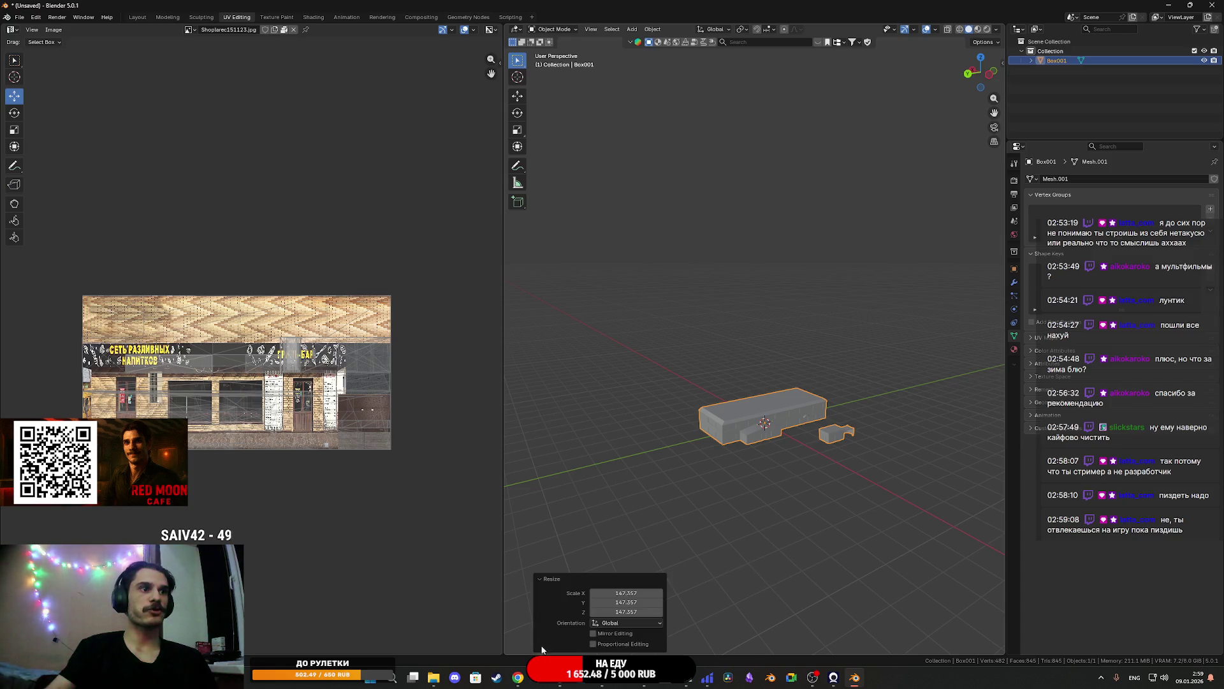
pyautogui.click(635, 590)
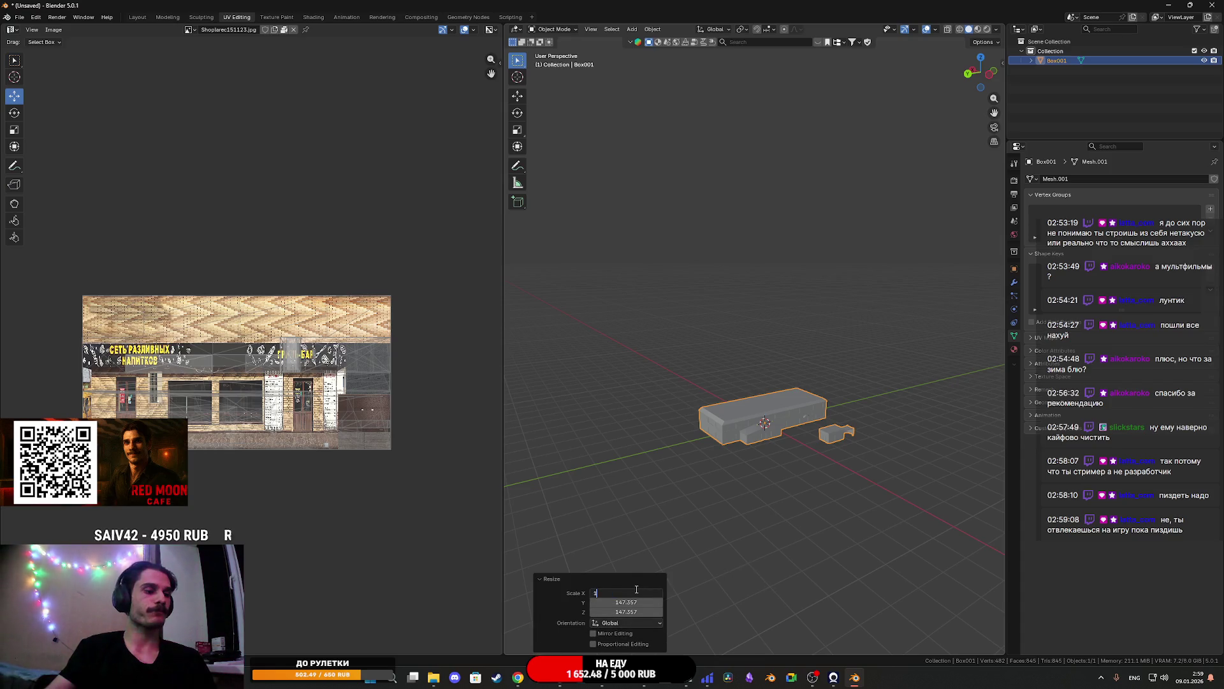
pyautogui.write('000')
pyautogui.press('Return')
pyautogui.click(639, 601)
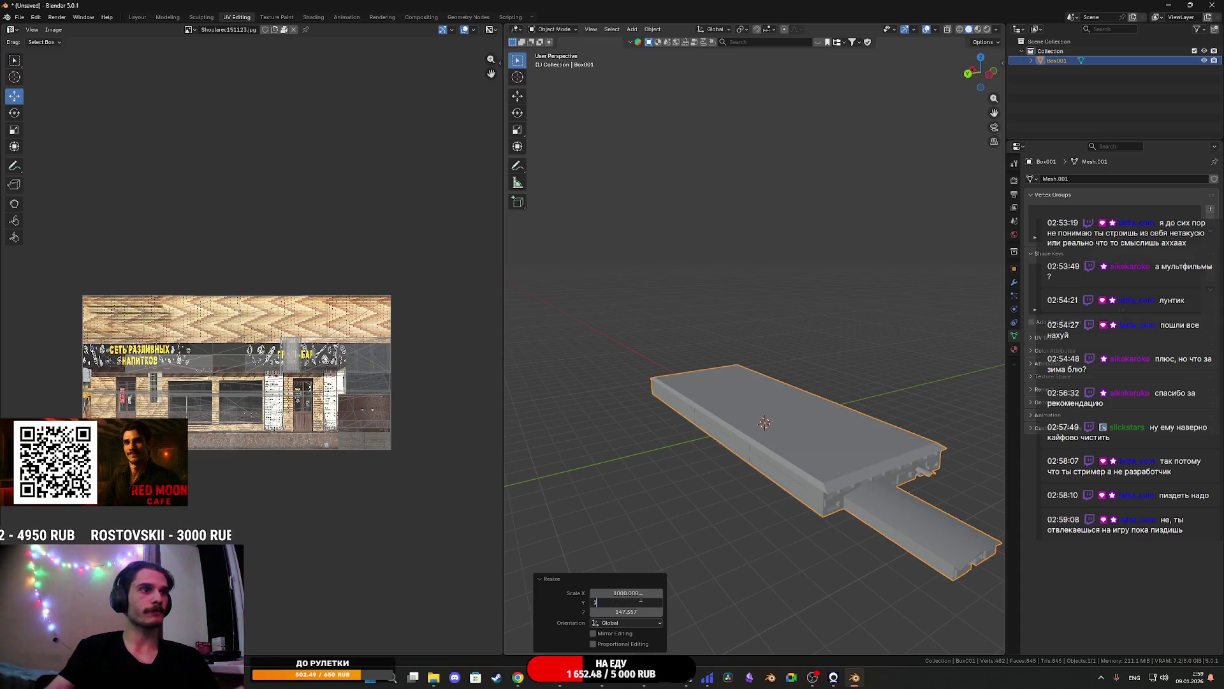
pyautogui.write('00')
pyautogui.press('Return')
pyautogui.click(641, 611)
pyautogui.write('1')
pyautogui.press('Return')
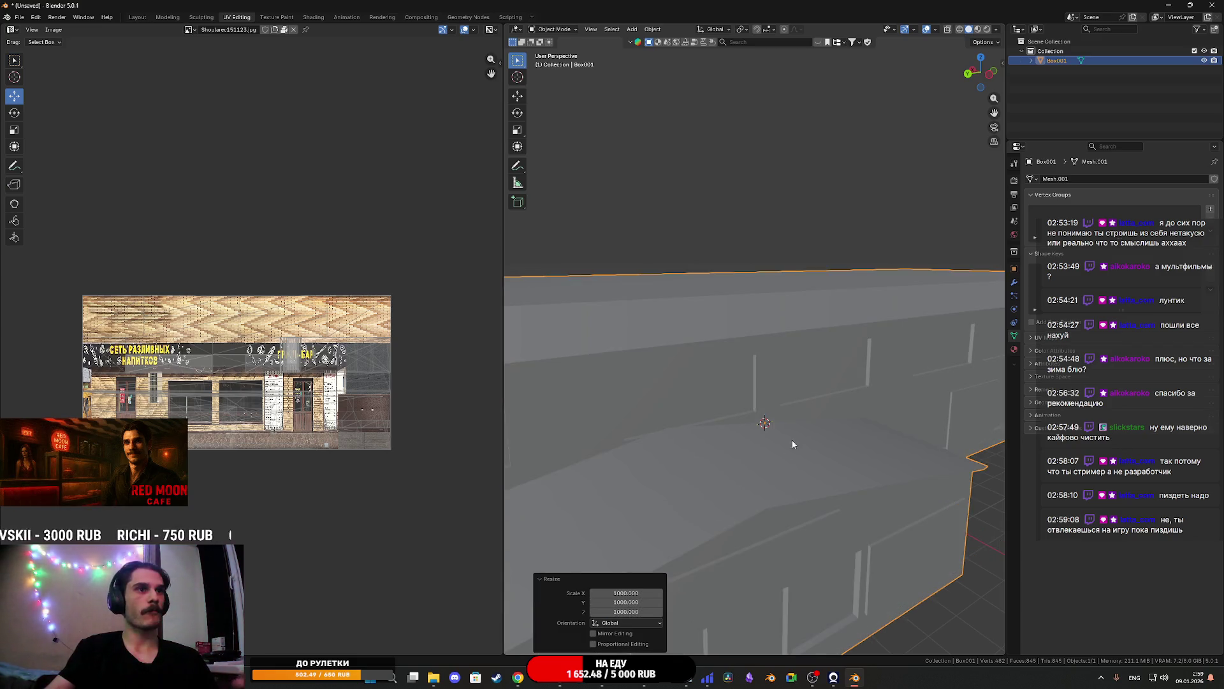
pyautogui.scroll(-5, 808, 434)
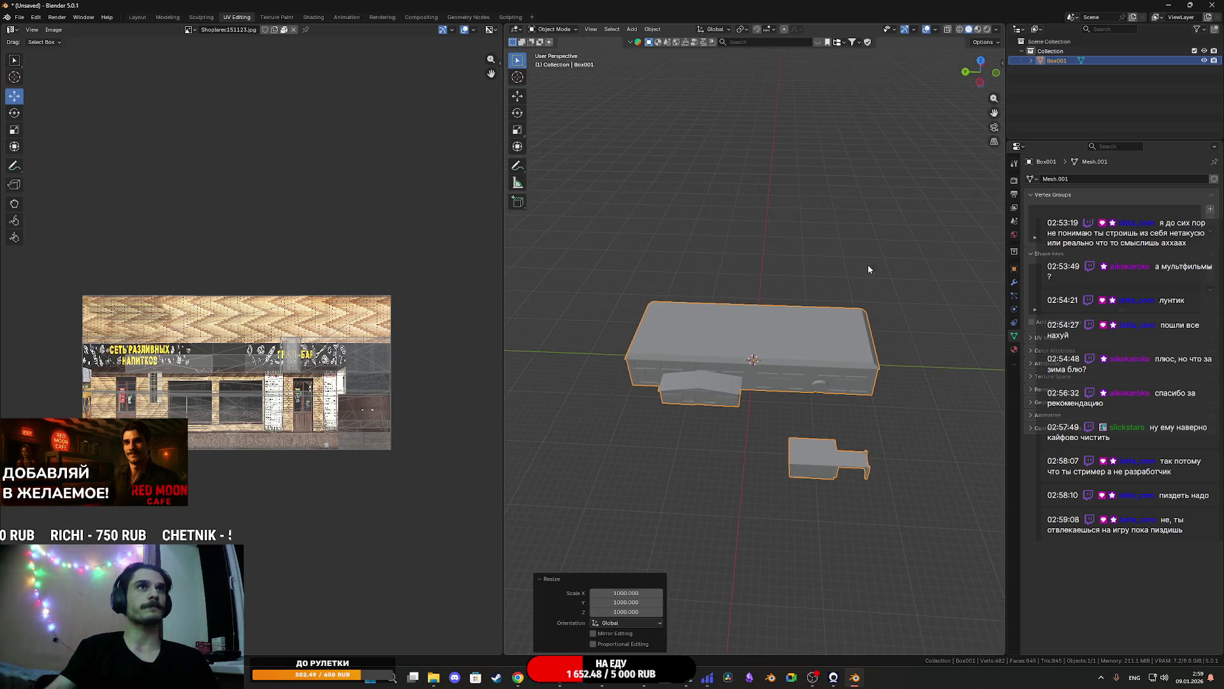
pyautogui.rightClick(833, 364)
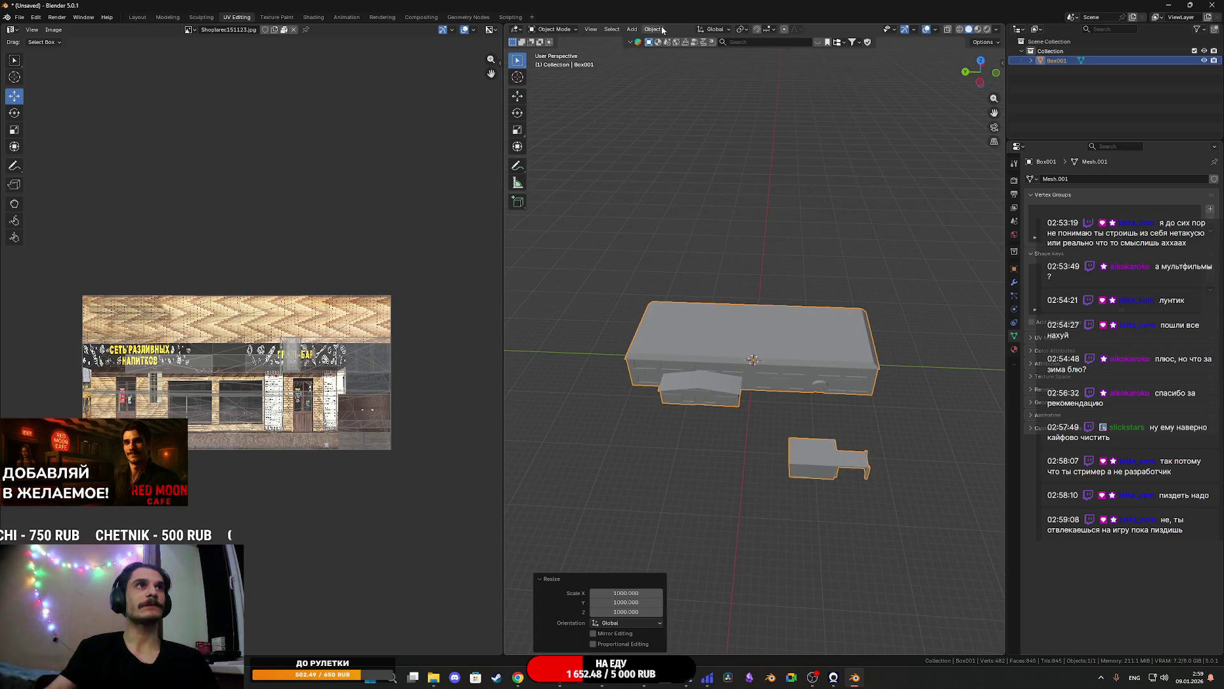
# Apply the scale to the building mesh via Object > Apply > Scale
pyautogui.click(660, 26)
pyautogui.moveTo(675, 80)
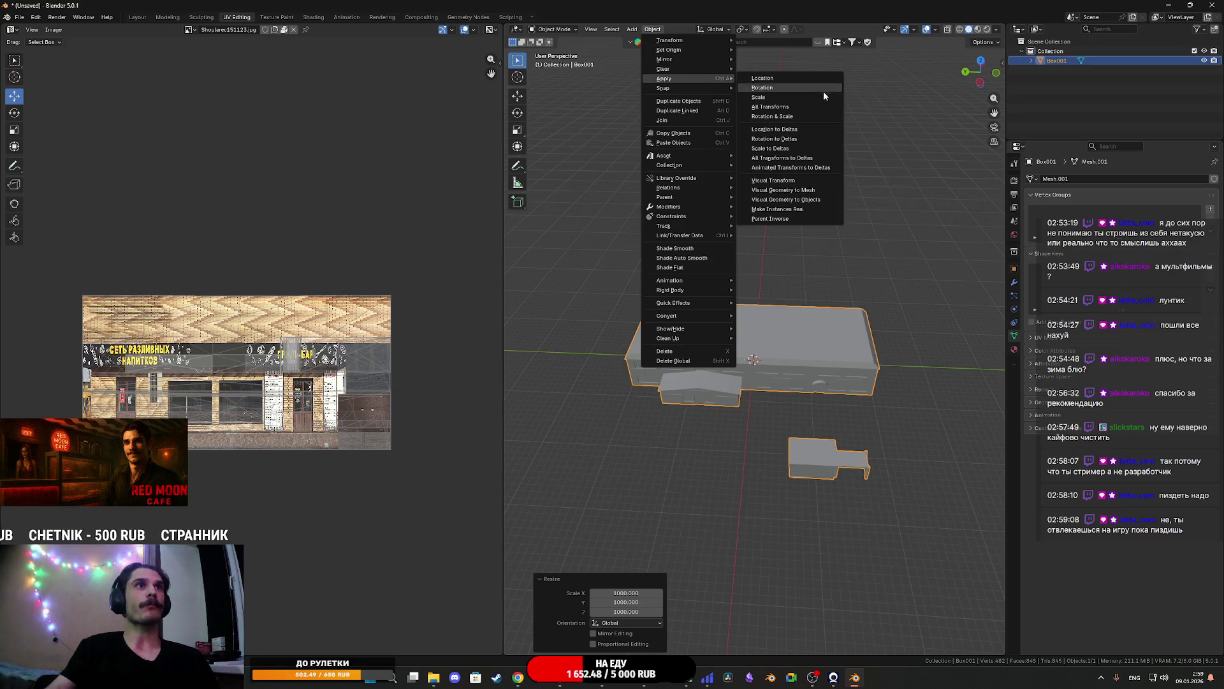
pyautogui.click(775, 99)
pyautogui.scroll(5, 785, 381)
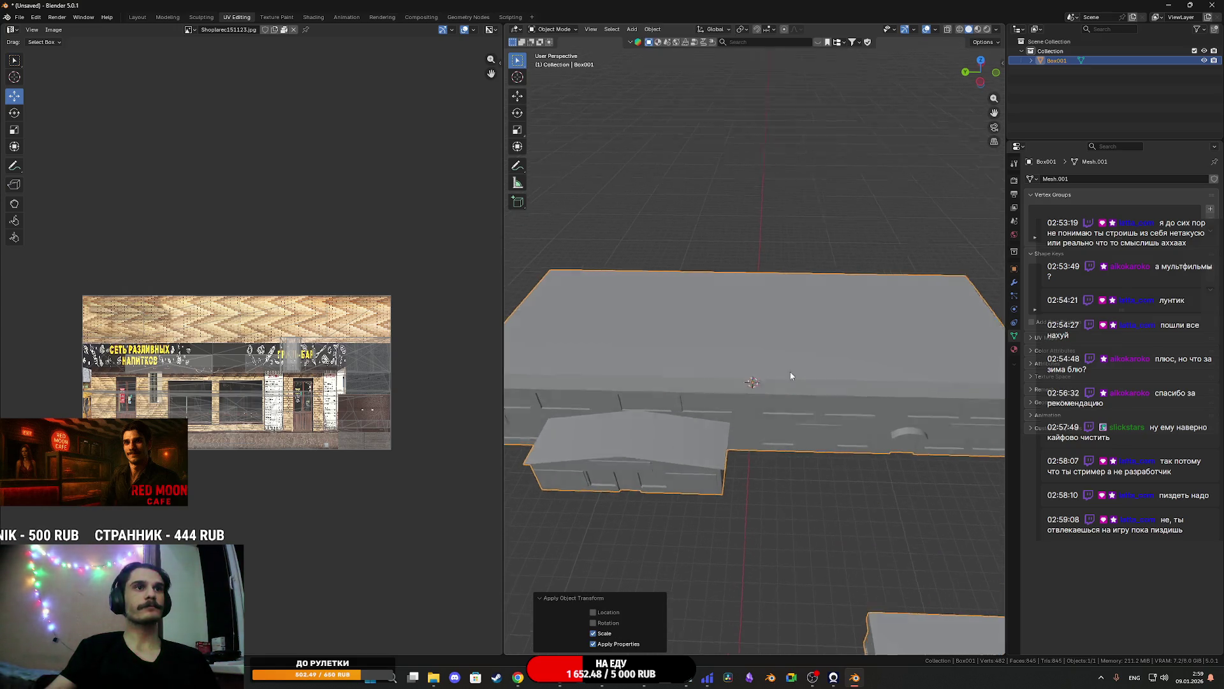
pyautogui.hotkey('ctrl', 's')
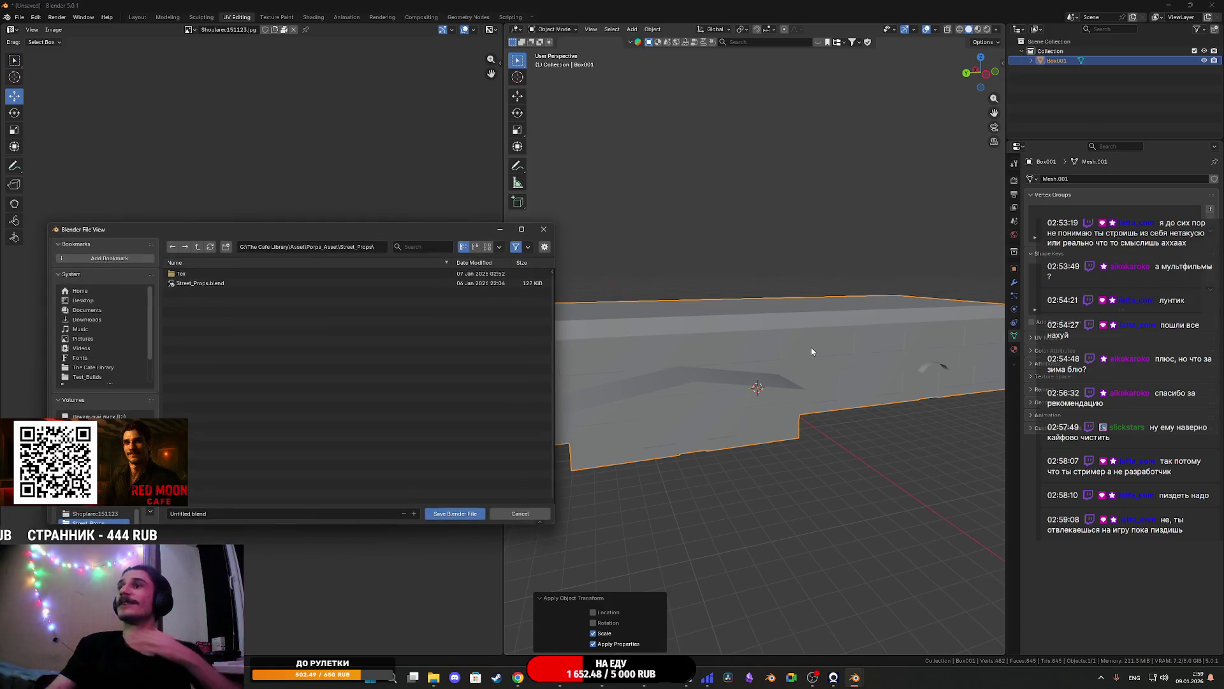
pyautogui.click(523, 515)
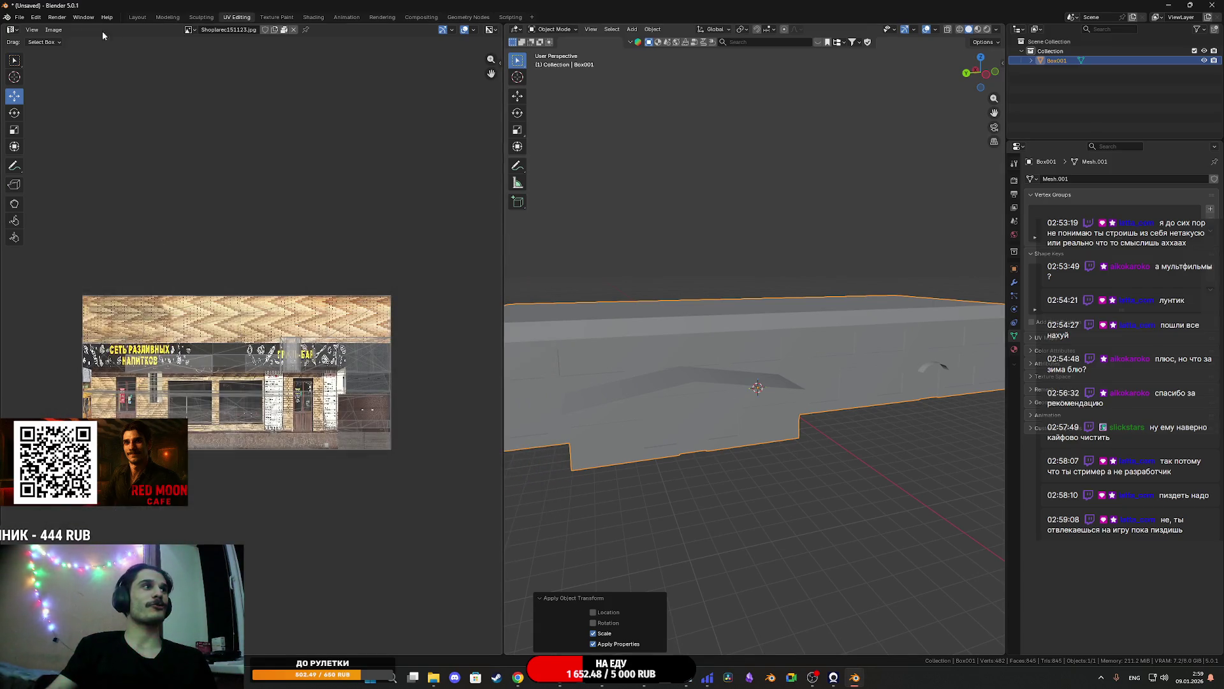
# Export the building as FBX, overwriting the r402_ishim_magnit FBX in its folder
pyautogui.click(20, 17)
pyautogui.moveTo(92, 157)
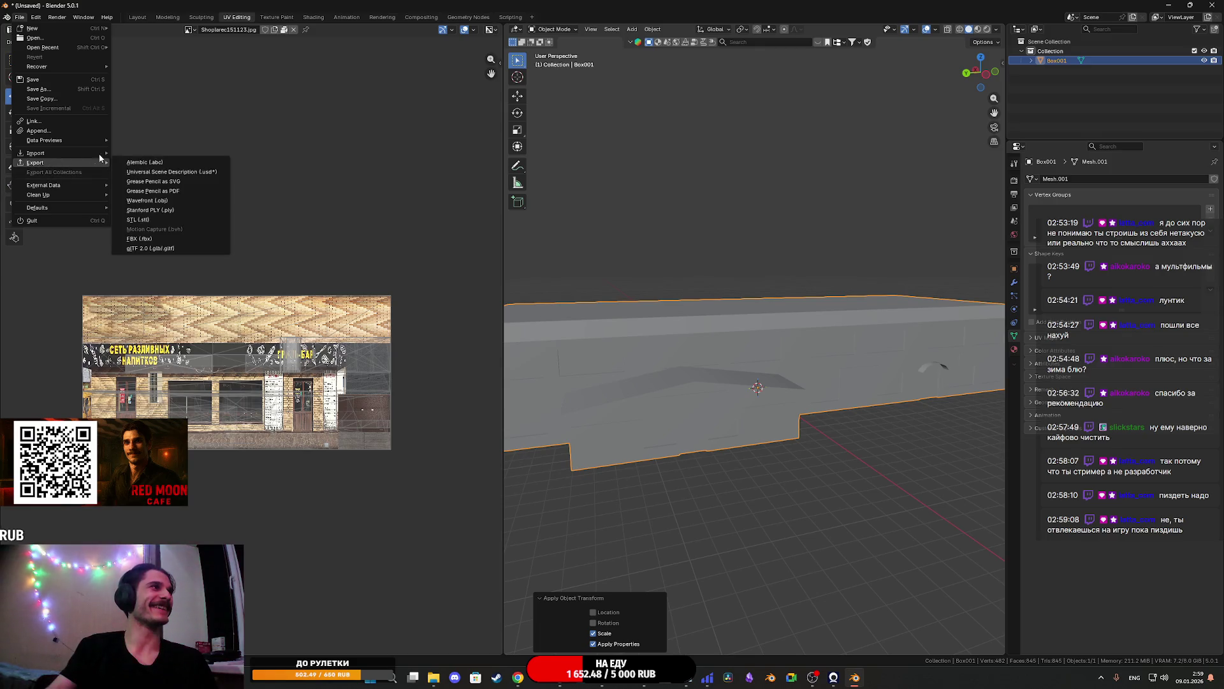
pyautogui.click(153, 238)
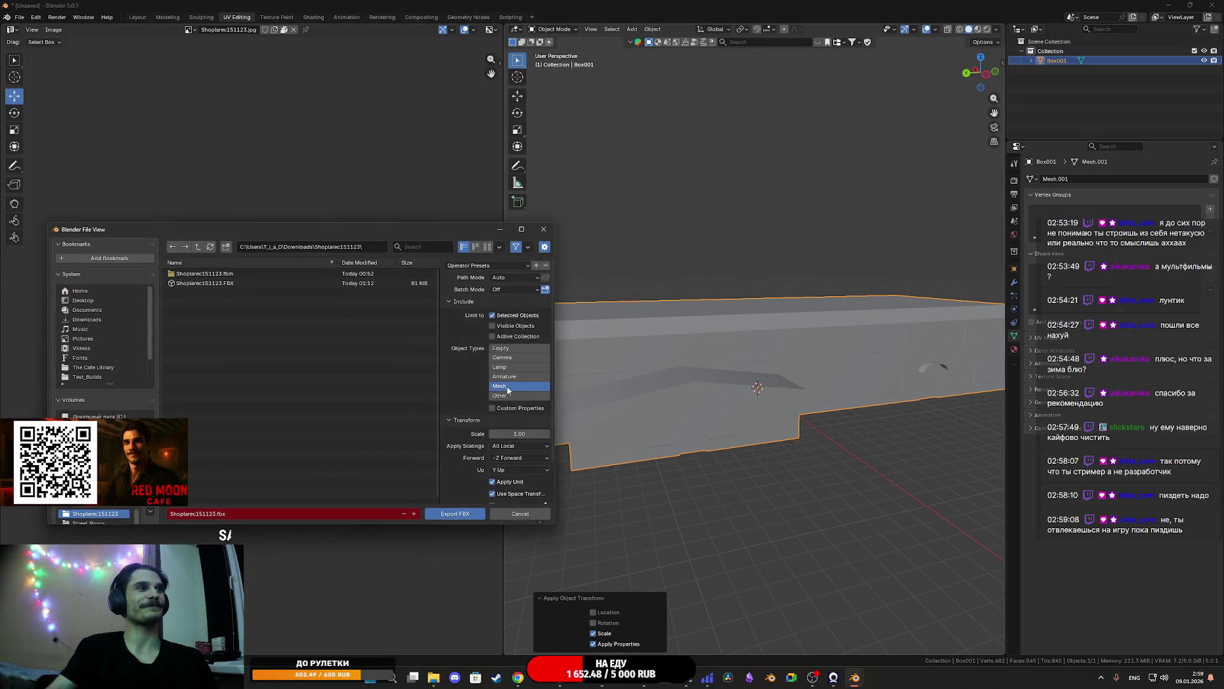
pyautogui.scroll(-3, 456, 398)
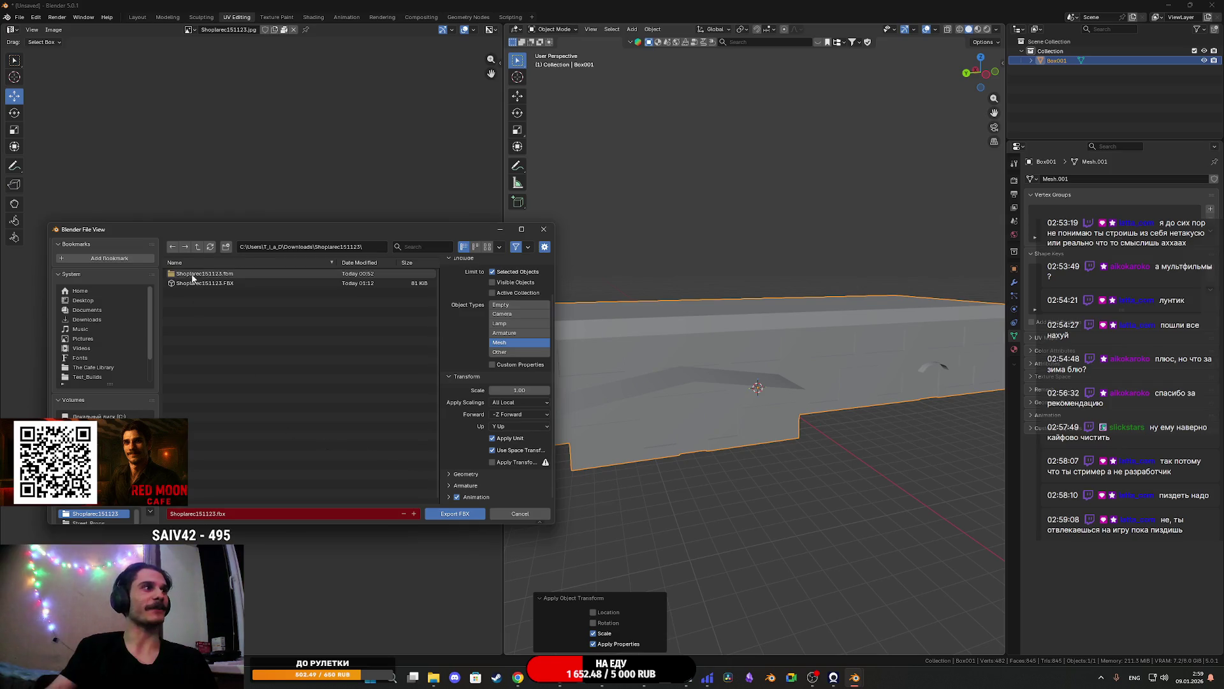
pyautogui.click(198, 247)
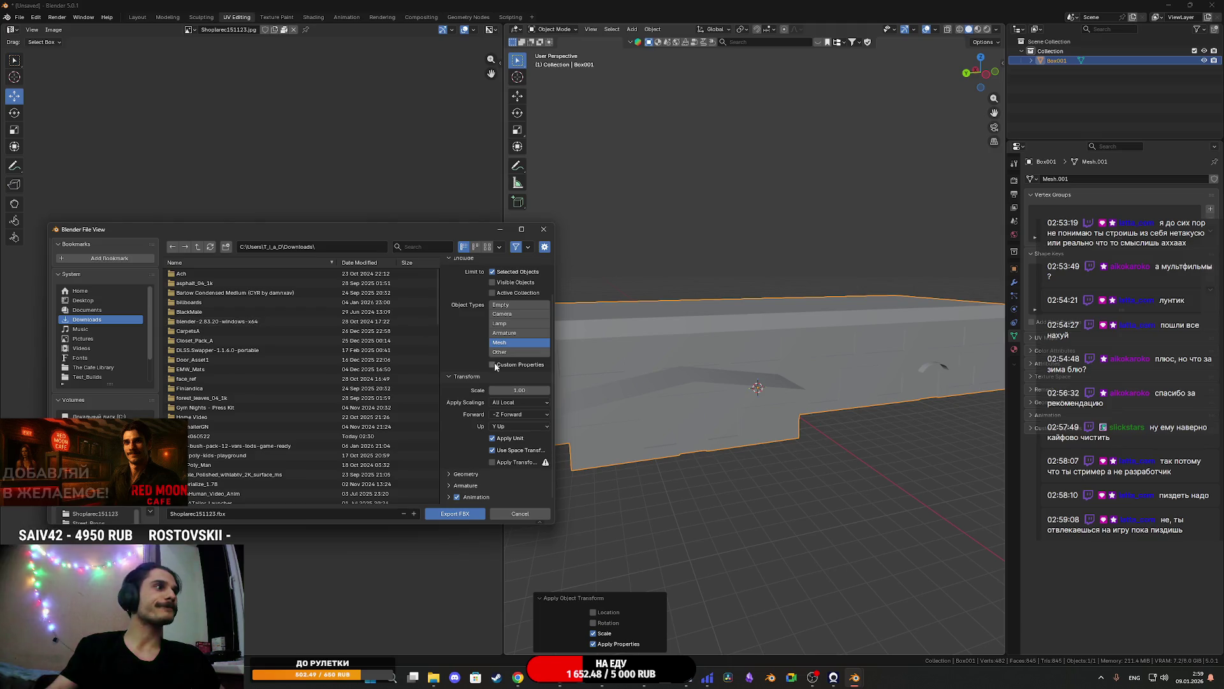
pyautogui.scroll(-2, 235, 332)
pyautogui.scroll(-8, 235, 331)
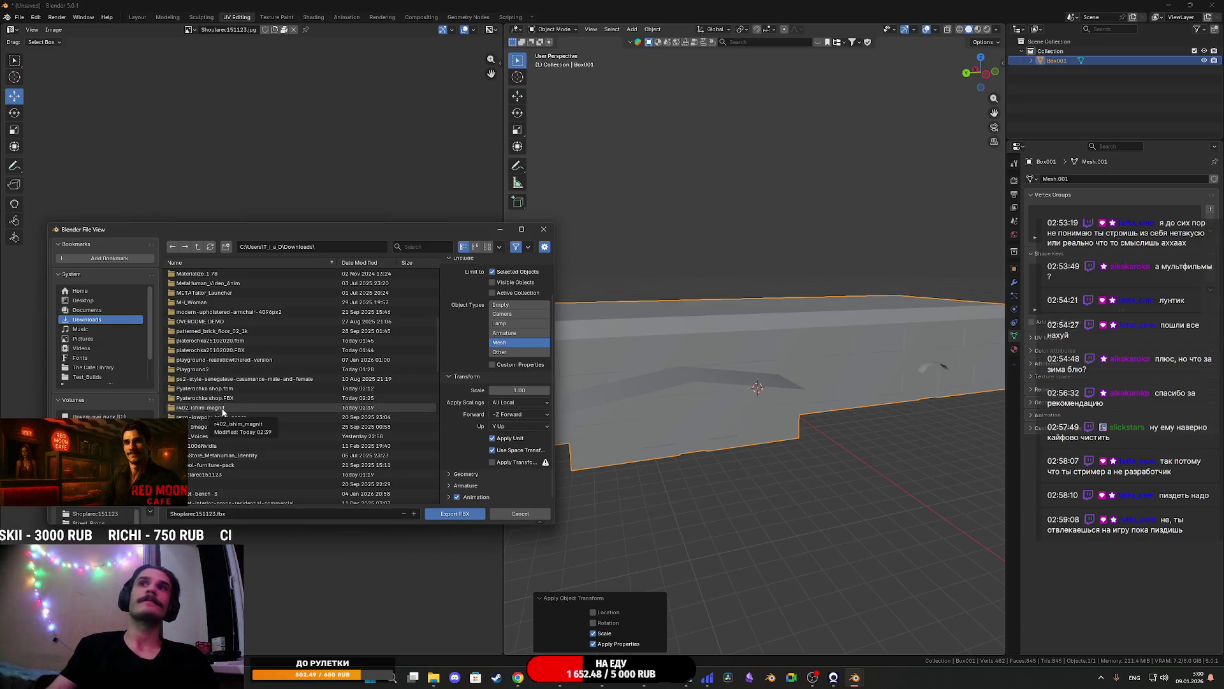
pyautogui.doubleClick(238, 408)
pyautogui.click(216, 283)
pyautogui.click(454, 514)
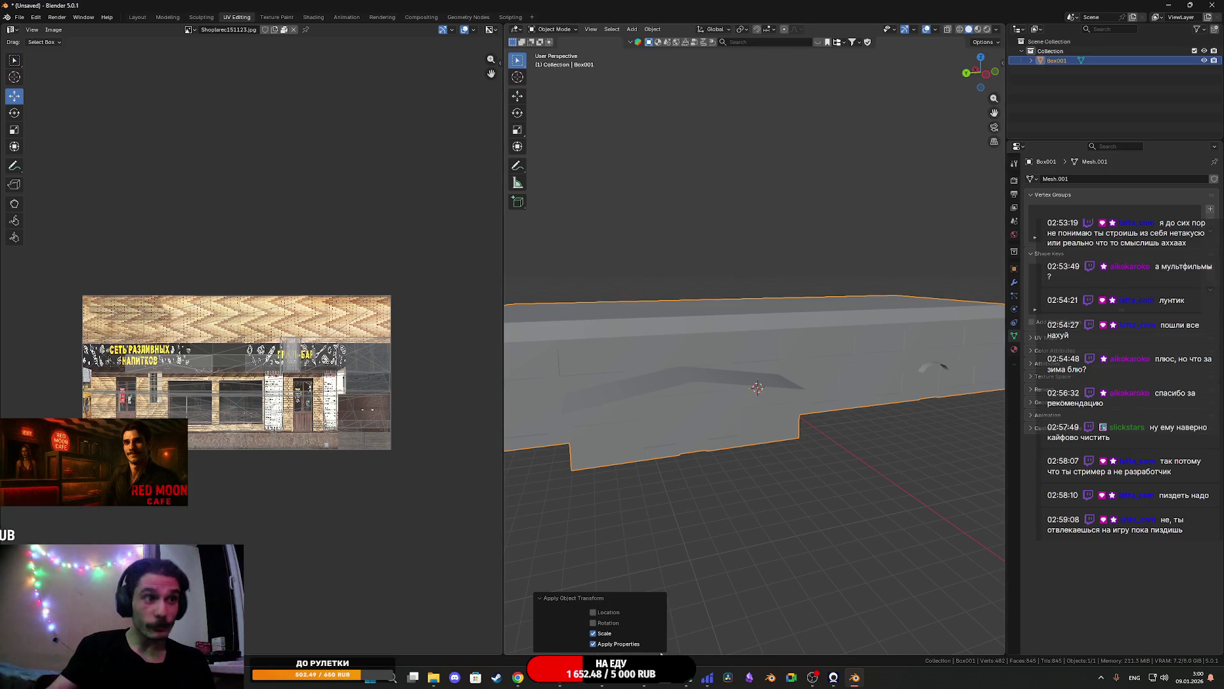
pyautogui.moveTo(559, 677)
pyautogui.click(563, 641)
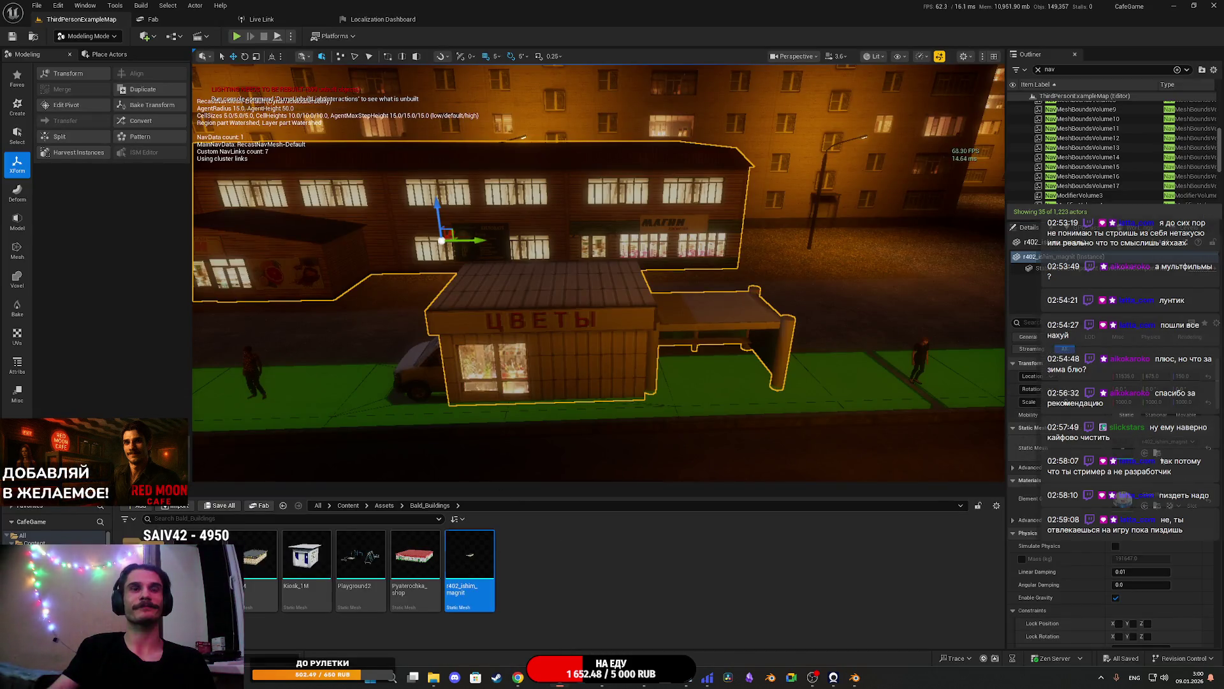
# Reimport the updated r402_ishim_magnit mesh and view it from above
pyautogui.rightClick(455, 557)
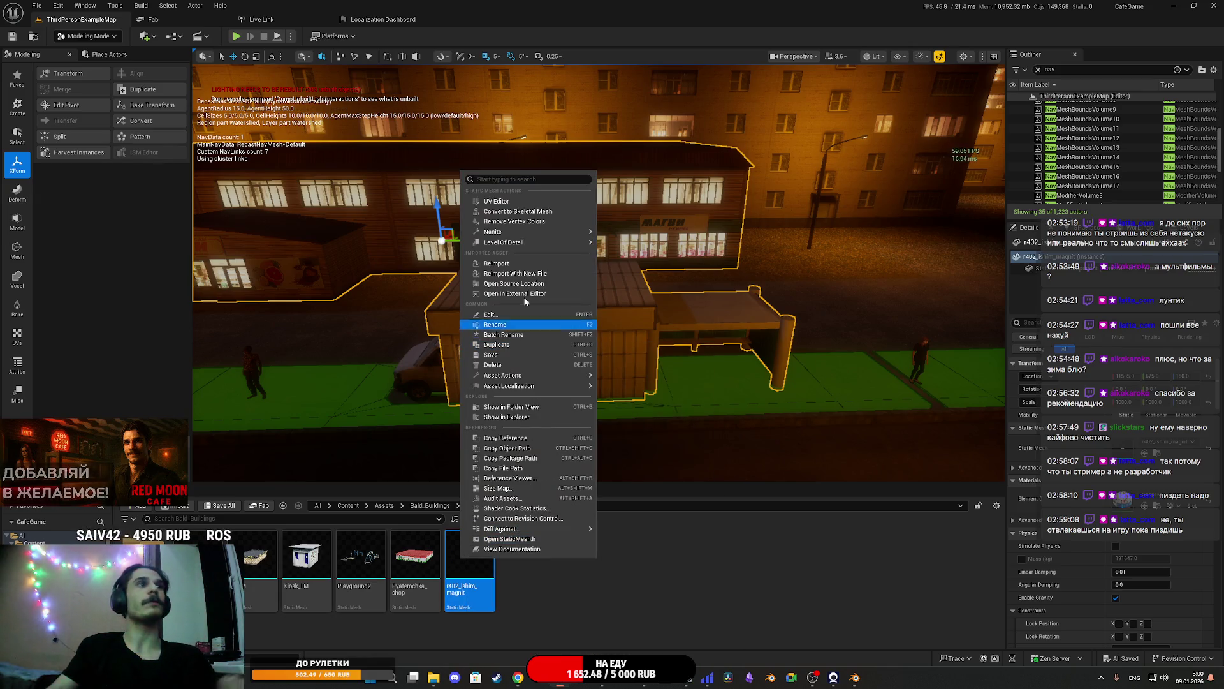
pyautogui.click(506, 264)
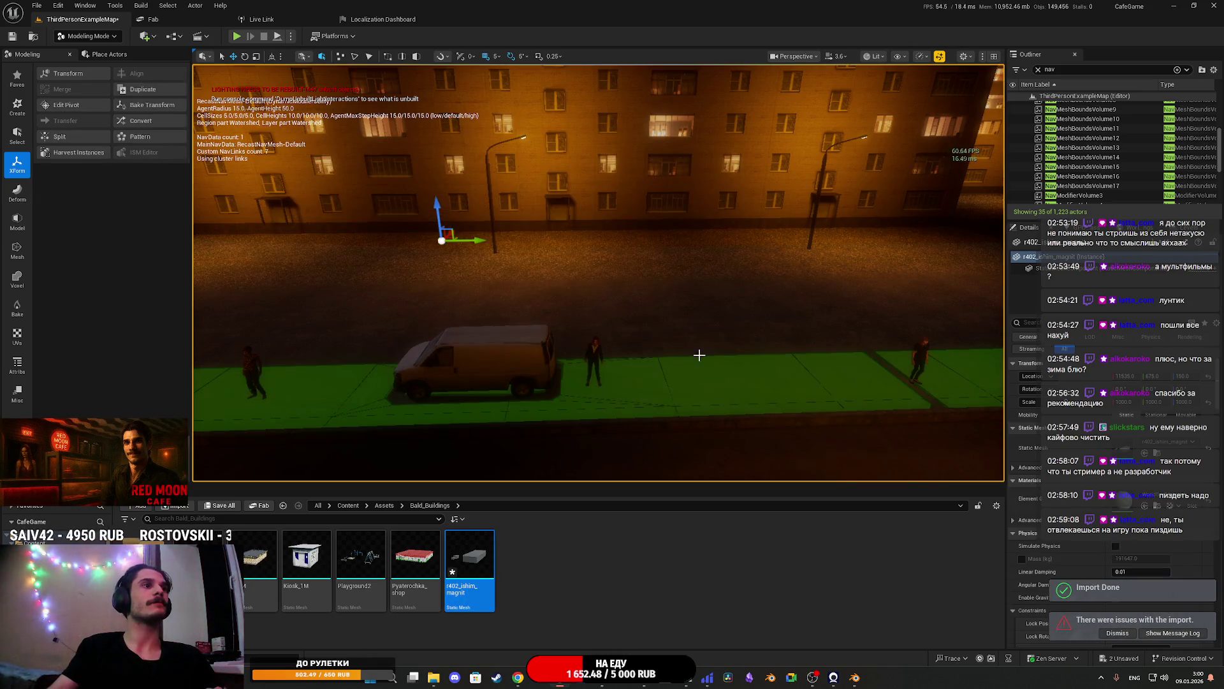
pyautogui.moveTo(825, 350); pyautogui.dragTo(765, 434)
pyautogui.moveTo(613, 318)
pyautogui.mouseDown()
pyautogui.moveTo(600, 331)
pyautogui.moveTo(614, 318)
pyautogui.mouseUp()
pyautogui.moveTo(490, 282); pyautogui.dragTo(490, 282)
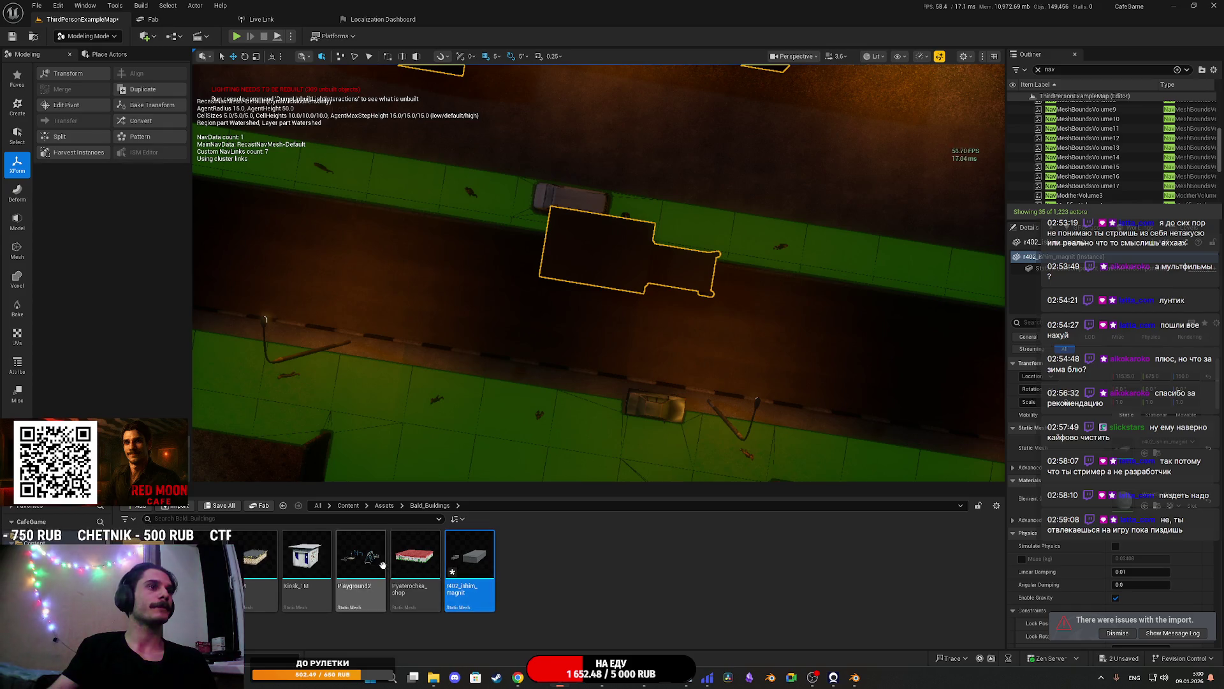
# Apply a textured material from the Tex folder to the black building
pyautogui.doubleClick(147, 558)
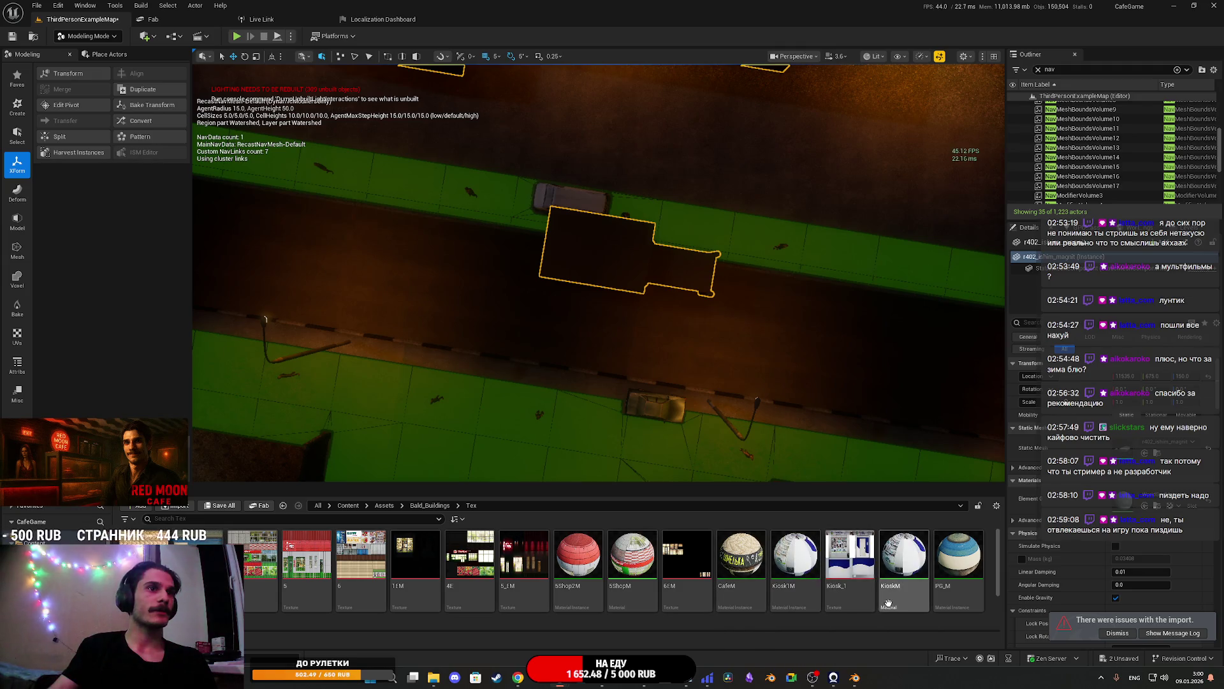
pyautogui.scroll(-2, 824, 618)
pyautogui.scroll(1, 824, 618)
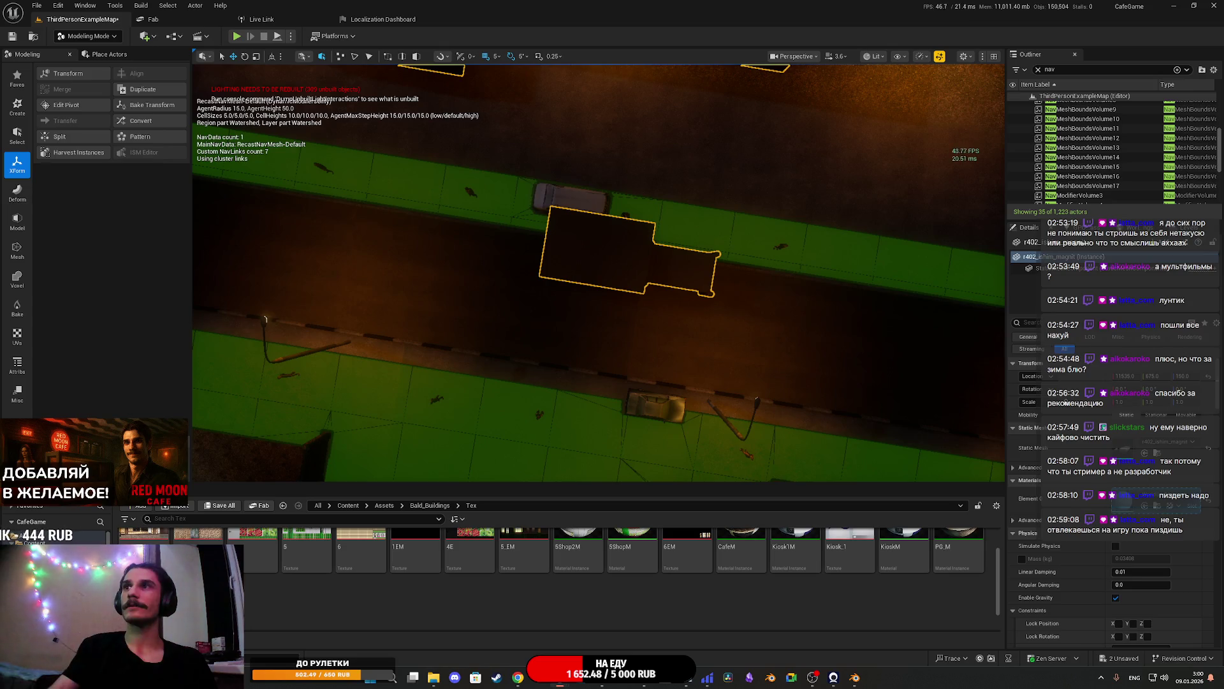
pyautogui.moveTo(1123, 501); pyautogui.dragTo(1124, 499)
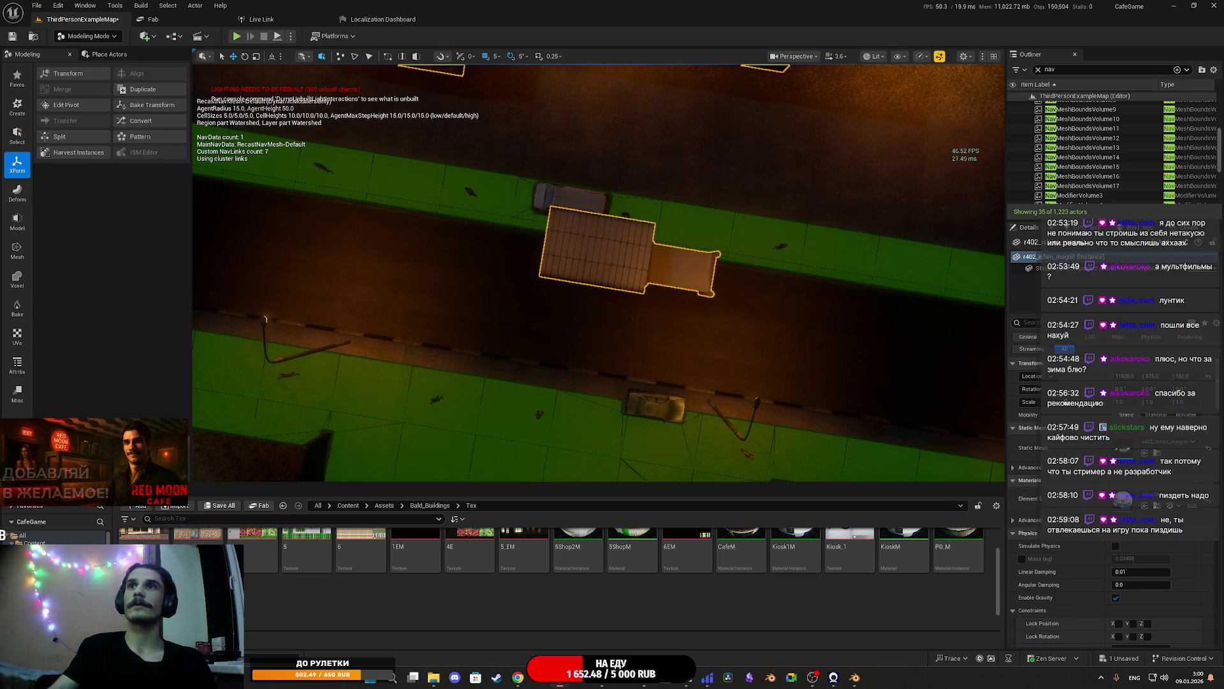
pyautogui.moveTo(713, 310); pyautogui.dragTo(713, 322)
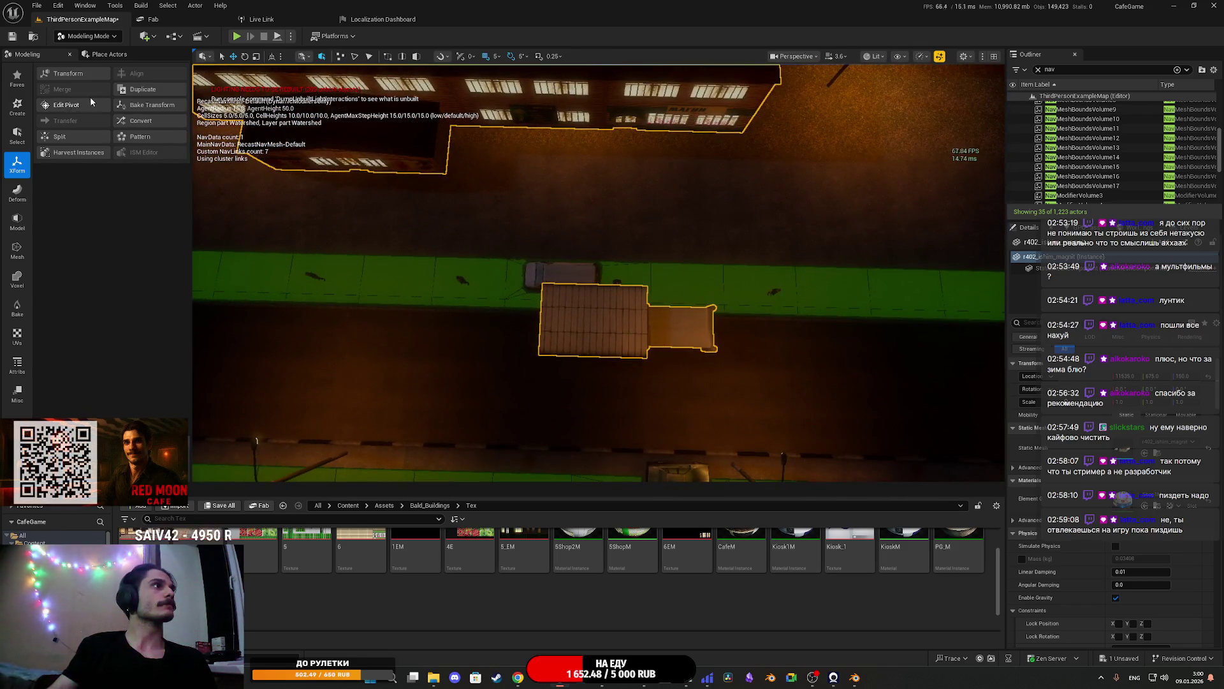
pyautogui.click(18, 223)
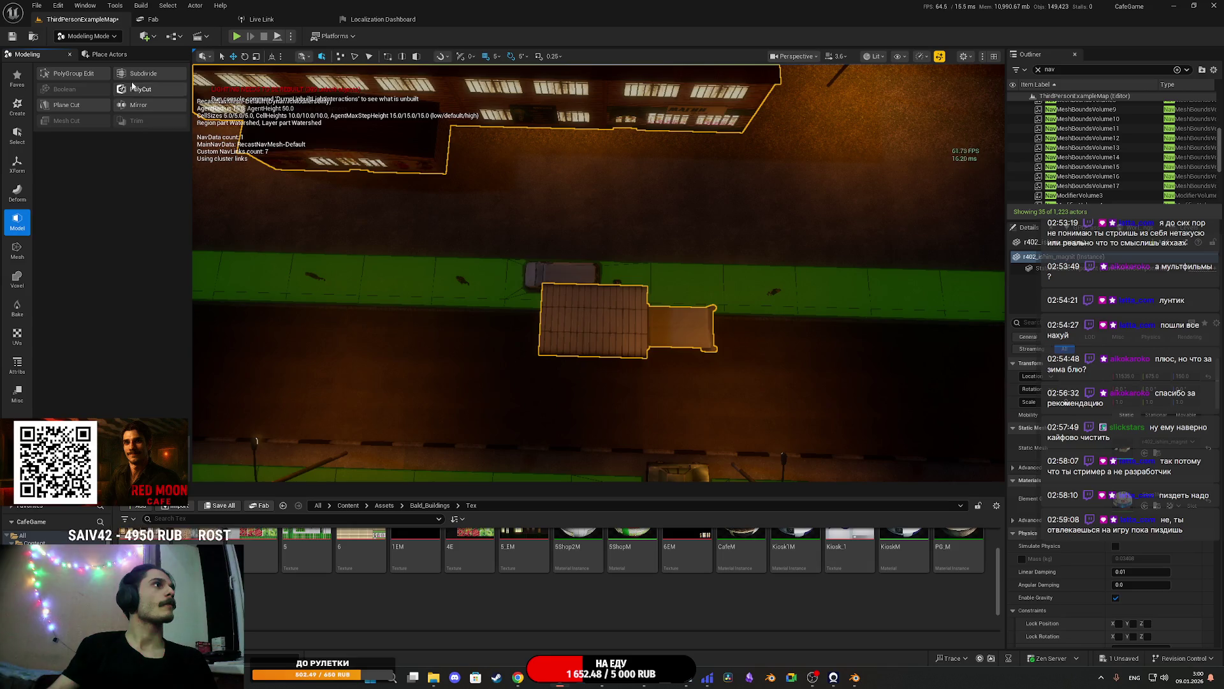
# Move a group of the kiosk's triangles with Triangle Edit, accept, and start Save All
pyautogui.click(12, 260)
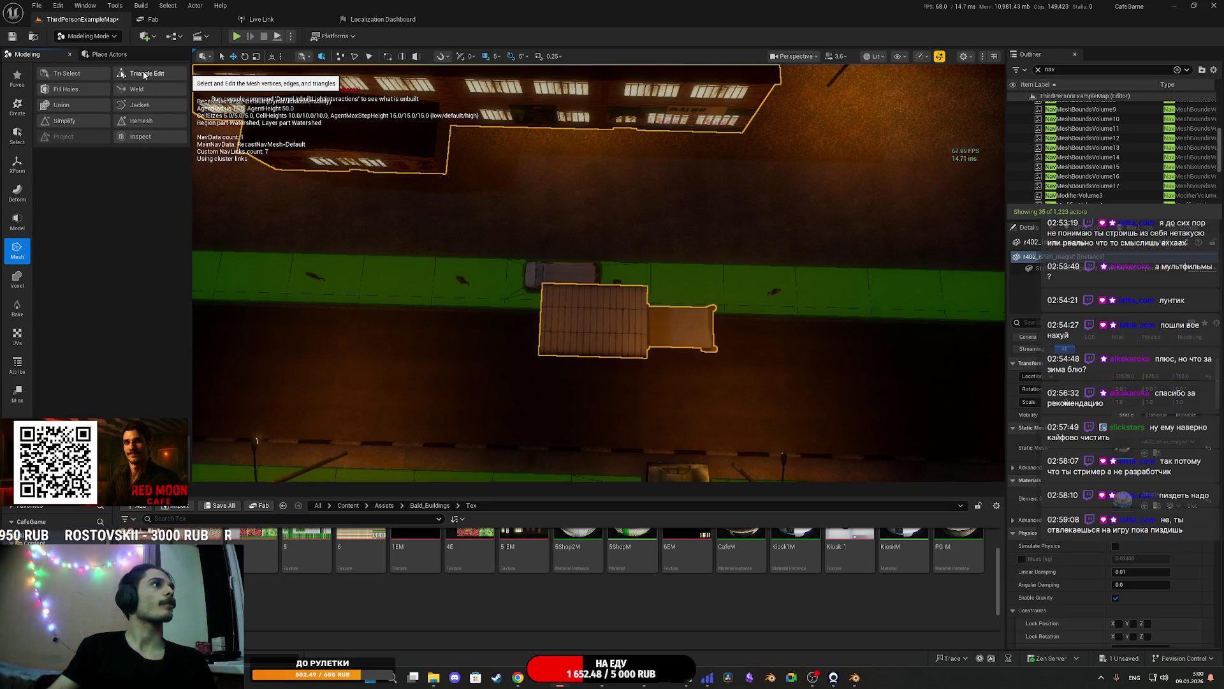
pyautogui.click(145, 75)
pyautogui.click(644, 314)
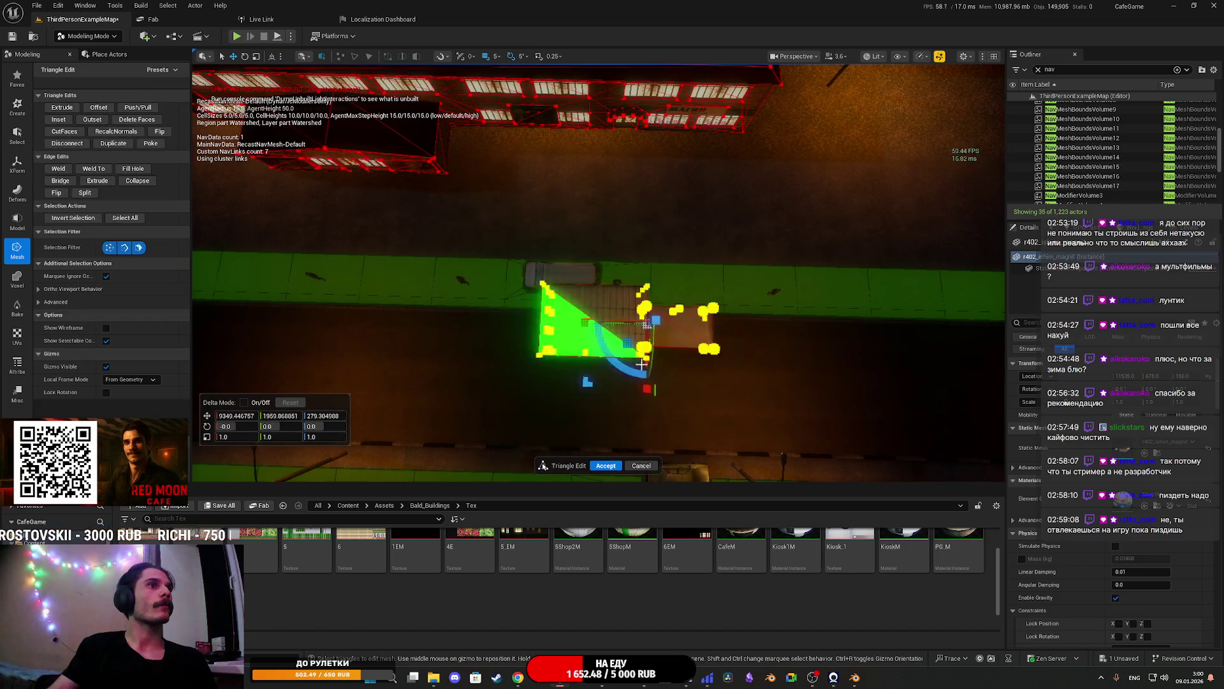
pyautogui.moveTo(646, 364)
pyautogui.mouseDown()
pyautogui.moveTo(650, 307)
pyautogui.moveTo(674, 364)
pyautogui.moveTo(612, 491)
pyautogui.mouseUp()
pyautogui.click(609, 466)
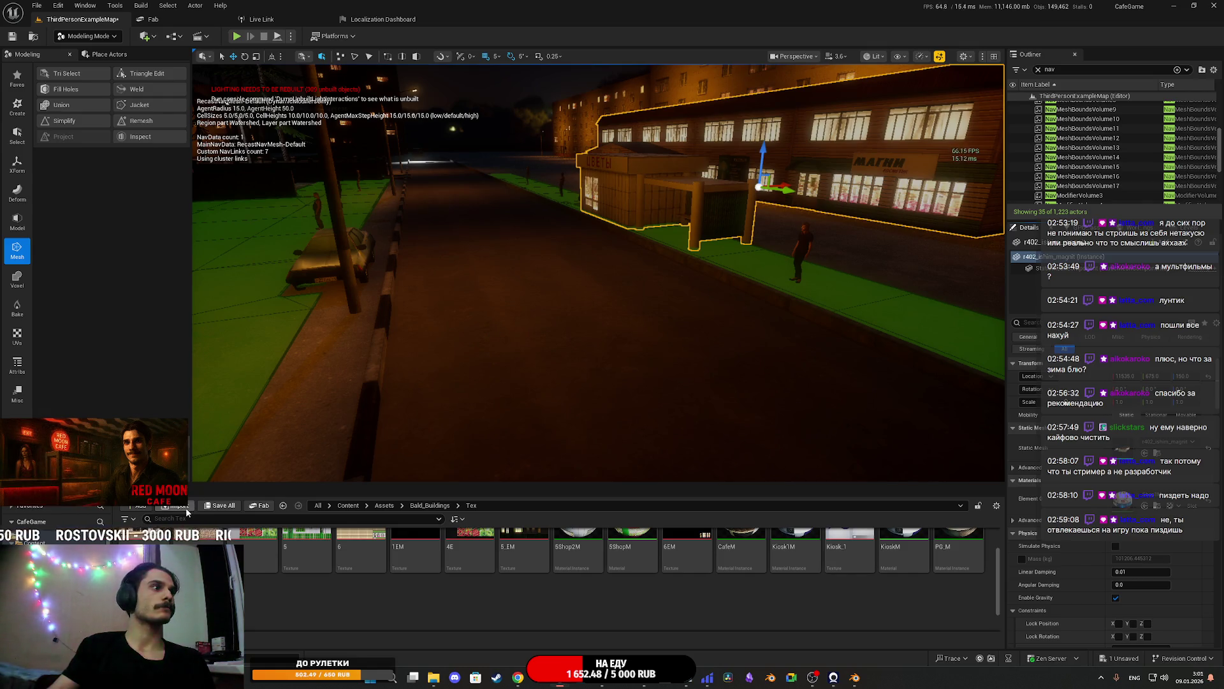
pyautogui.click(215, 507)
# Save the ThirdPersonExampleMap level, then nudge the kiosk slightly along X
pyautogui.click(688, 446)
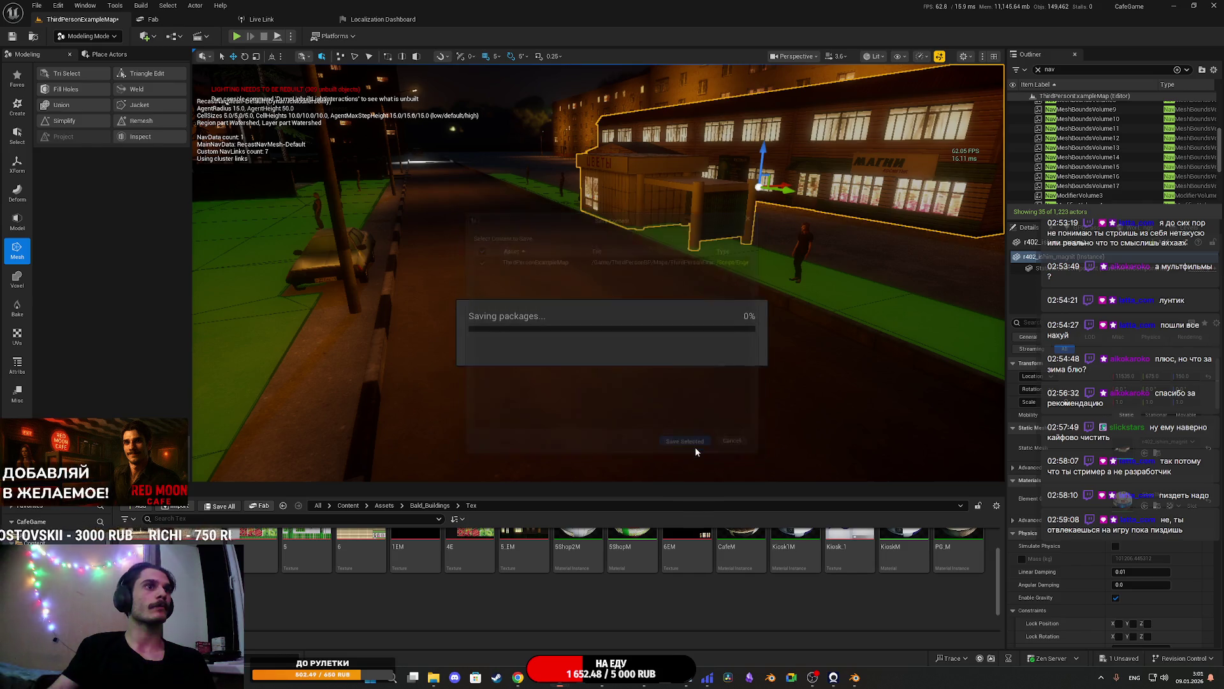
pyautogui.press('w')
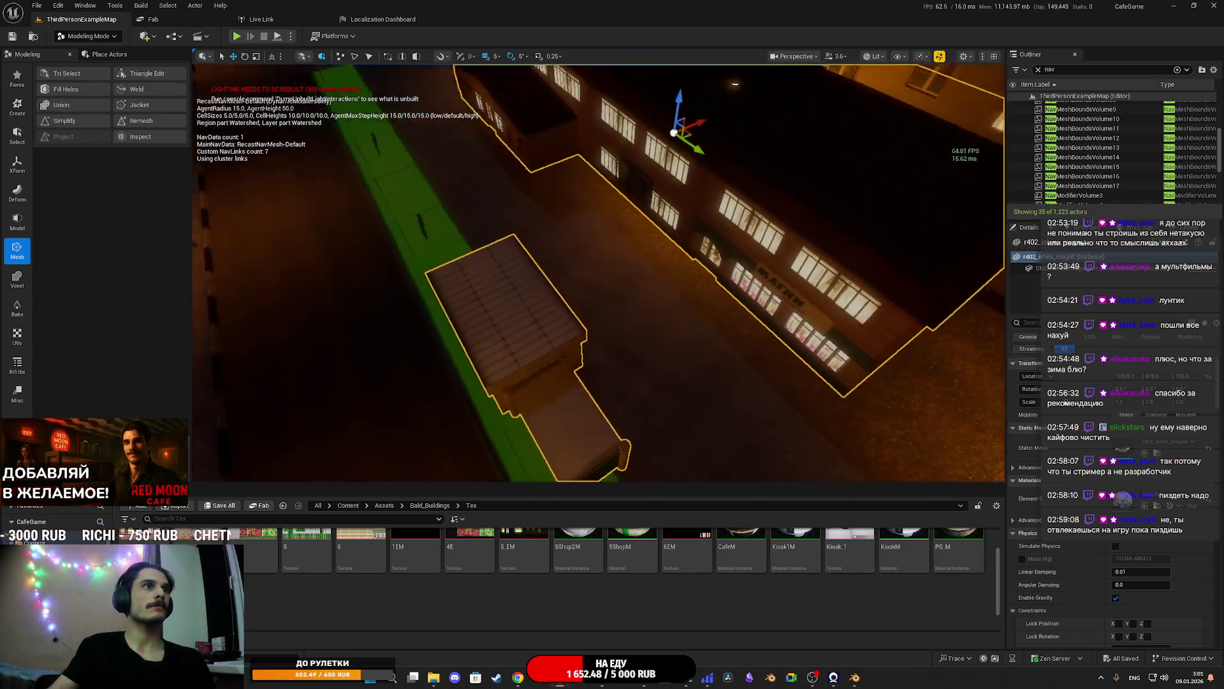
pyautogui.press('e')
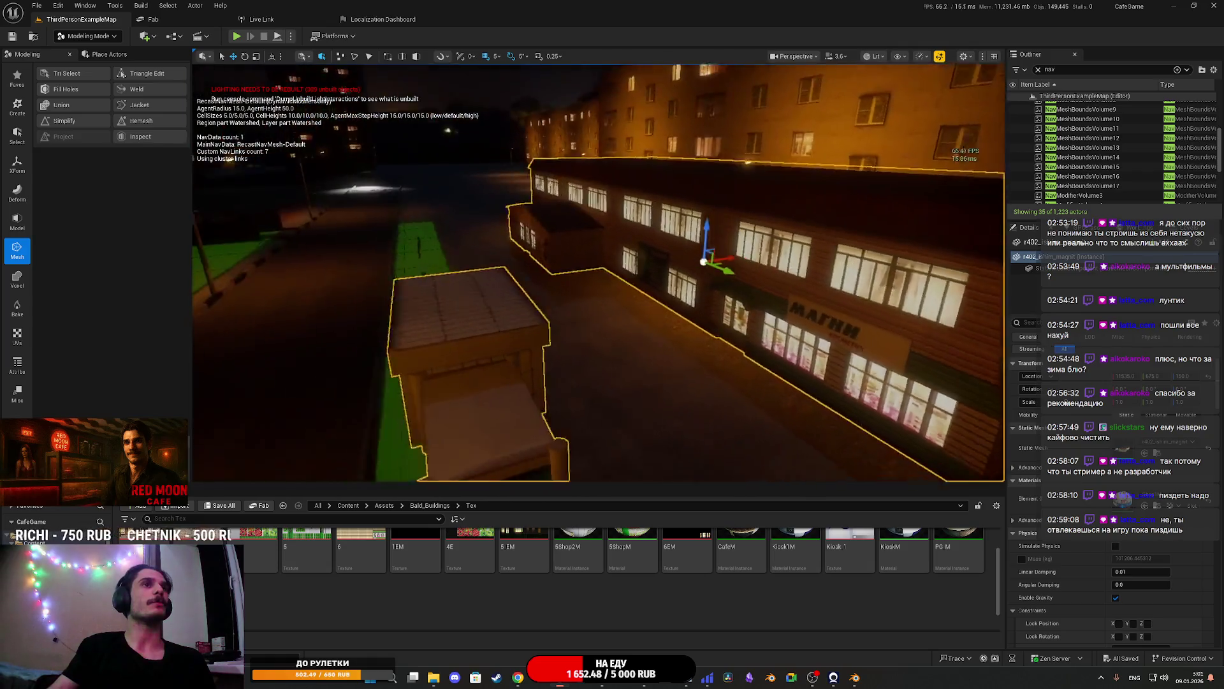
pyautogui.moveTo(804, 184)
pyautogui.mouseDown()
pyautogui.moveTo(788, 218)
pyautogui.moveTo(765, 230)
pyautogui.moveTo(752, 191)
pyautogui.moveTo(727, 217)
pyautogui.moveTo(638, 255)
pyautogui.moveTo(576, 308)
pyautogui.mouseUp()
# Slide Car3 left along Y beside the kiosk and check its placement
pyautogui.click(733, 268)
pyautogui.moveTo(721, 289); pyautogui.dragTo(628, 328)
pyautogui.moveTo(542, 338); pyautogui.dragTo(441, 341)
pyautogui.press('f')
pyautogui.press('w')
pyautogui.moveTo(446, 334)
pyautogui.mouseDown()
pyautogui.moveTo(420, 318)
pyautogui.moveTo(460, 306)
pyautogui.moveTo(433, 325)
pyautogui.moveTo(445, 334)
pyautogui.mouseUp()
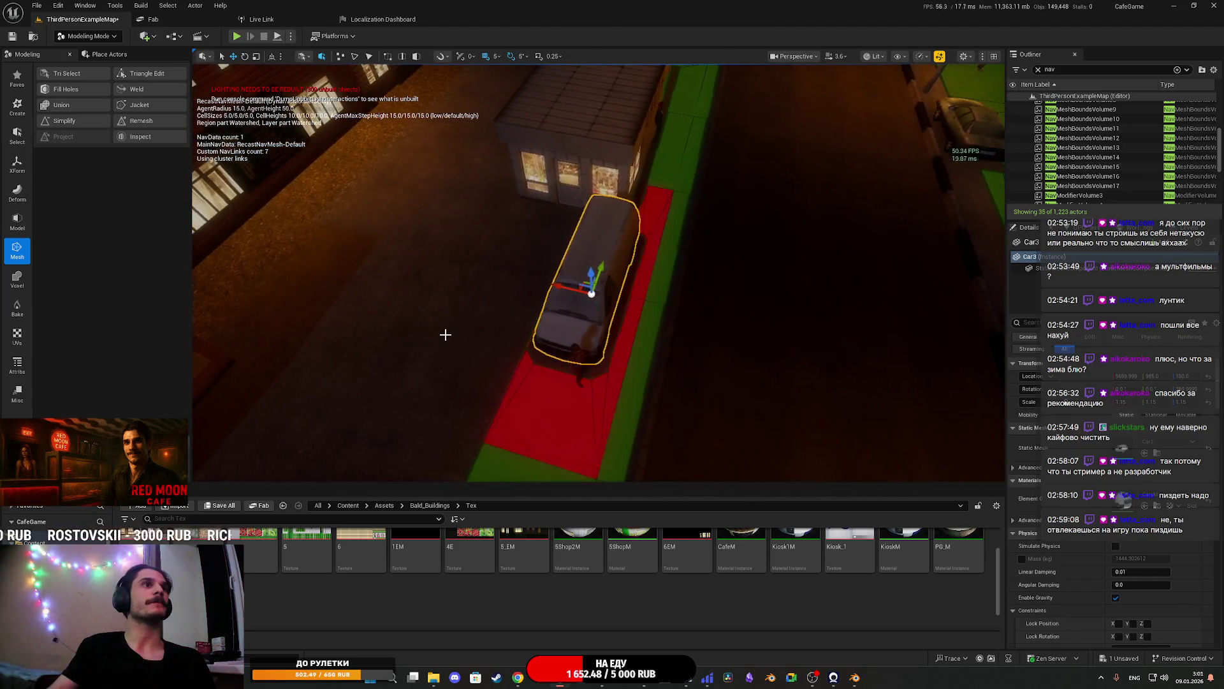
pyautogui.moveTo(508, 293)
pyautogui.mouseDown()
pyautogui.moveTo(504, 281)
pyautogui.moveTo(501, 305)
pyautogui.moveTo(530, 311)
pyautogui.moveTo(478, 278)
pyautogui.mouseUp()
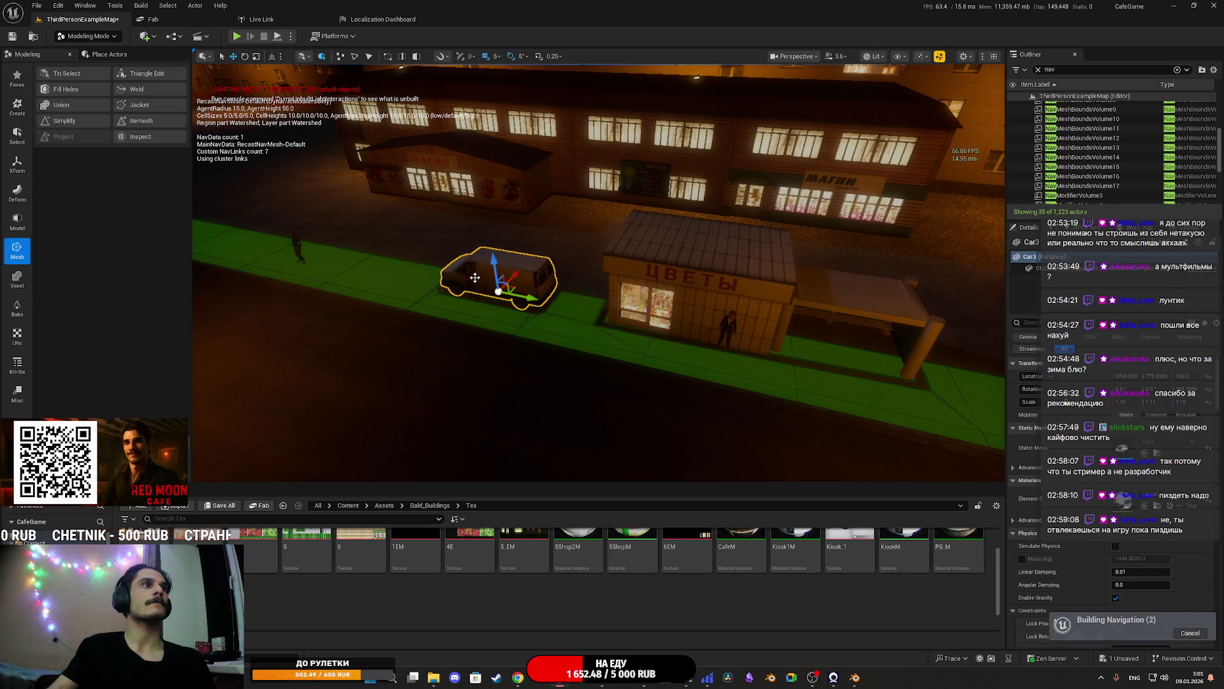
pyautogui.click(479, 315)
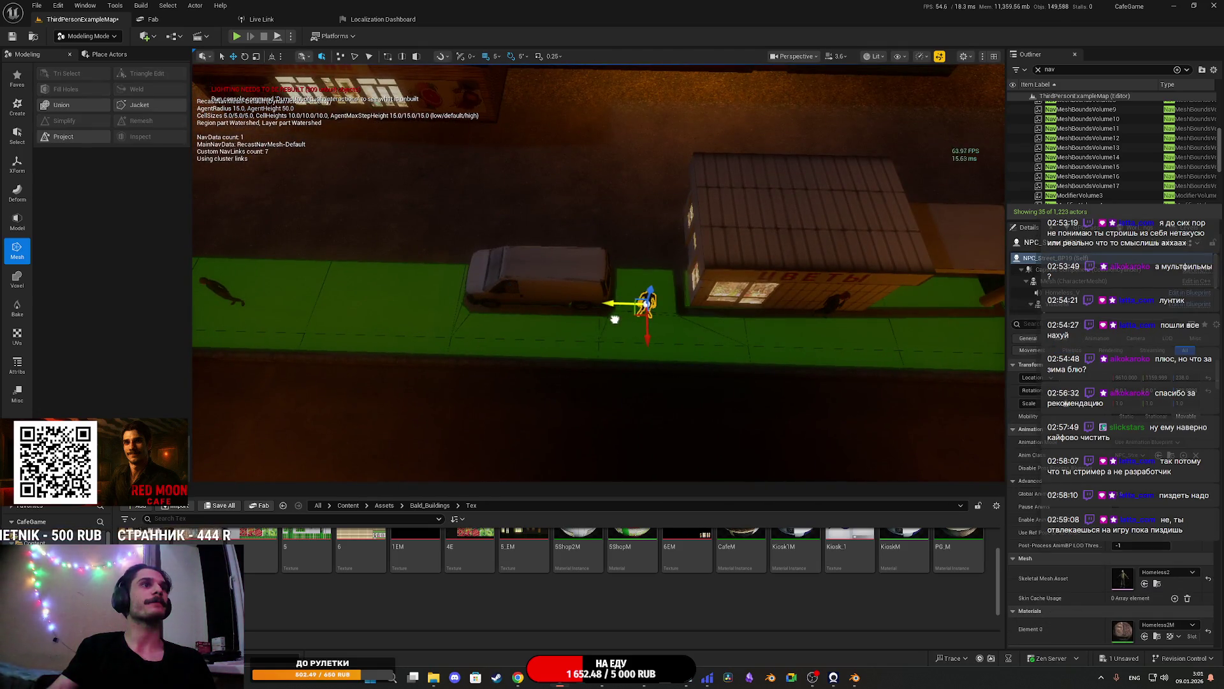
# Save the level, hide the navigation mesh with P, and play in editor full screen
pyautogui.click(681, 446)
pyautogui.press('w')
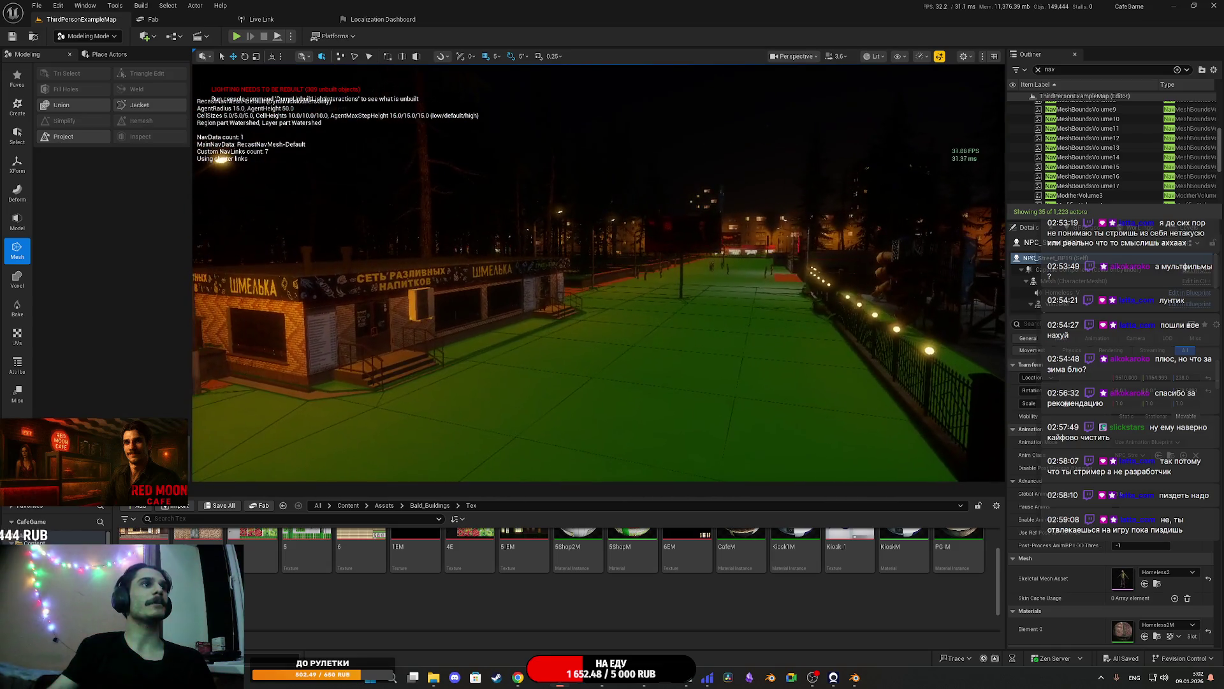
pyautogui.press('p')
pyautogui.press('w')
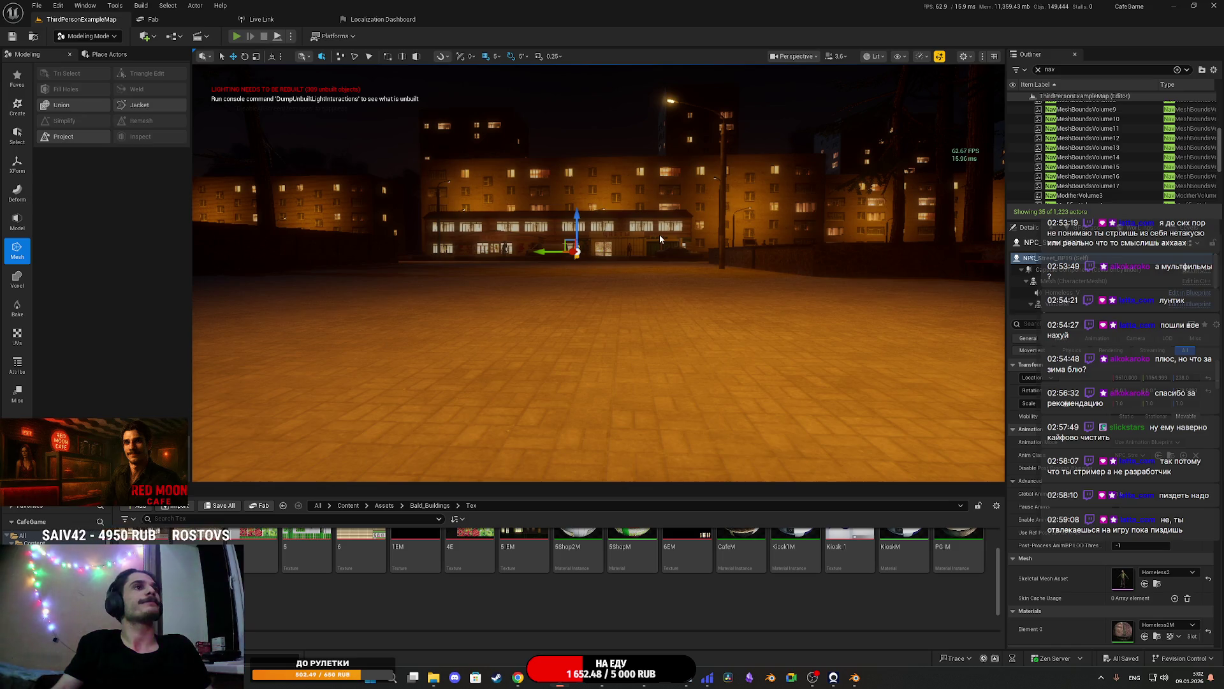
pyautogui.hotkey('alt', 'p')
pyautogui.press('F11')
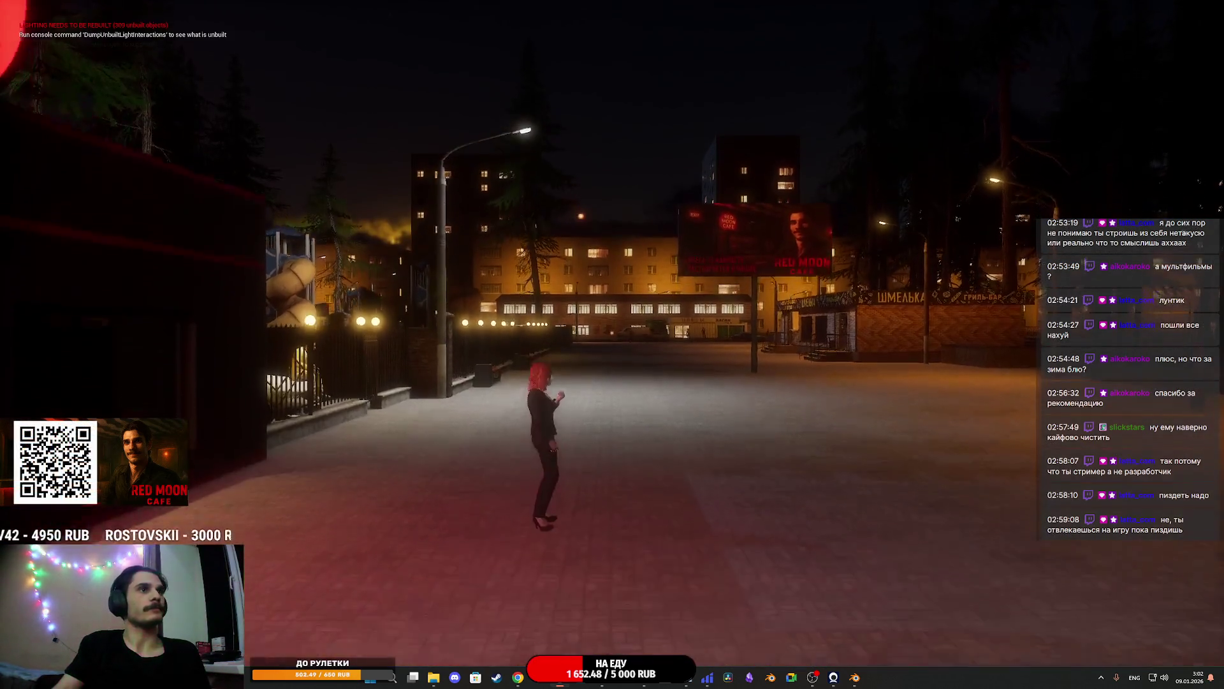
# Walk across the square toward the Red Moon billboard and the Шмелька café
pyautogui.press('w')
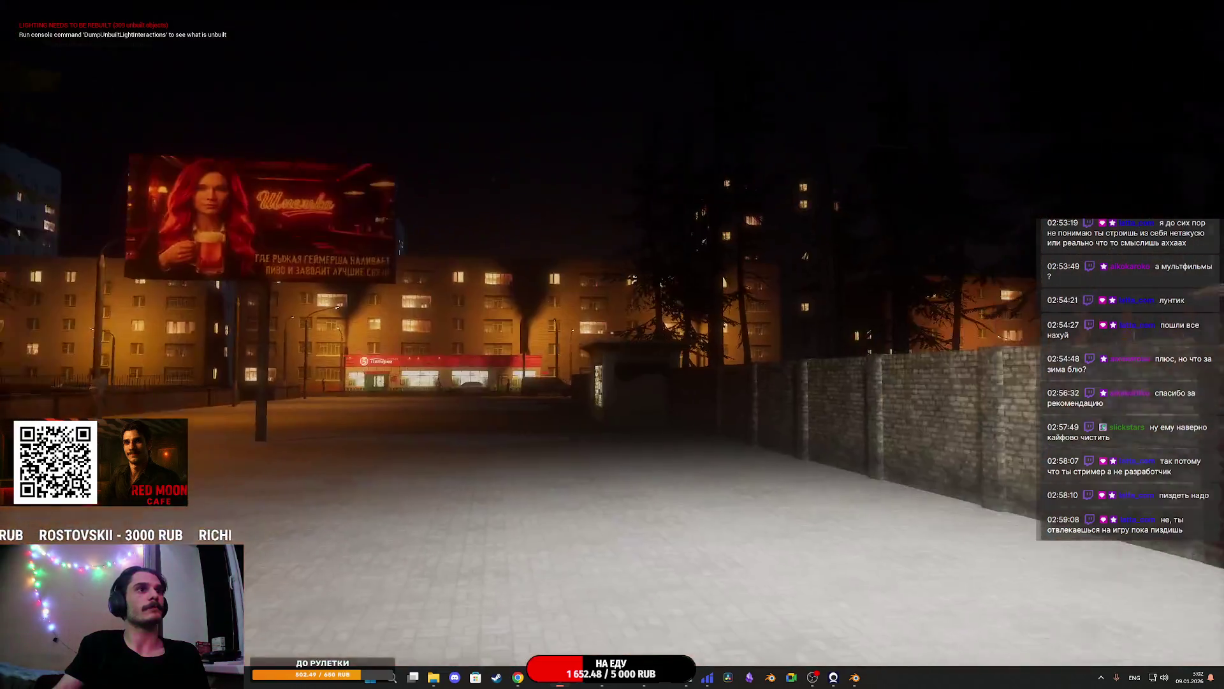
pyautogui.press('w')
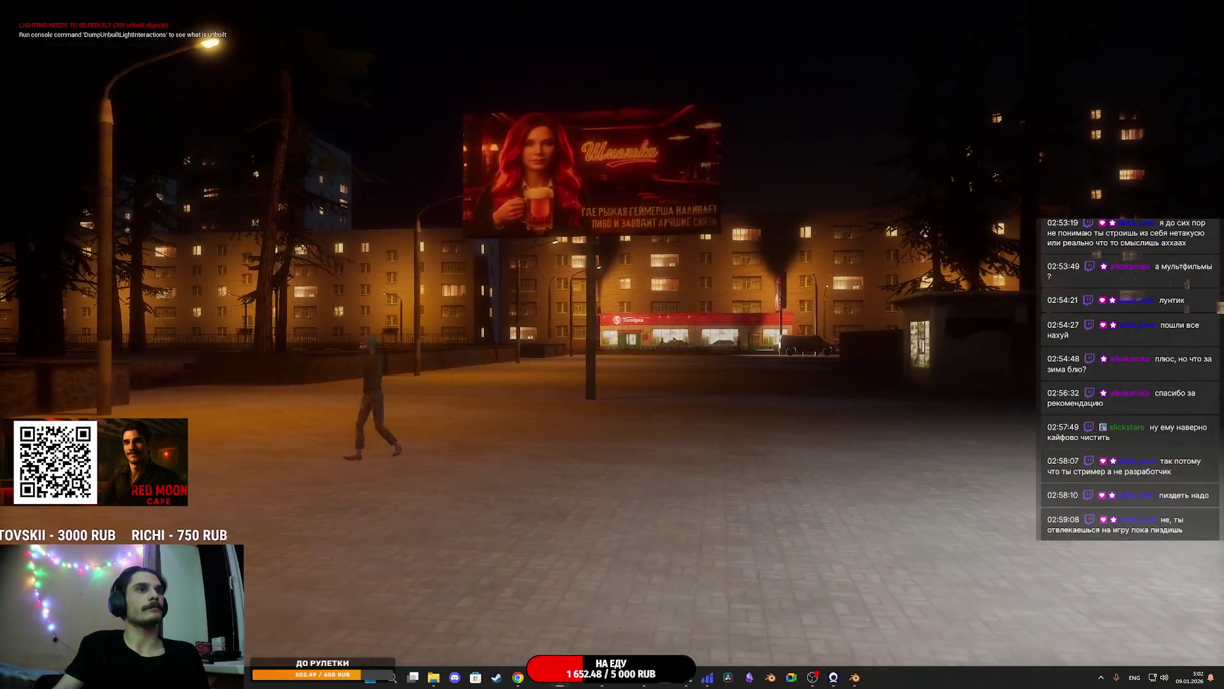
pyautogui.press('w')
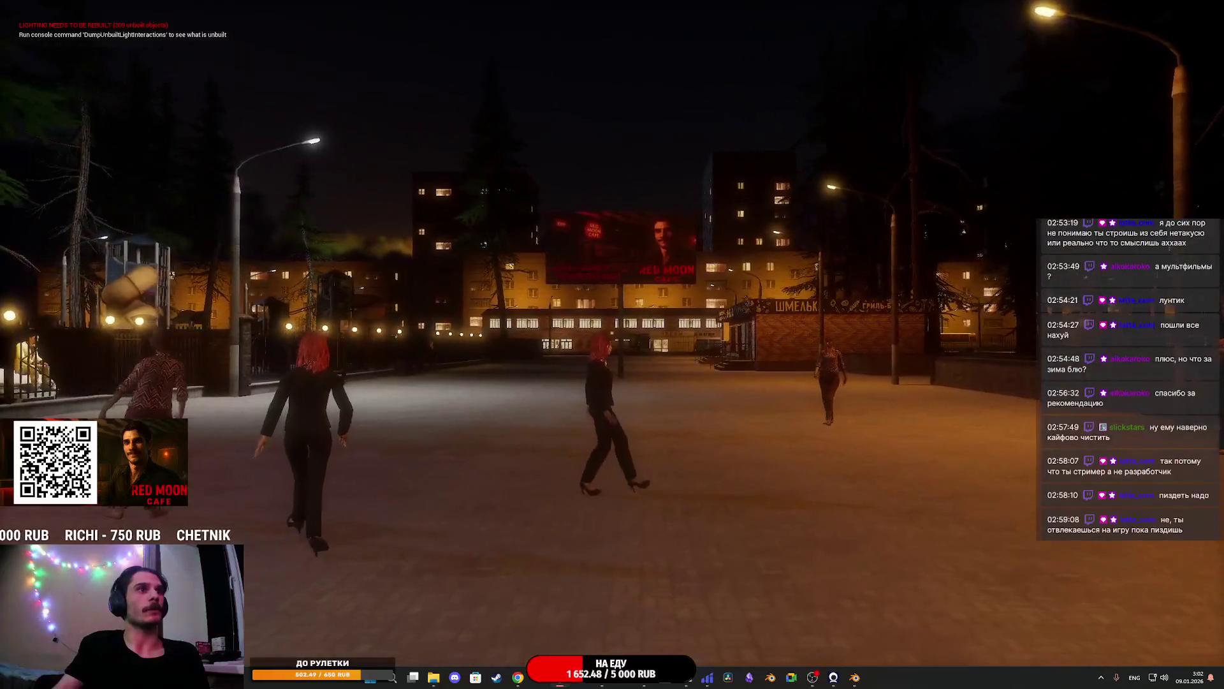
pyautogui.press('w')
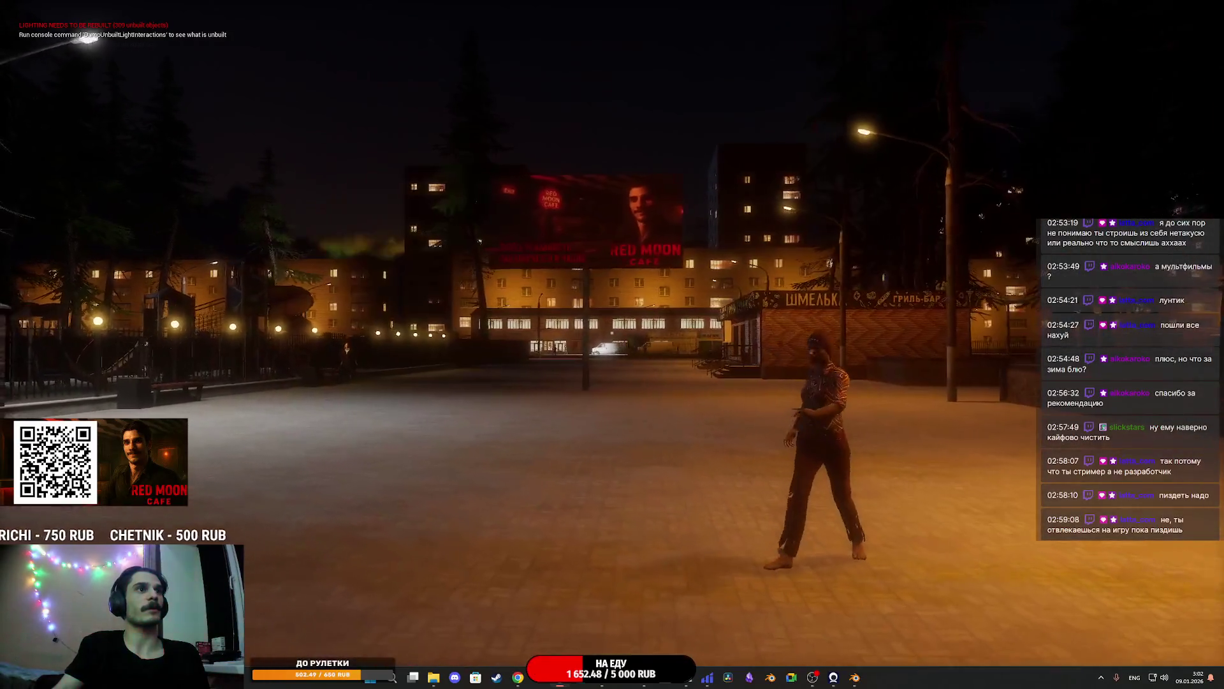
pyautogui.press('w')
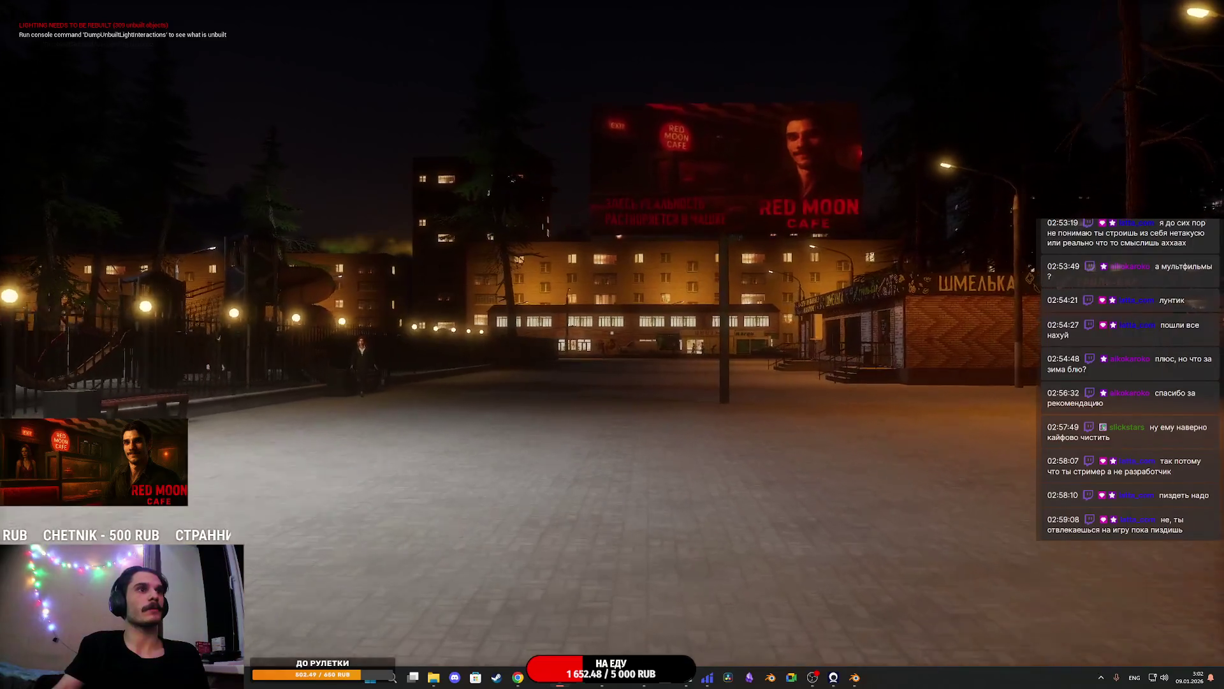
pyautogui.press('w')
pyautogui.press('w')
pyautogui.press('w')
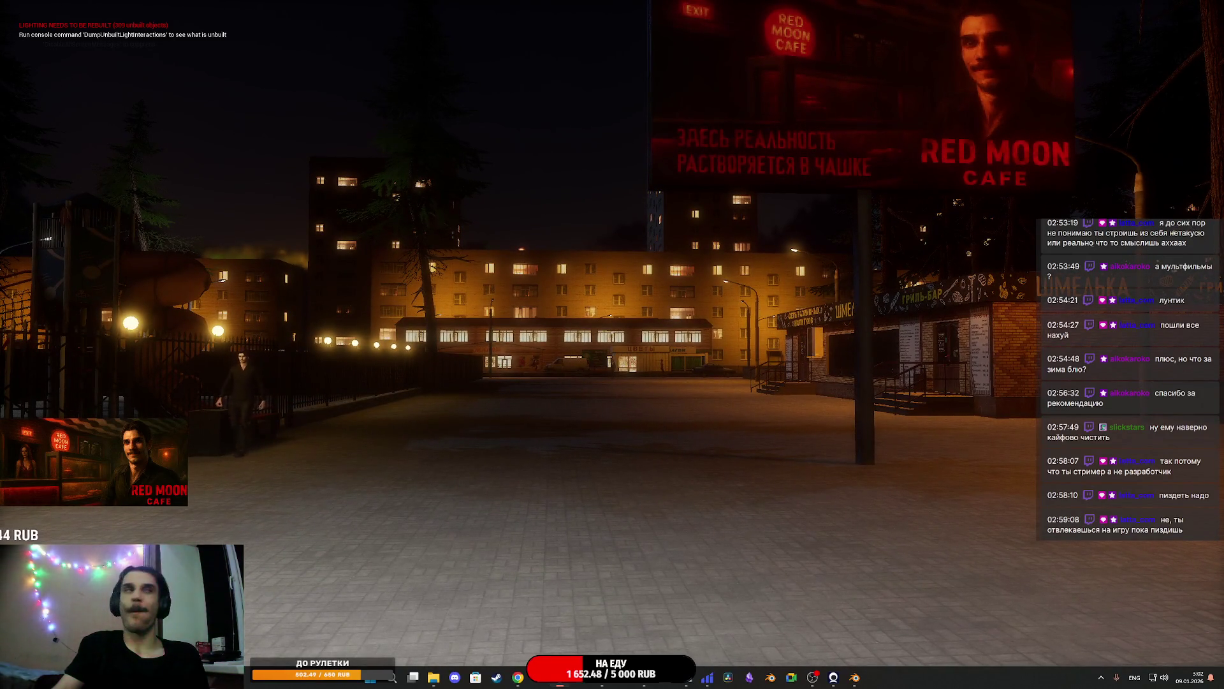
pyautogui.press('w')
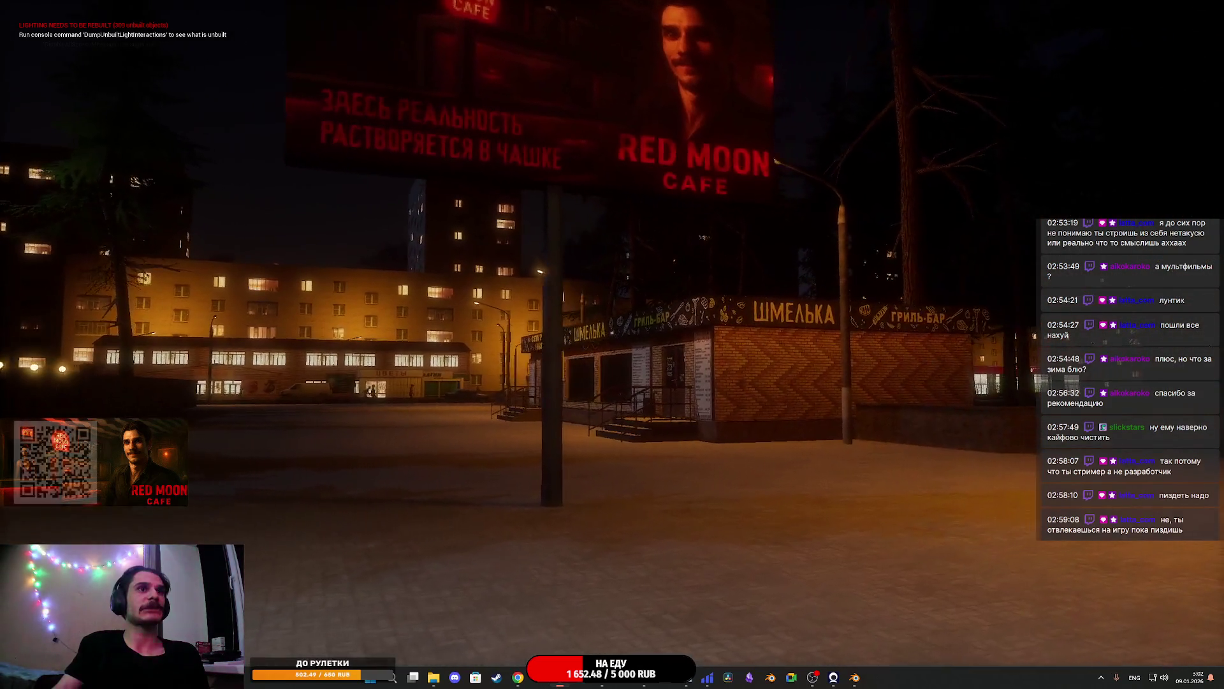
pyautogui.press('w')
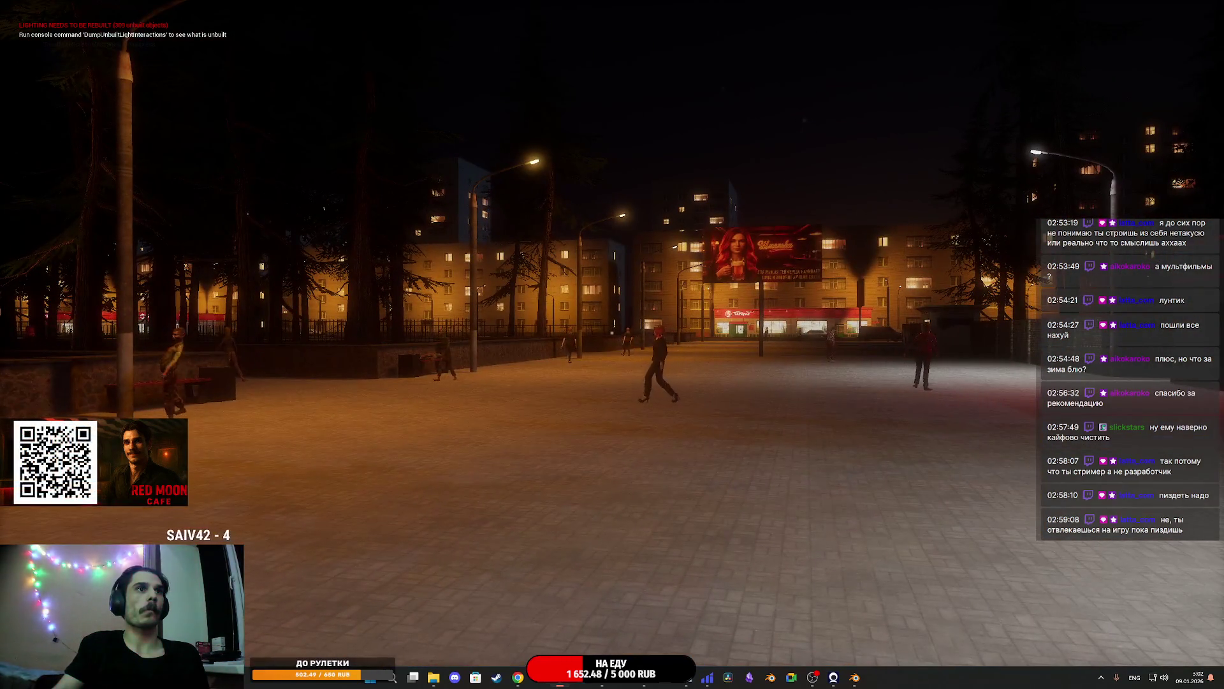
pyautogui.press('w')
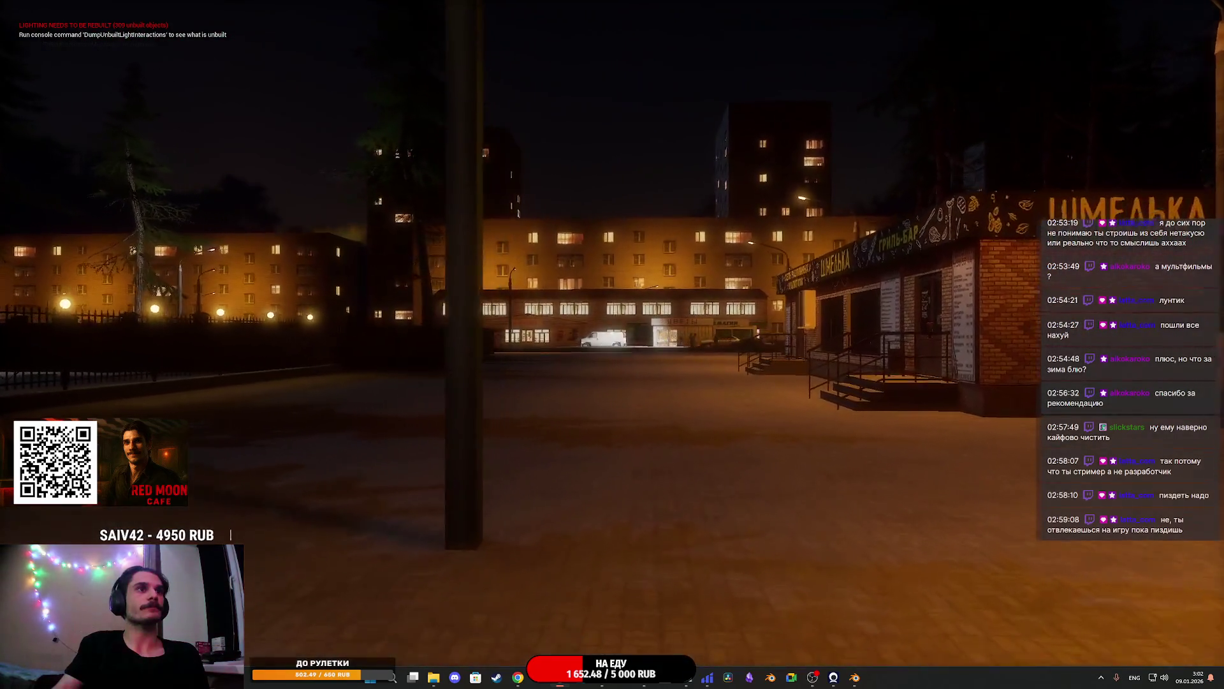
pyautogui.press('w')
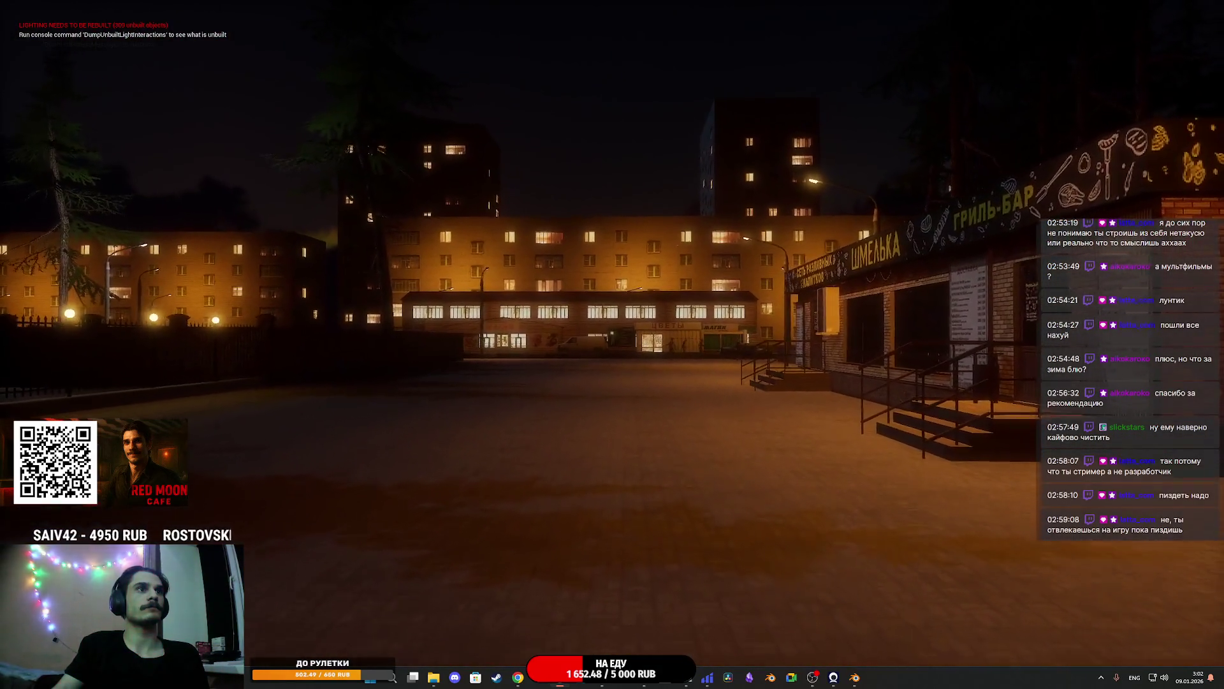
# Walk past the fenced park, along the lit path by the NPC and apartment blocks
pyautogui.press('w')
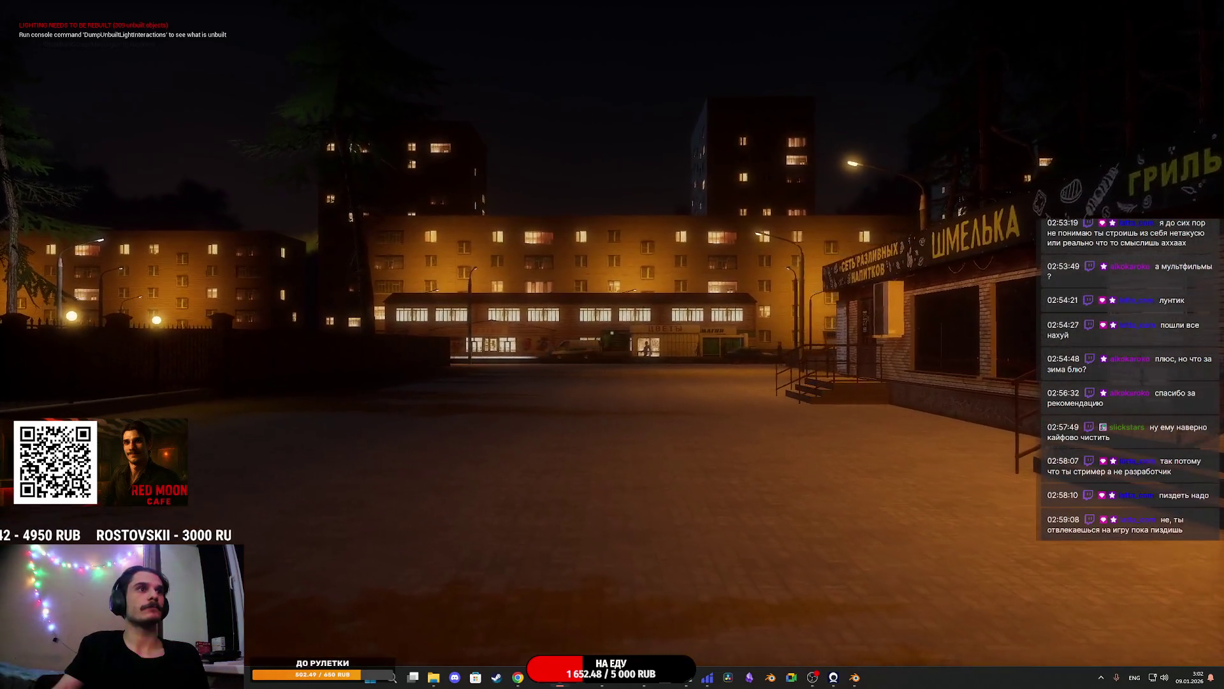
pyautogui.press('w')
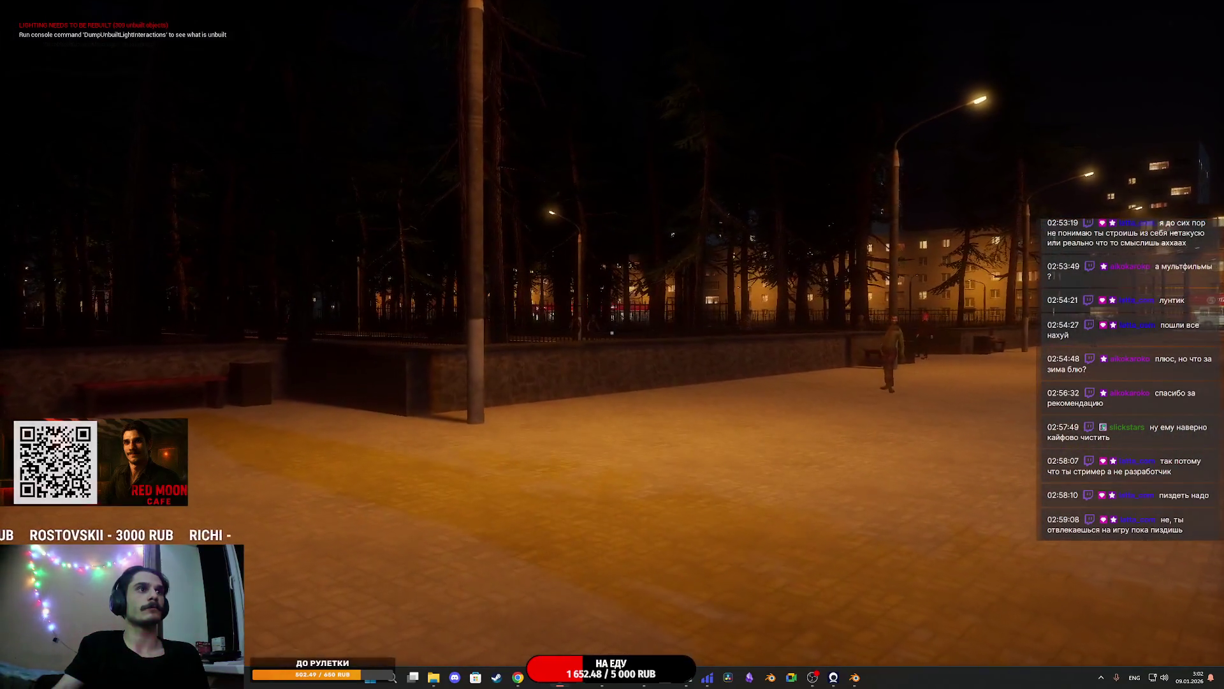
pyautogui.press('w')
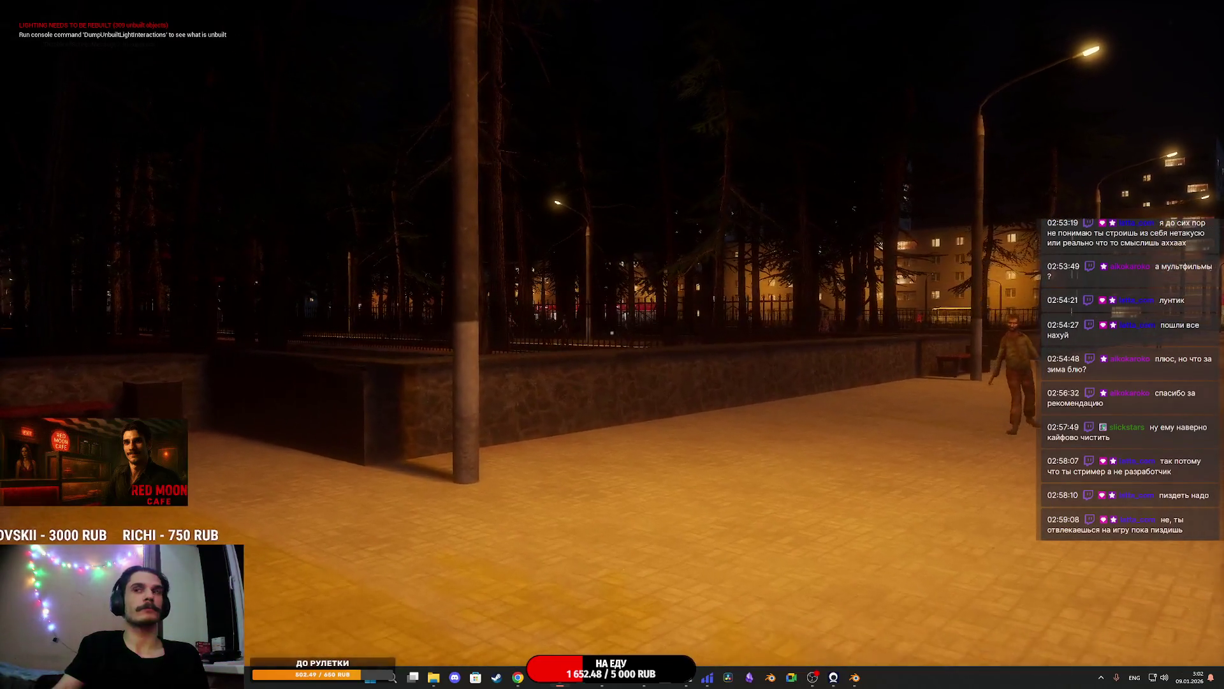
pyautogui.press('w')
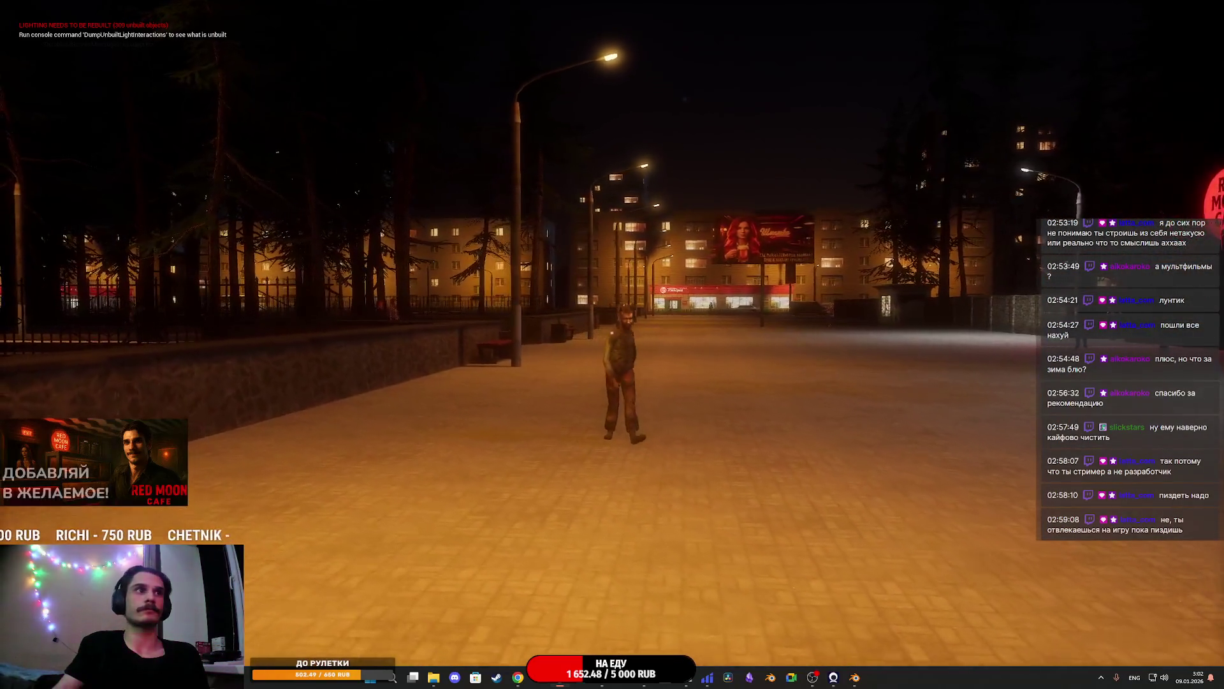
pyautogui.press('w')
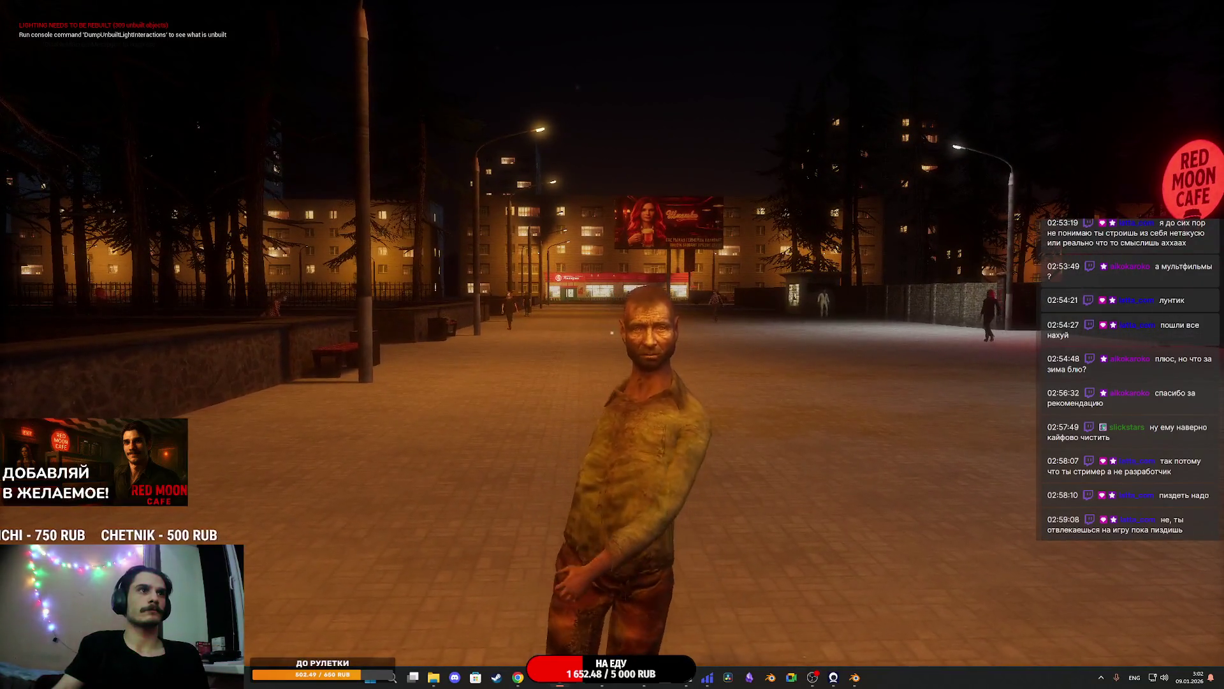
pyautogui.press('w')
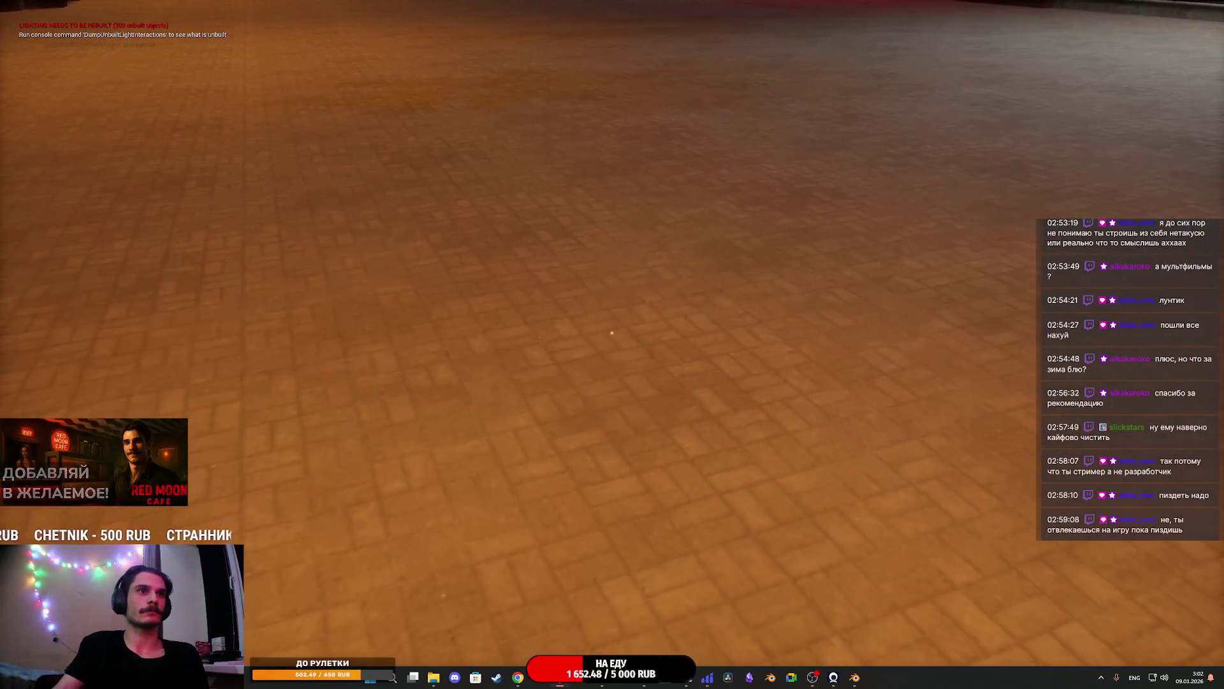
pyautogui.press('w')
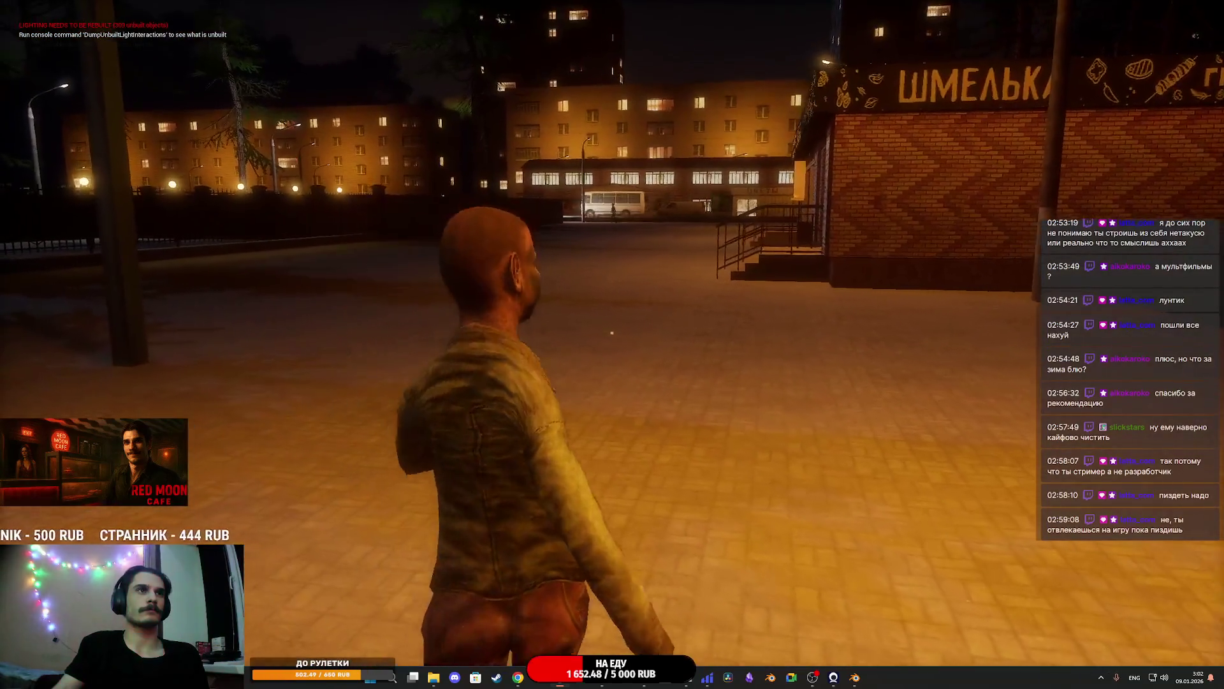
pyautogui.press('w')
pyautogui.press('w')
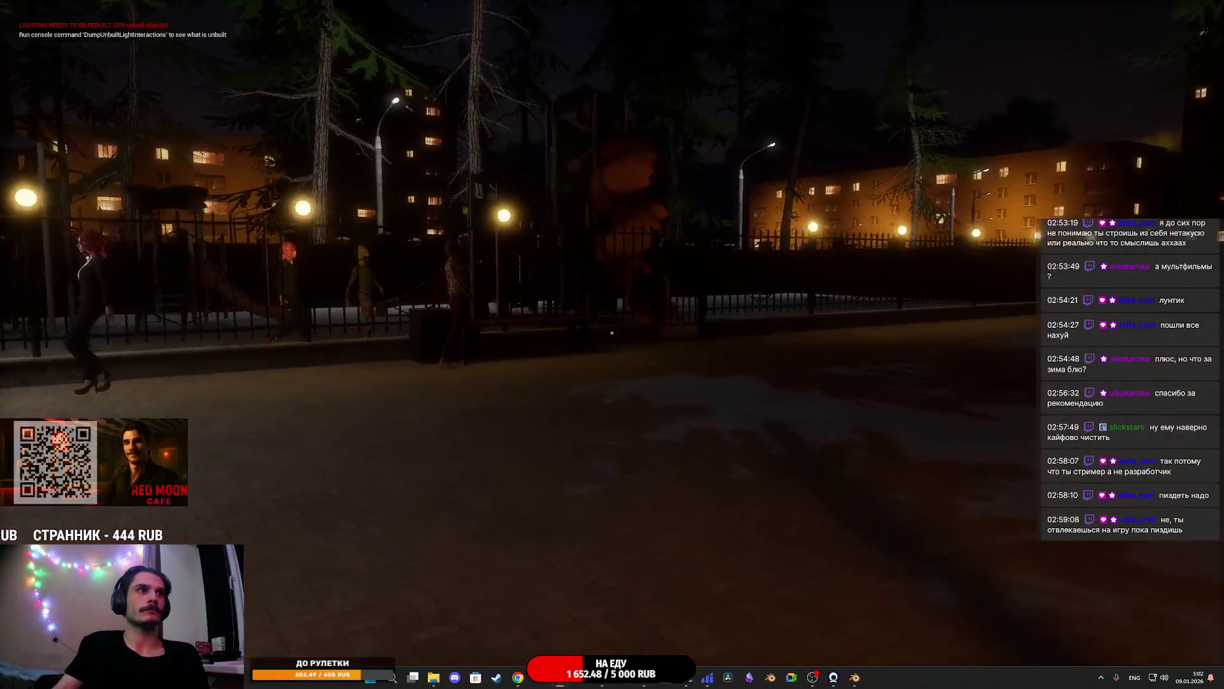
pyautogui.press('w')
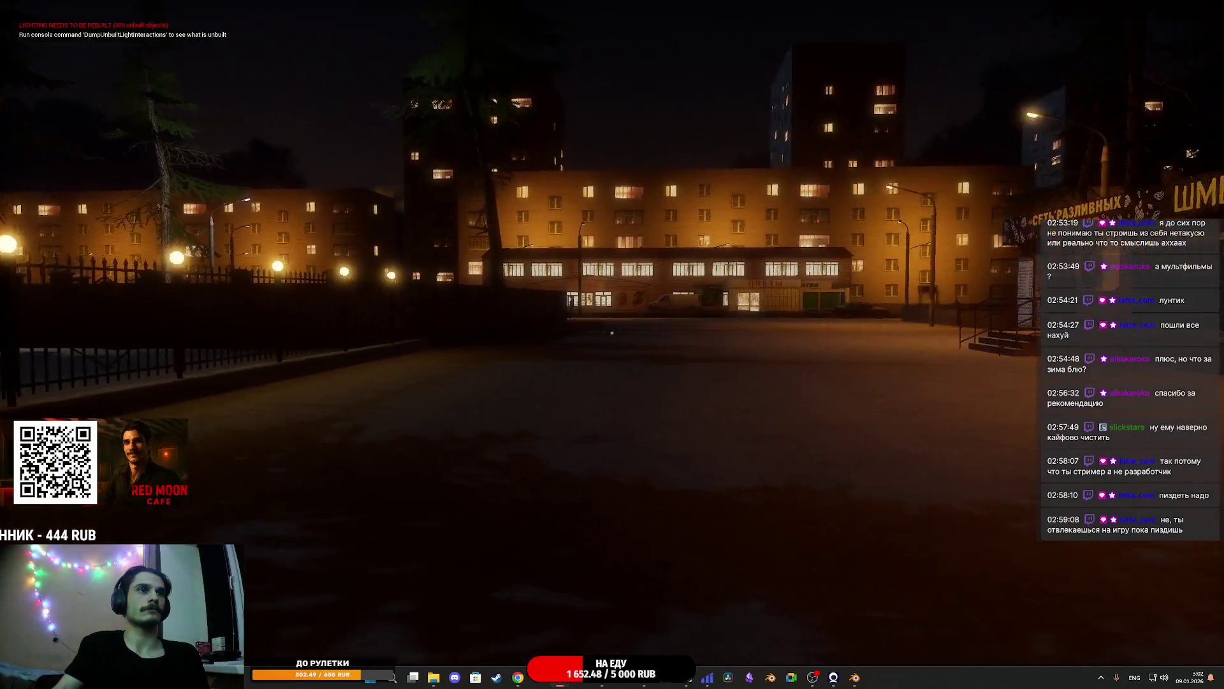
pyautogui.press('w')
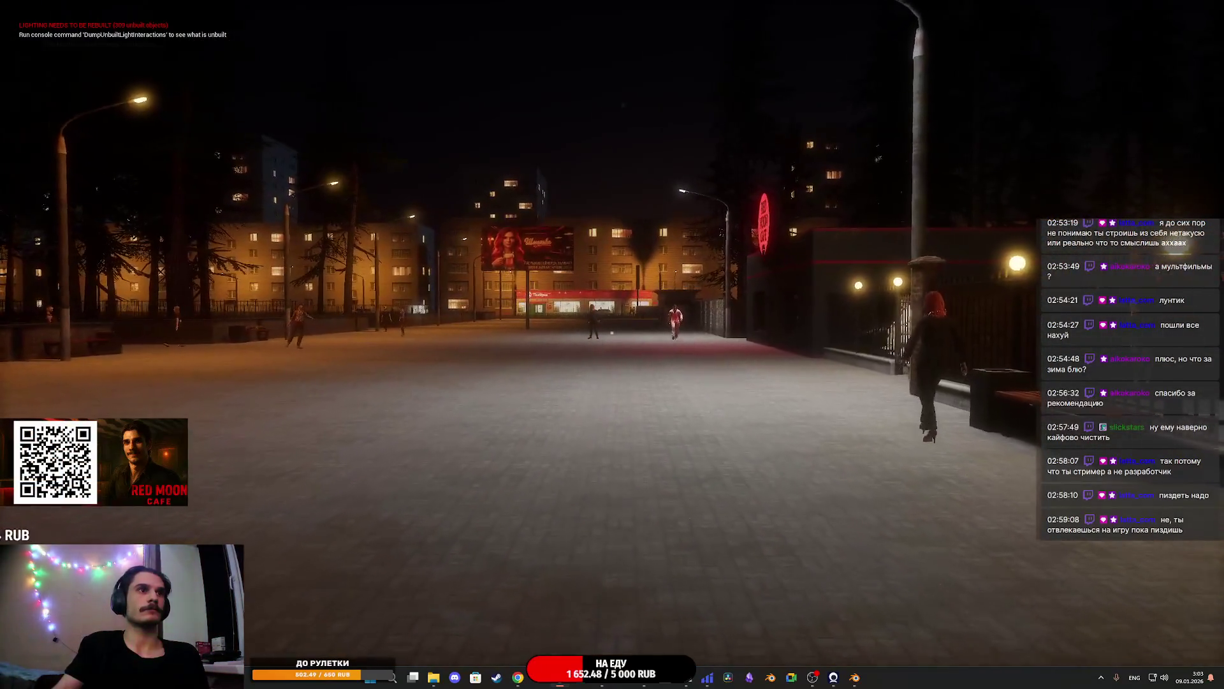
pyautogui.press('w')
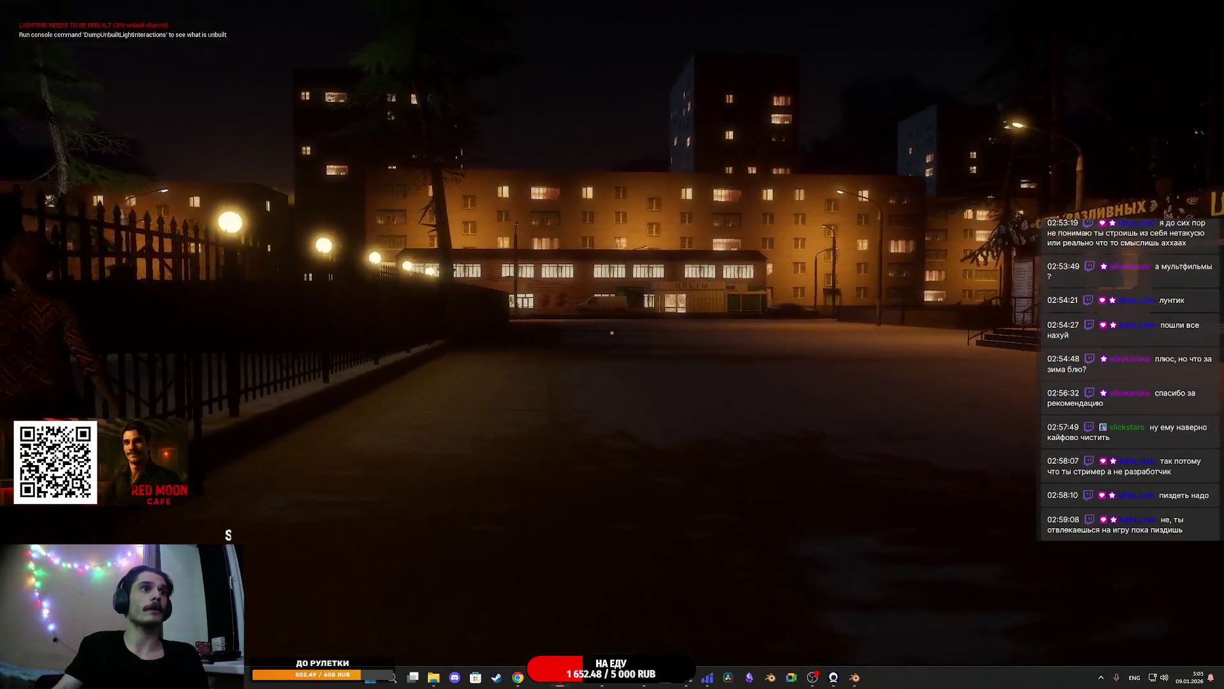
pyautogui.press('w')
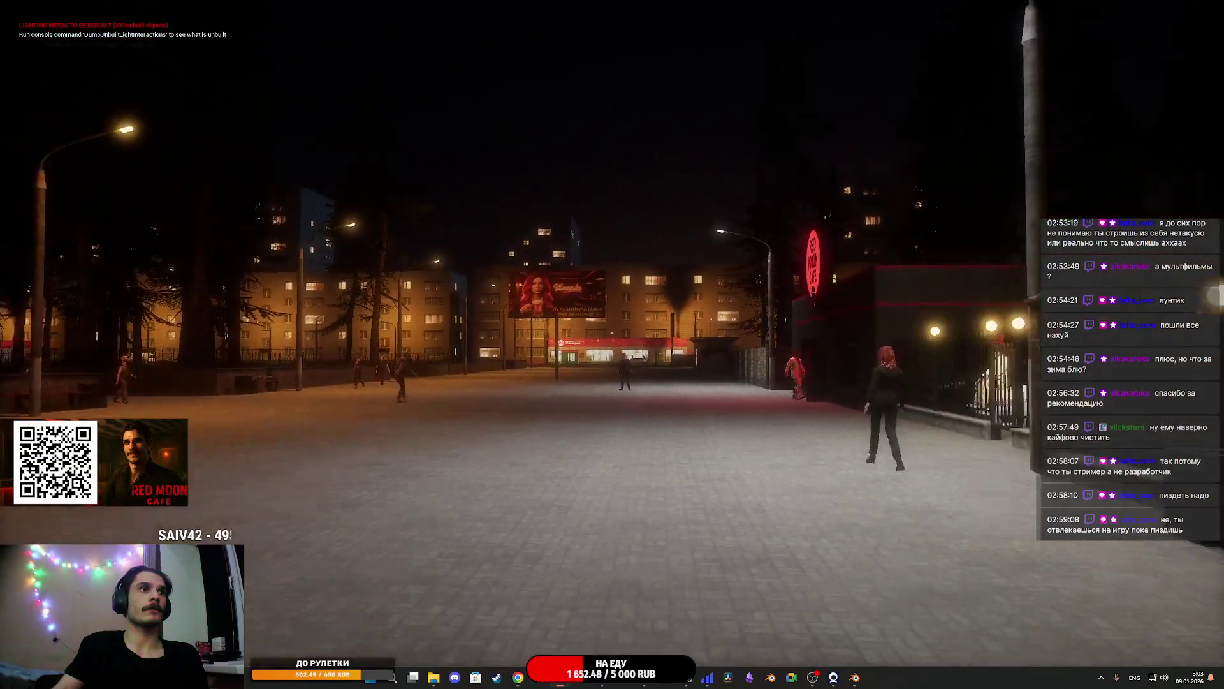
pyautogui.press('w')
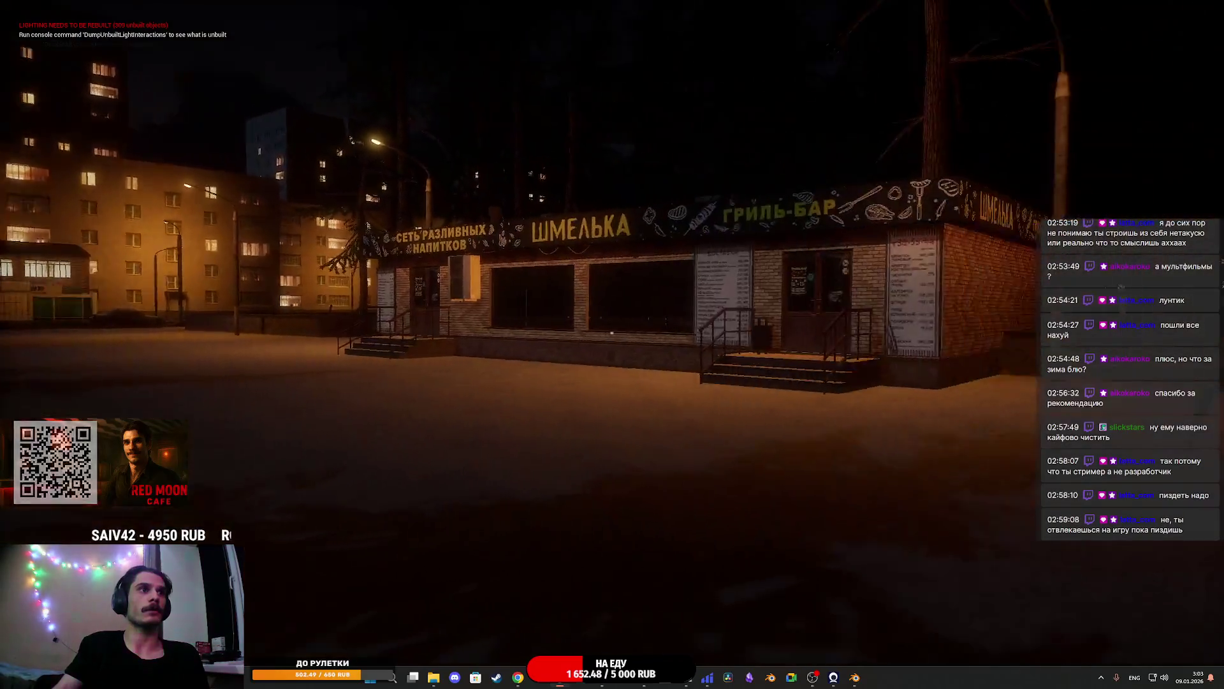
pyautogui.press('w')
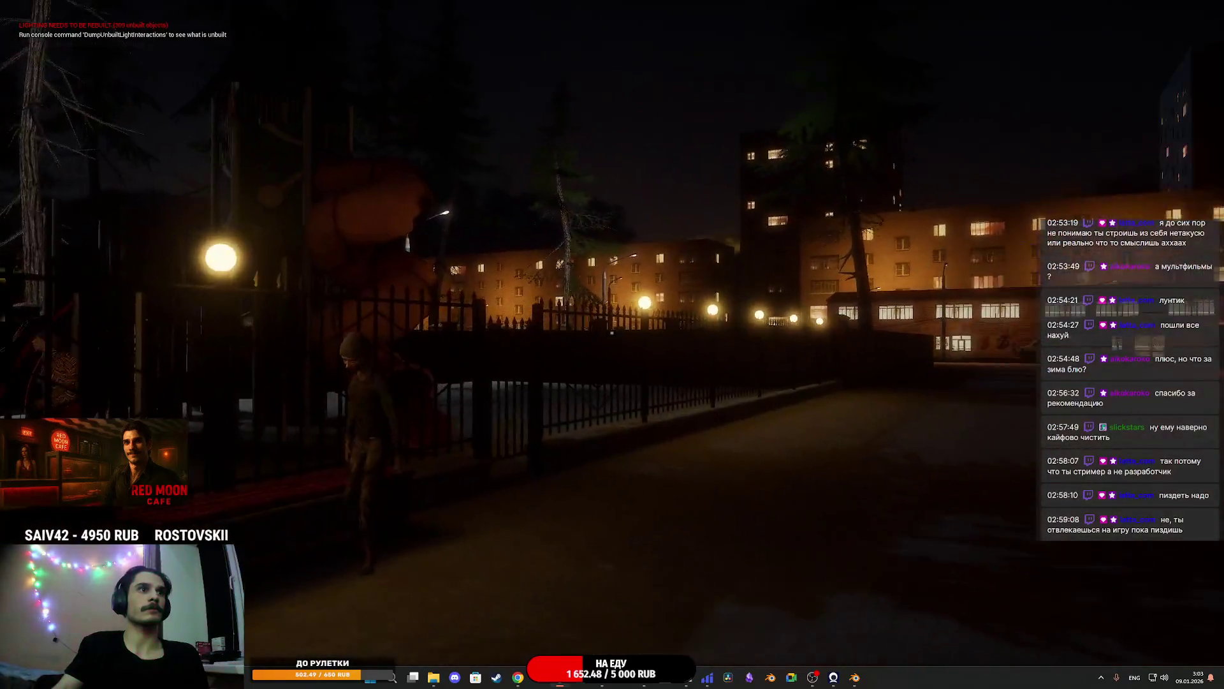
# Cross the lit plaza back toward the Шмелька shop, then stop play with Esc
pyautogui.press('w')
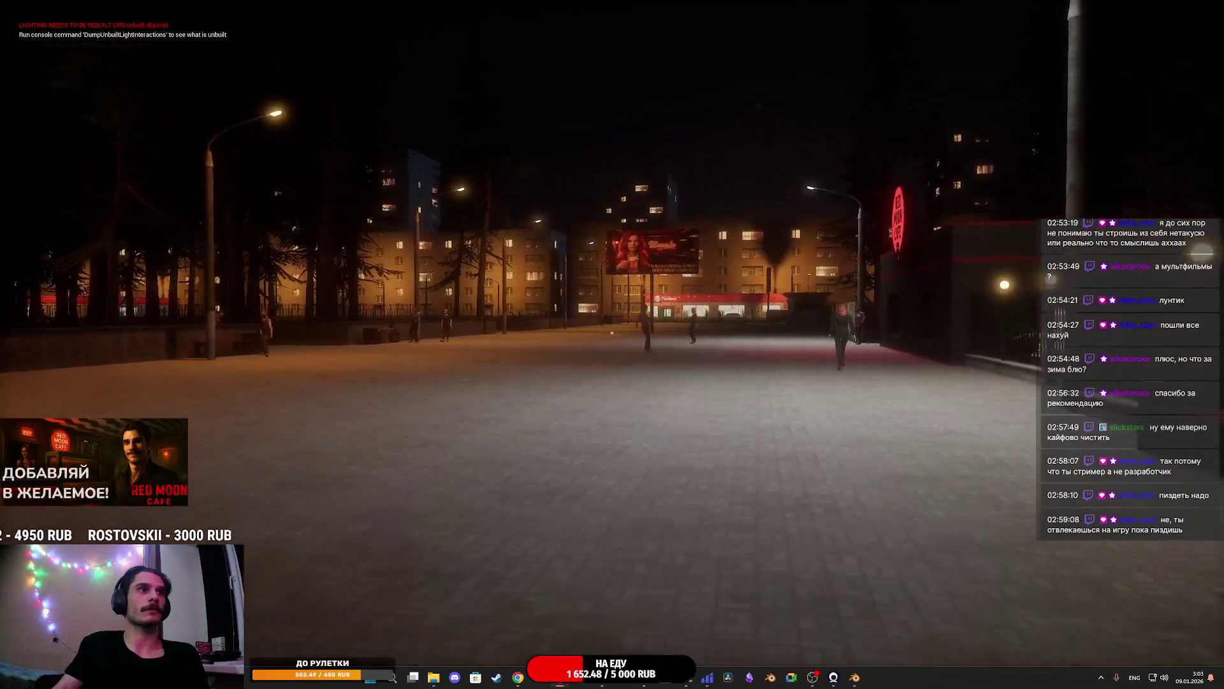
pyautogui.press('w')
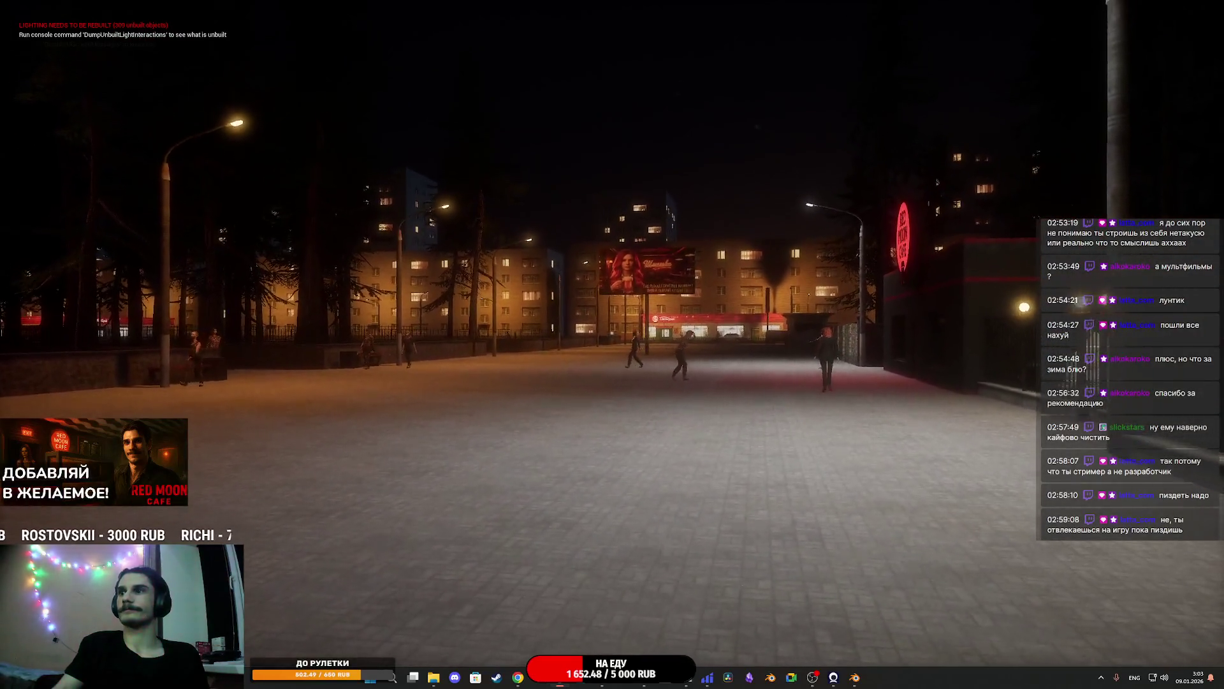
pyautogui.press('w')
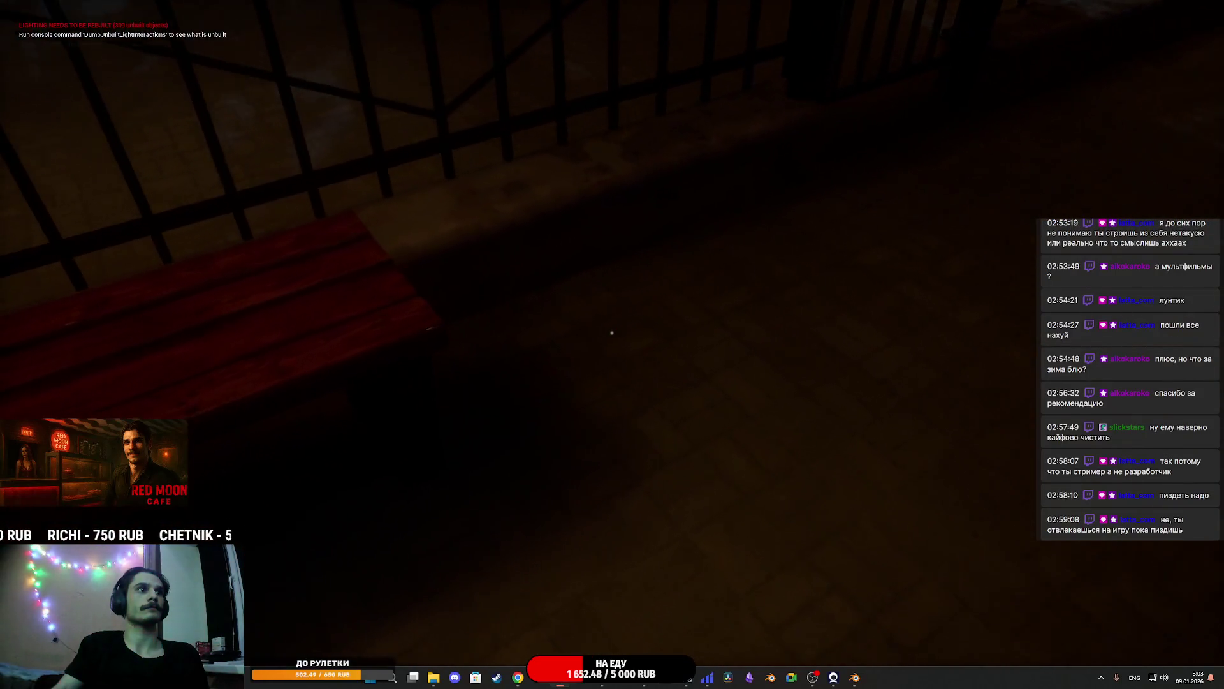
pyautogui.press('w')
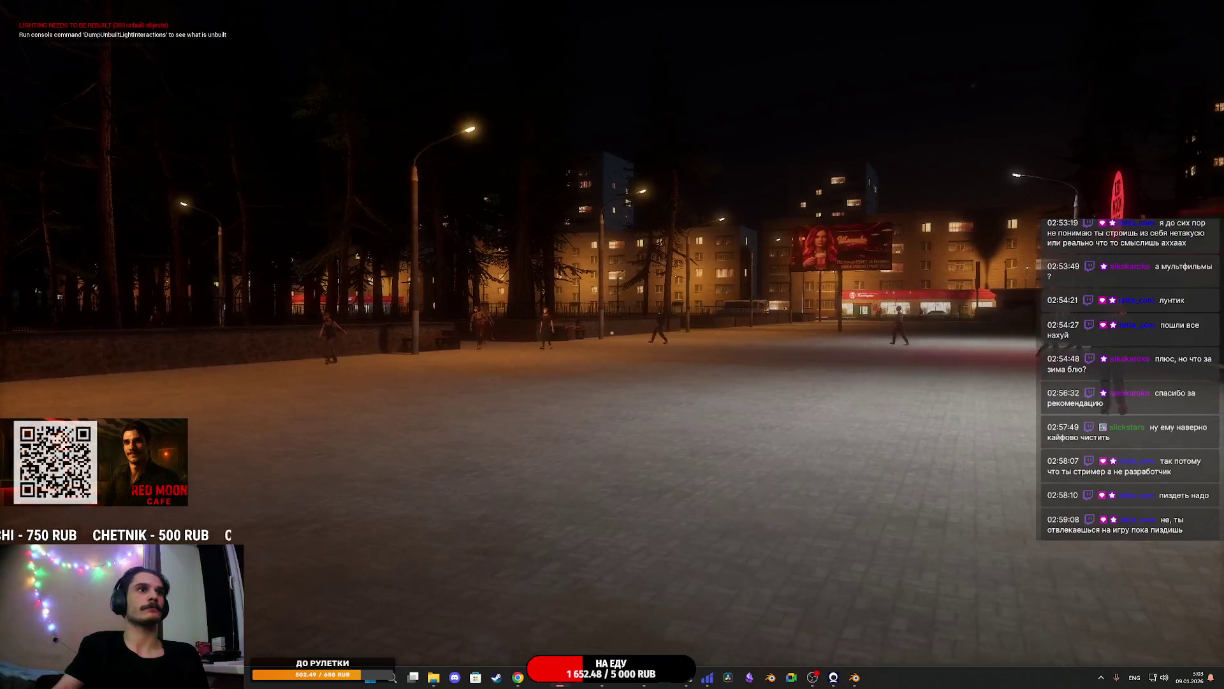
pyautogui.press('w')
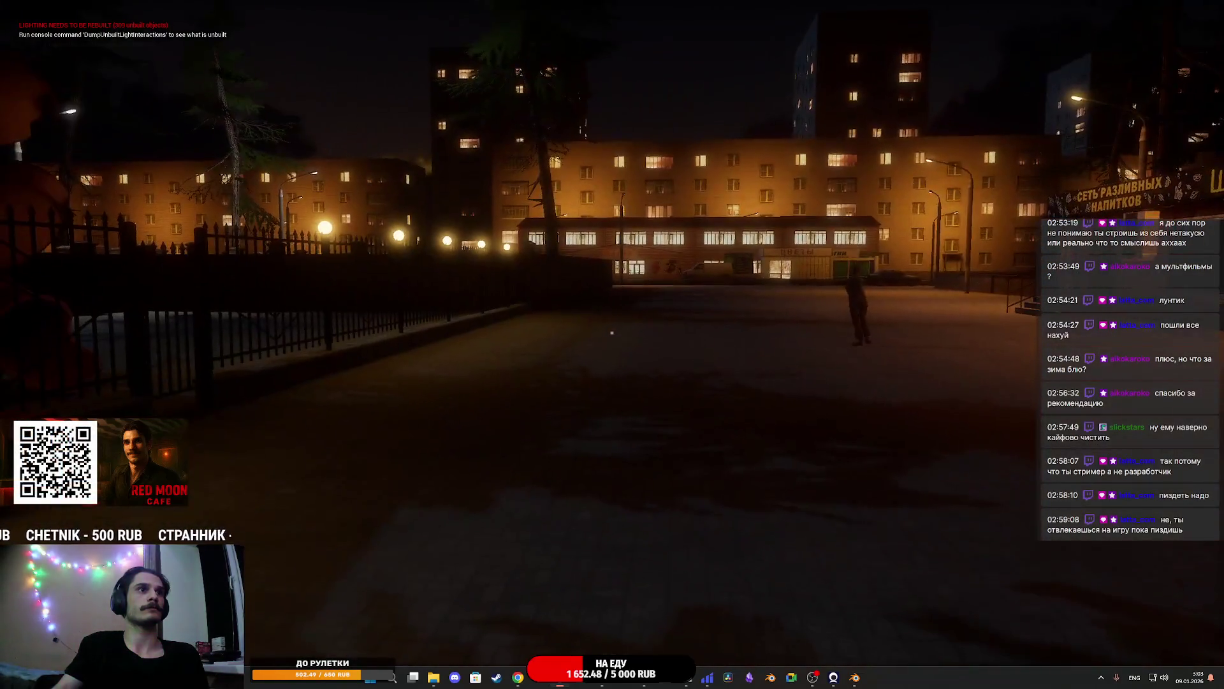
pyautogui.press('w')
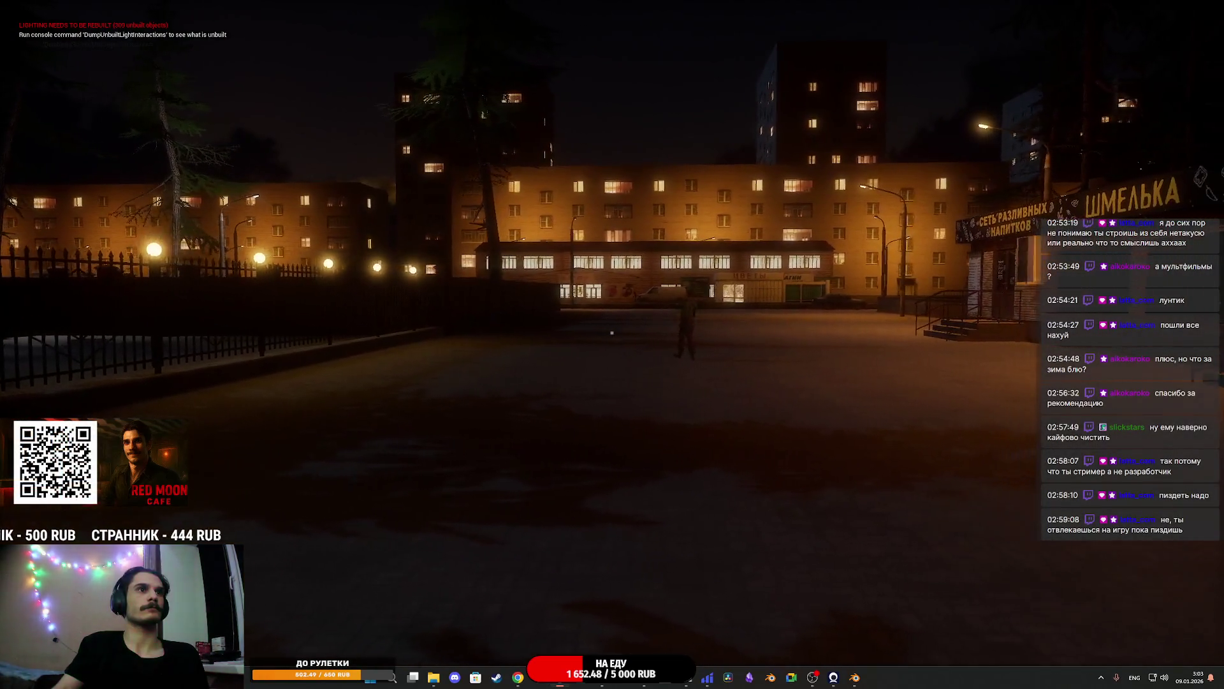
pyautogui.press('w')
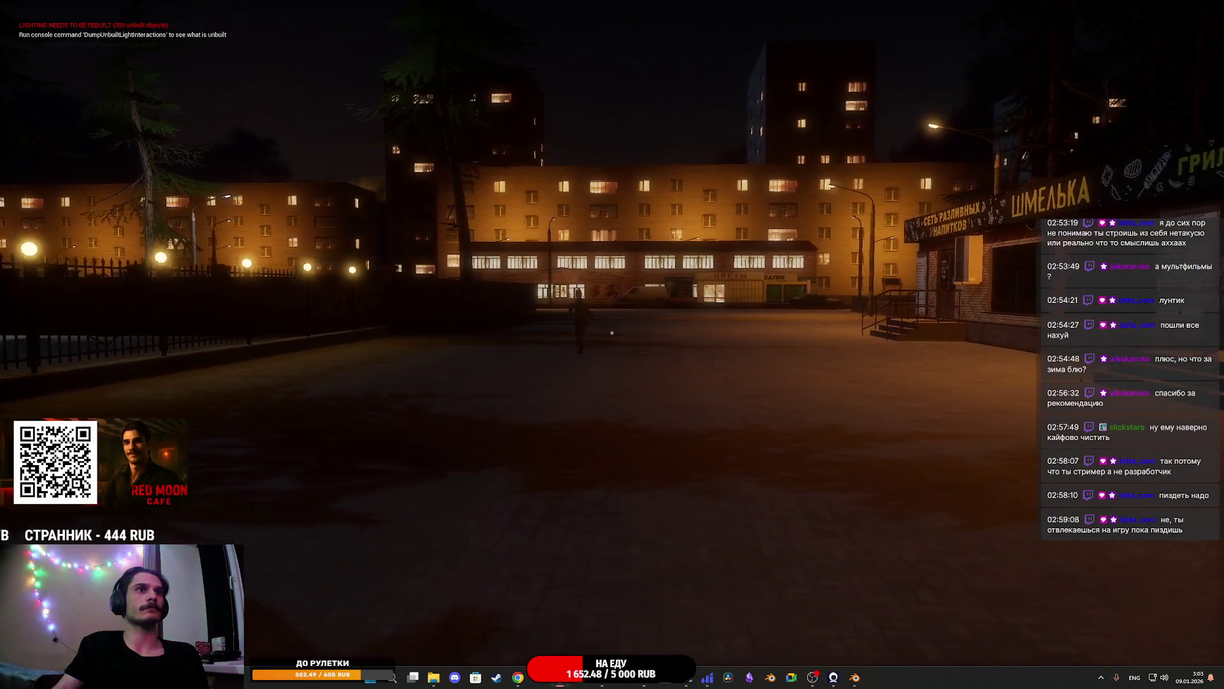
pyautogui.press('Escape')
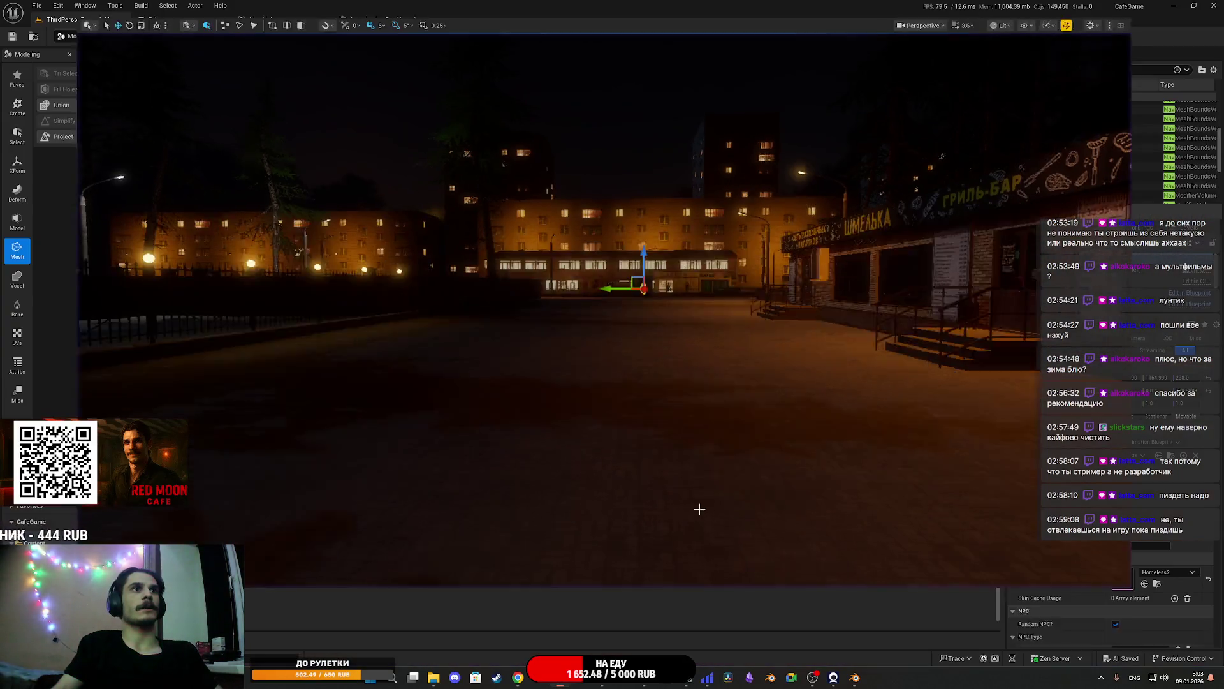
# Fly over the buildings, select the long apartment block and shift it along X
pyautogui.press('w')
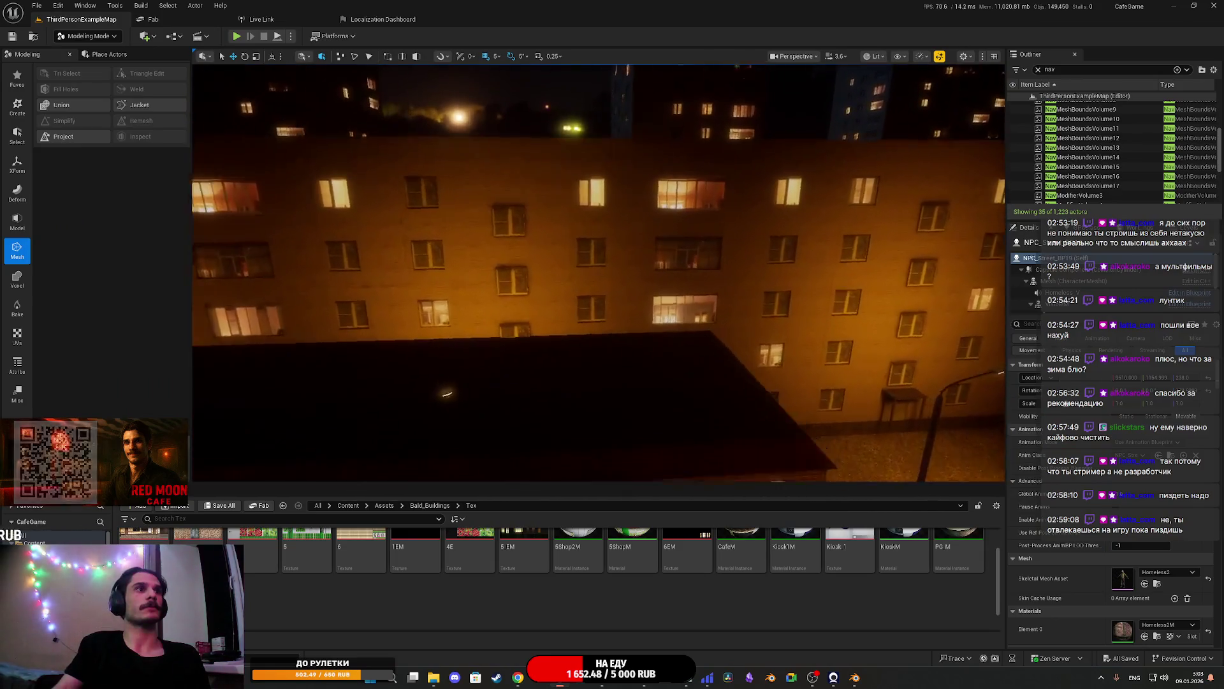
pyautogui.press('s')
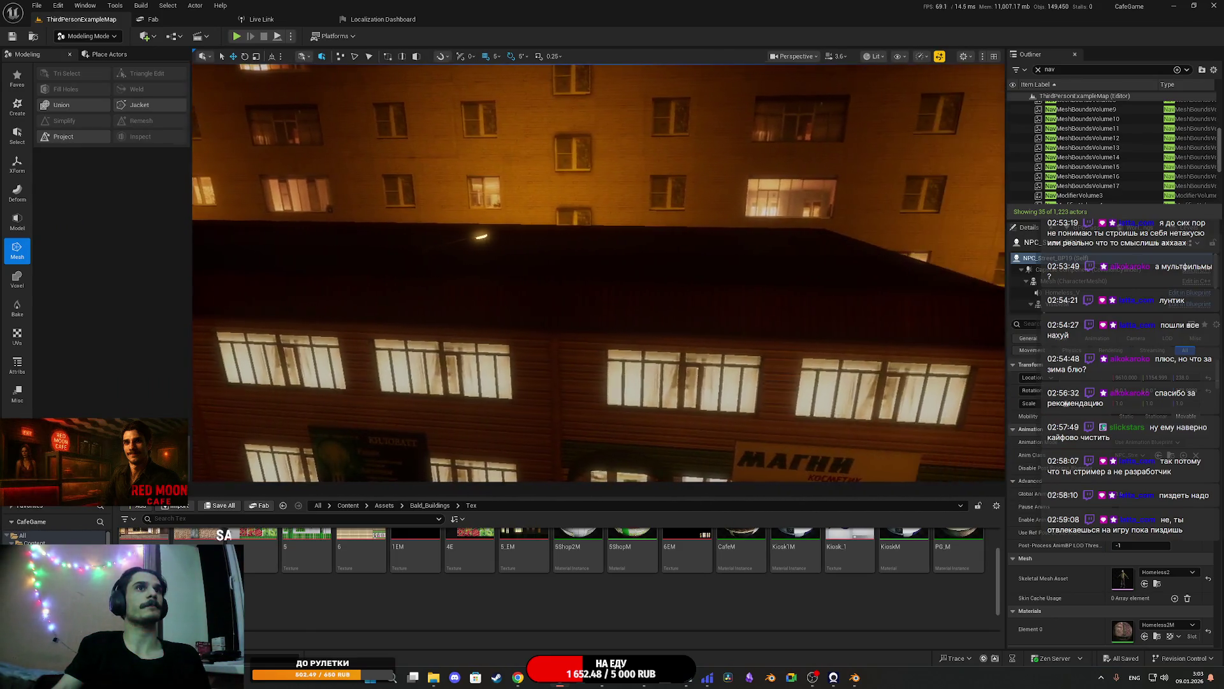
pyautogui.press('e')
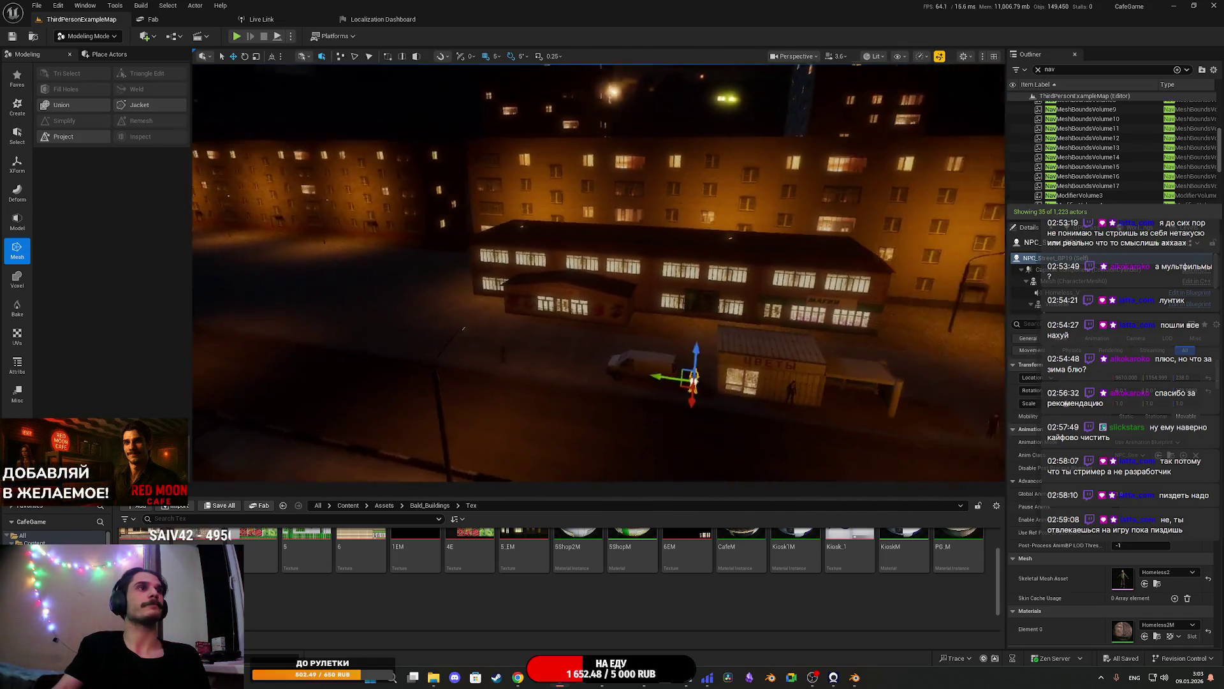
pyautogui.press('w')
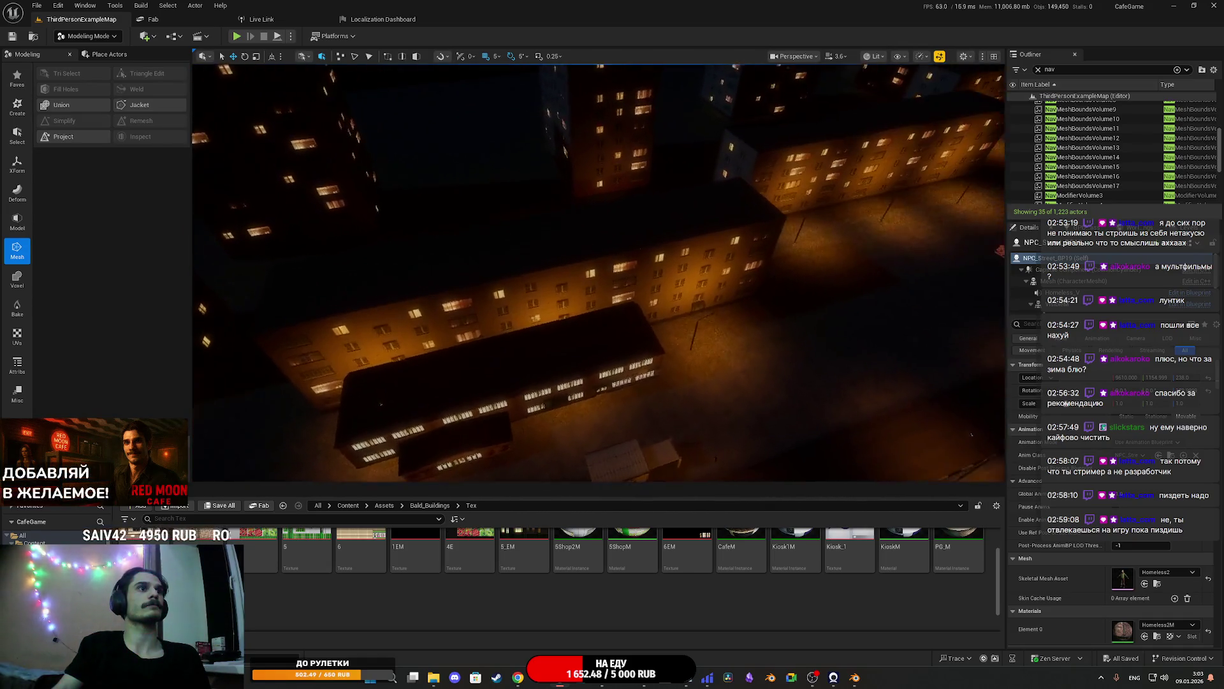
pyautogui.moveTo(741, 400); pyautogui.dragTo(741, 400)
pyautogui.click(726, 384)
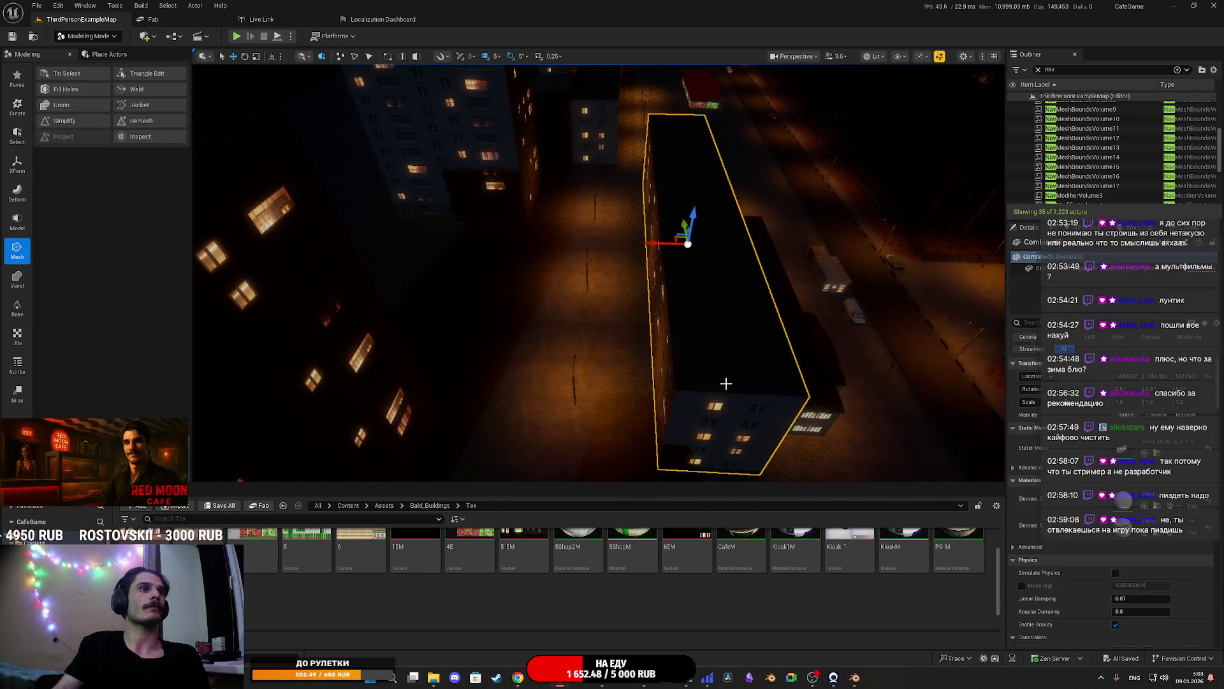
pyautogui.moveTo(664, 250)
pyautogui.mouseDown()
pyautogui.moveTo(596, 281)
pyautogui.moveTo(622, 291)
pyautogui.moveTo(606, 308)
pyautogui.moveTo(578, 310)
pyautogui.mouseUp()
# Rotate the block 135° around Z and save the ThirdPersonExampleMap level
pyautogui.moveTo(515, 257)
pyautogui.mouseDown()
pyautogui.moveTo(561, 242)
pyautogui.moveTo(508, 255)
pyautogui.mouseUp()
pyautogui.moveTo(596, 198); pyautogui.dragTo(606, 198)
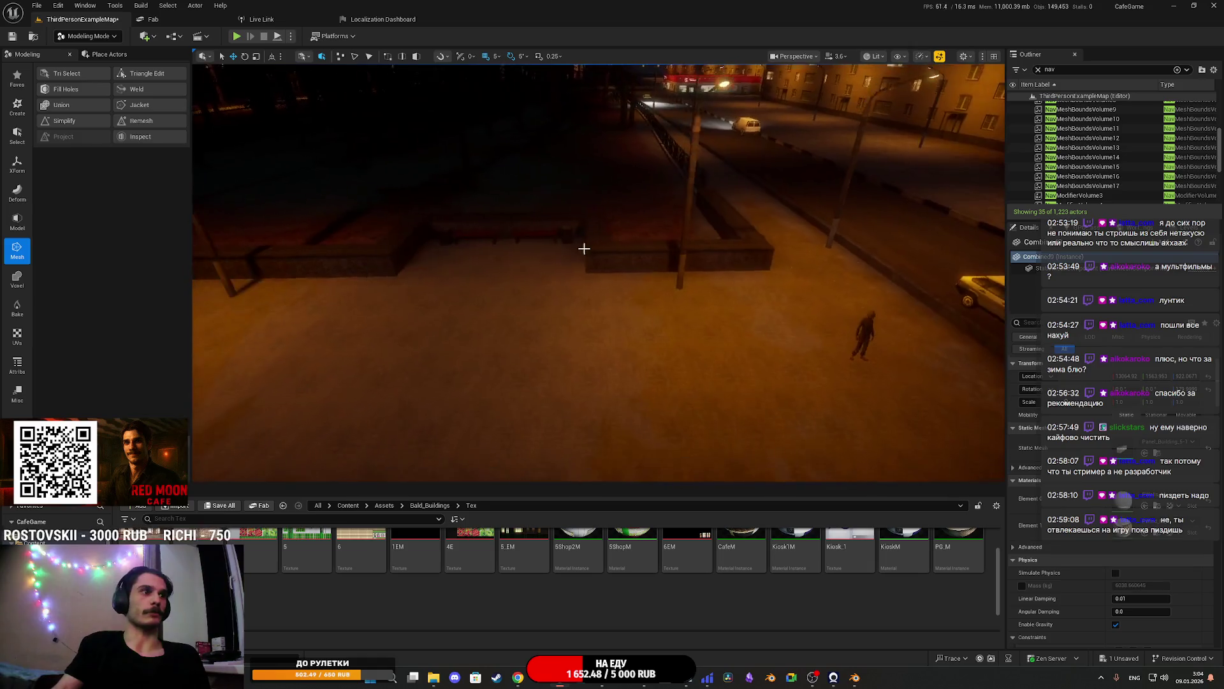
pyautogui.click(217, 507)
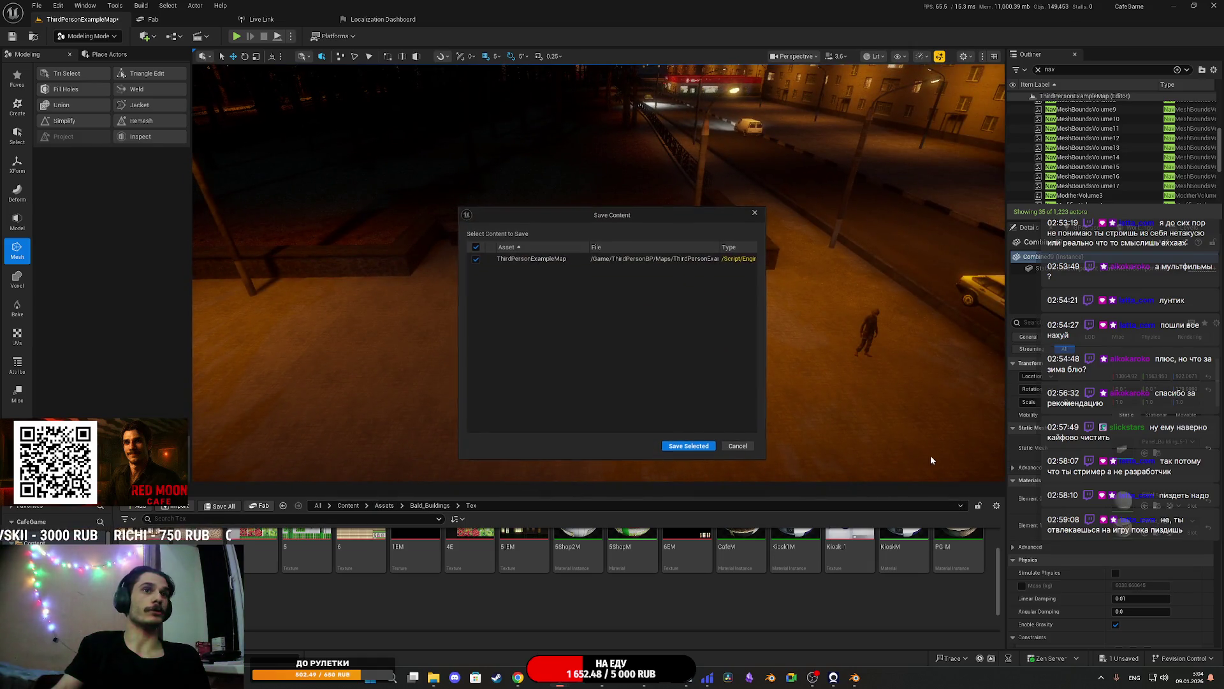
pyautogui.click(697, 448)
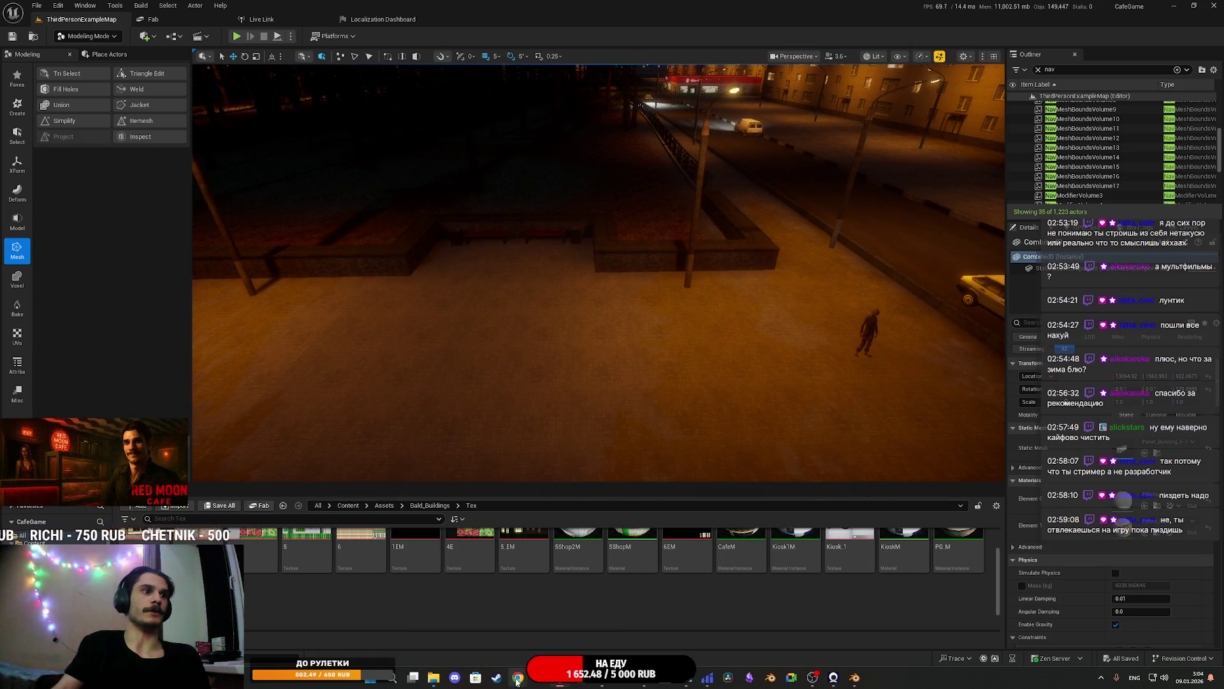
# Close the enlarged LMArena image preview and move through the browser windows to Twitch
pyautogui.moveTo(520, 678)
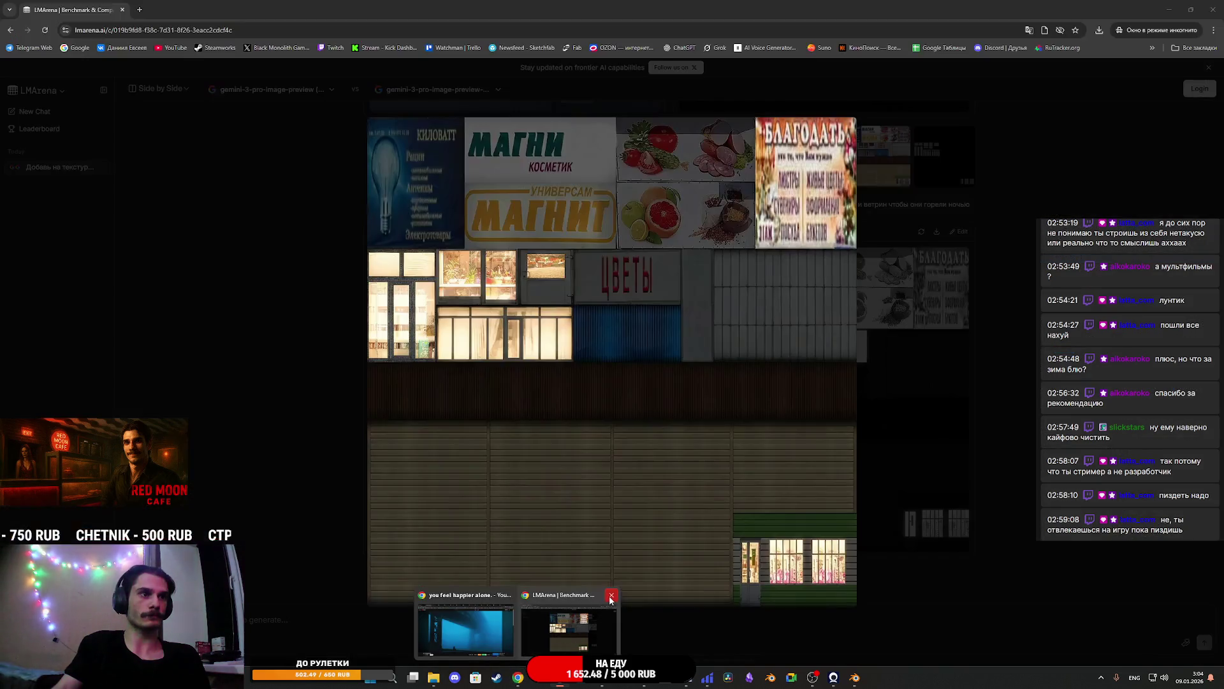
pyautogui.click(585, 616)
pyautogui.click(943, 533)
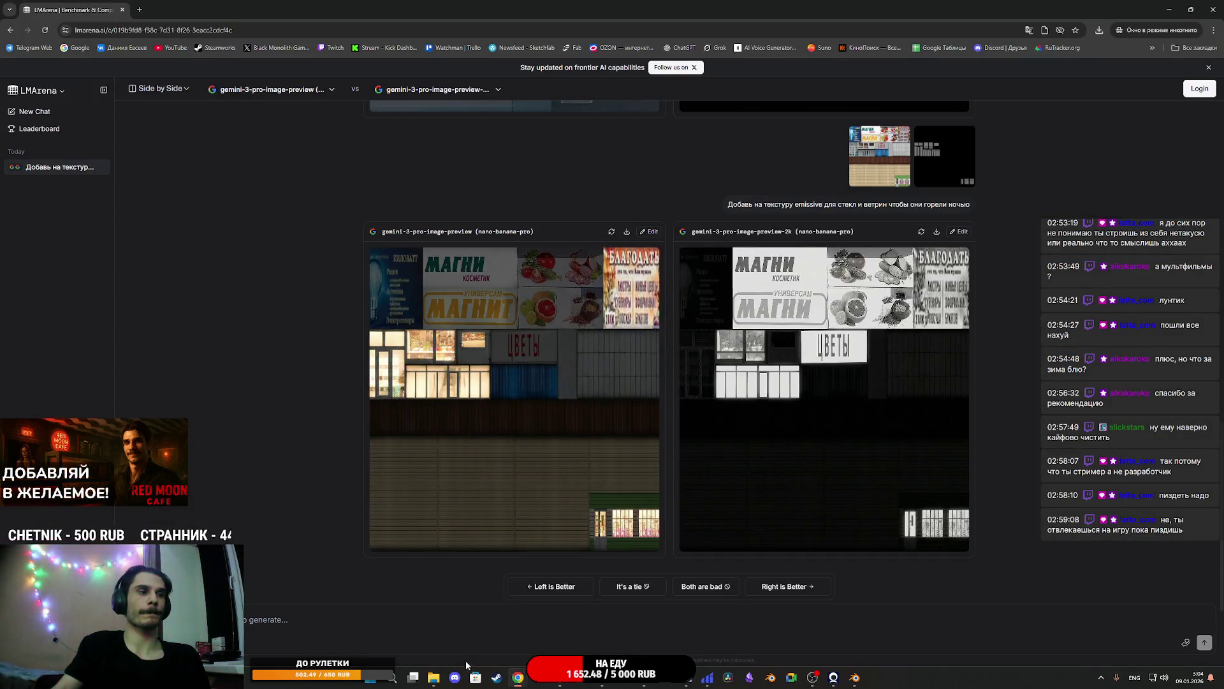
pyautogui.moveTo(518, 678)
pyautogui.click(466, 628)
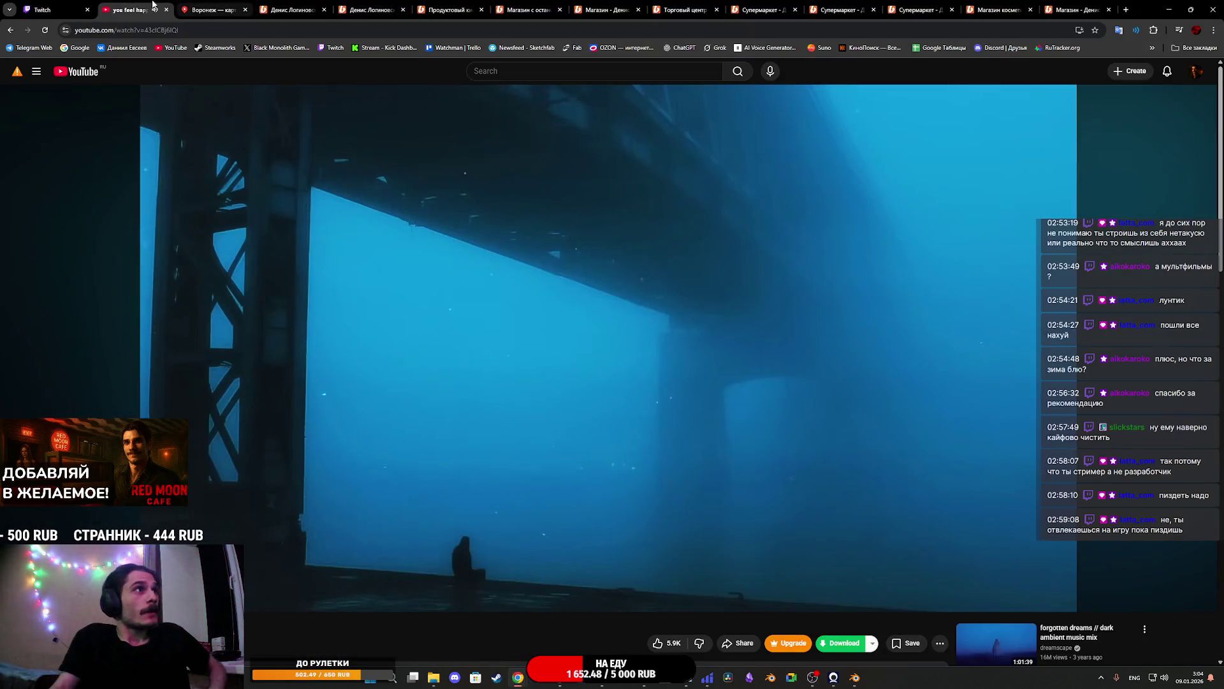
pyautogui.click(51, 7)
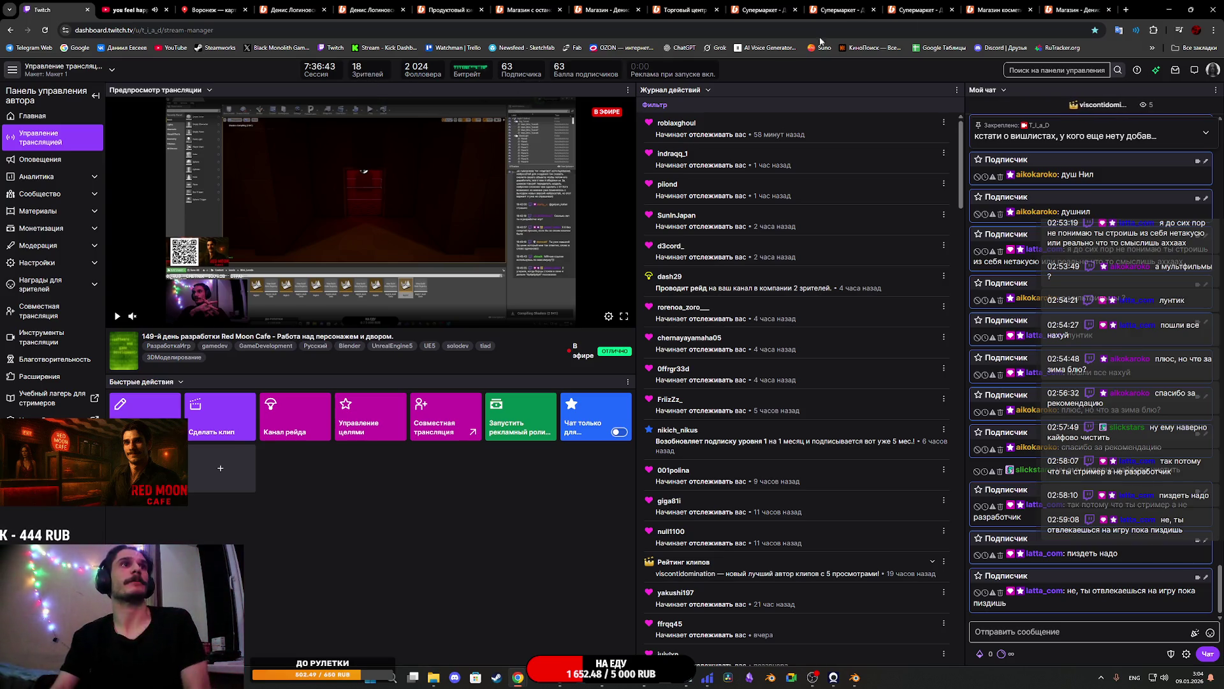
# Browse the Boosty posts: cosmetics shop, Супермаркет, Moneta, Pyaterochka and the shopping centre
pyautogui.click(1063, 6)
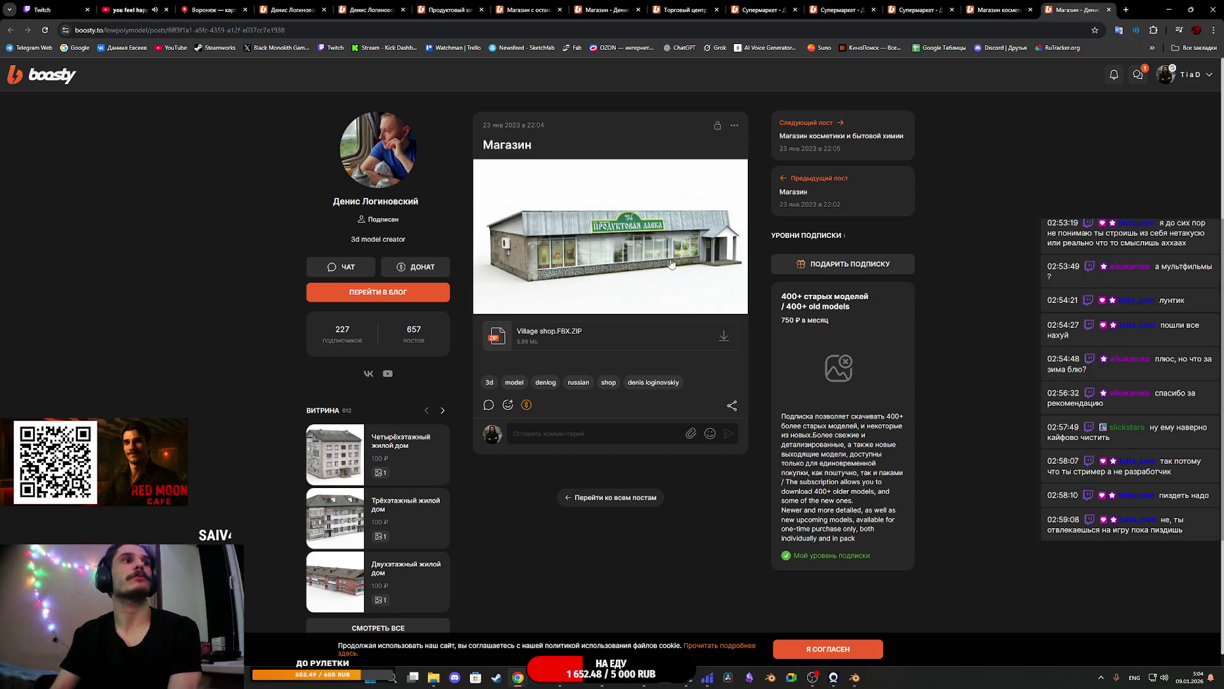
pyautogui.click(990, 5)
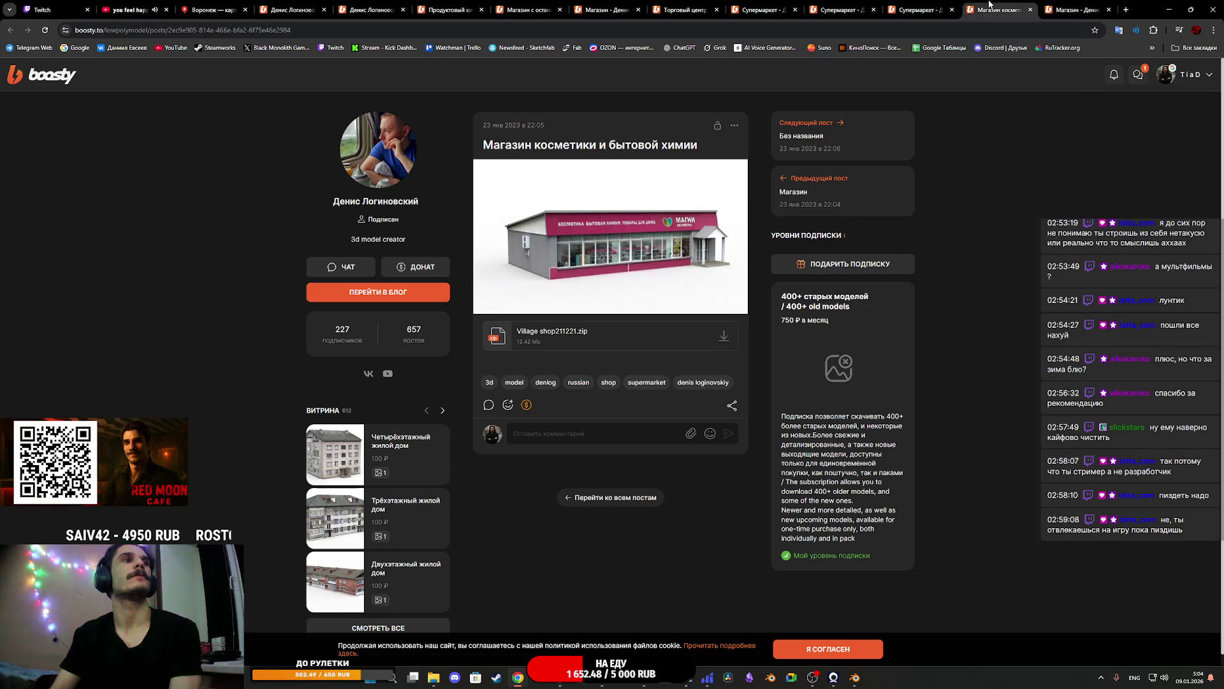
pyautogui.click(918, 4)
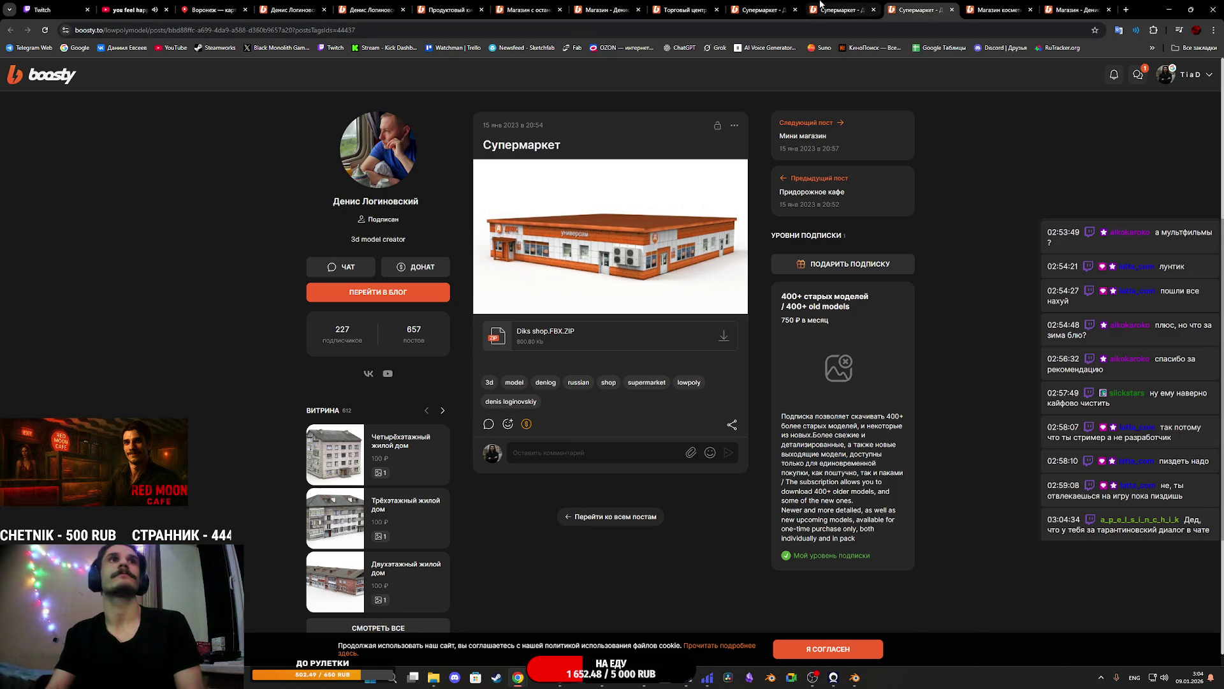
pyautogui.click(846, 8)
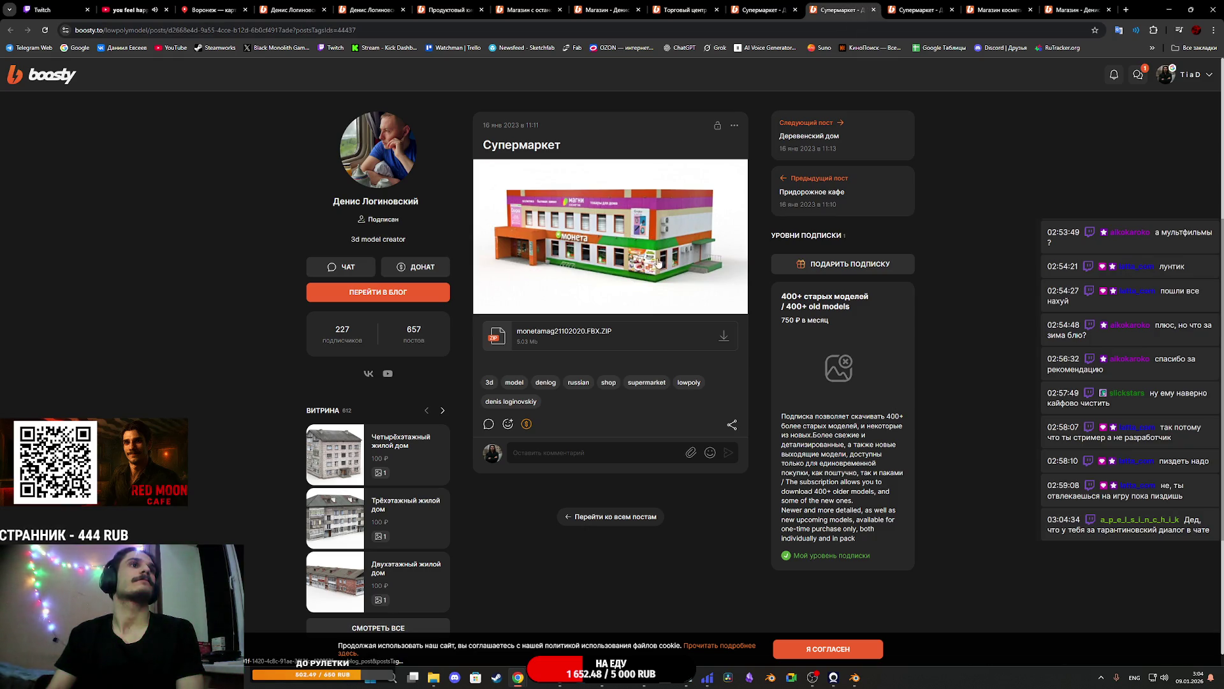
pyautogui.click(762, 7)
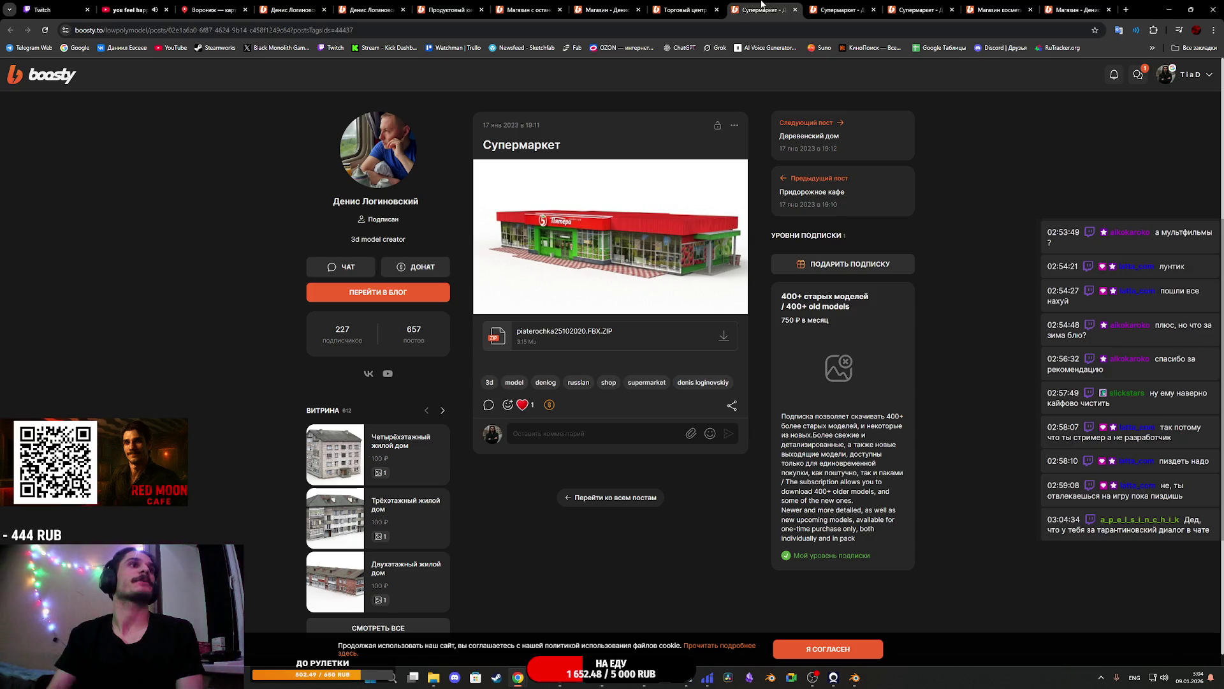
pyautogui.click(684, 9)
# Close the shopping centre and one supermarket post, returning to the red-and-white Магазин post
pyautogui.click(717, 10)
pyautogui.click(716, 9)
pyautogui.click(593, 6)
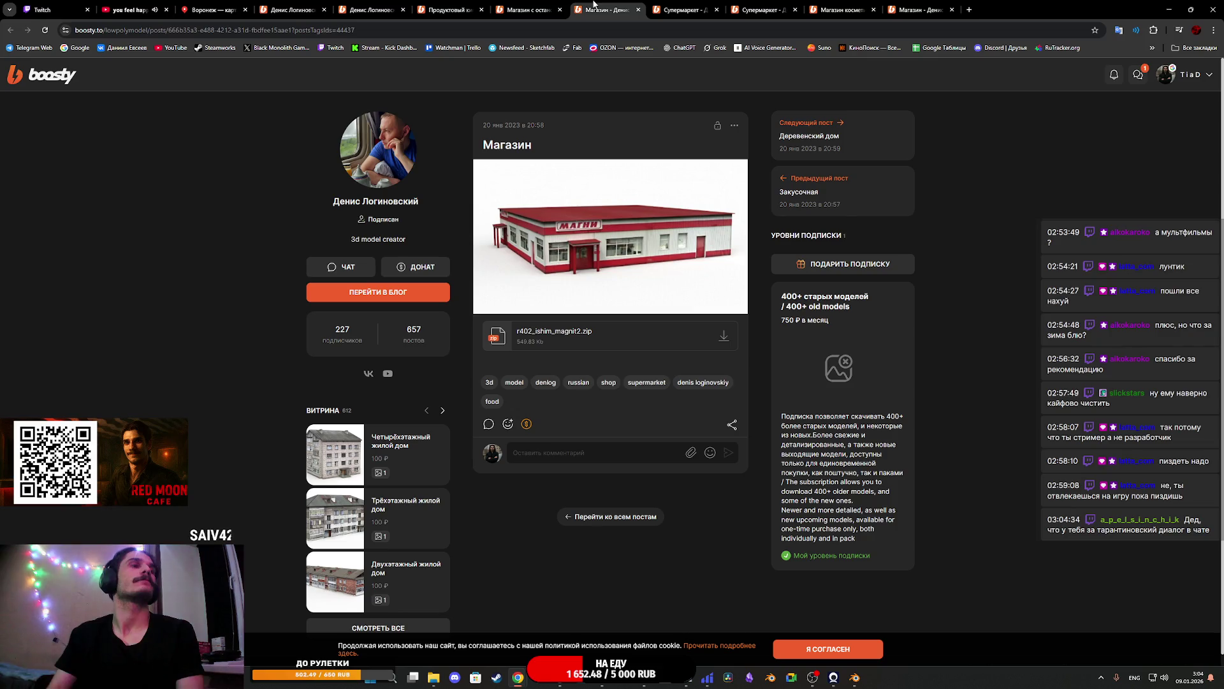
pyautogui.scroll(-1, 701, 160)
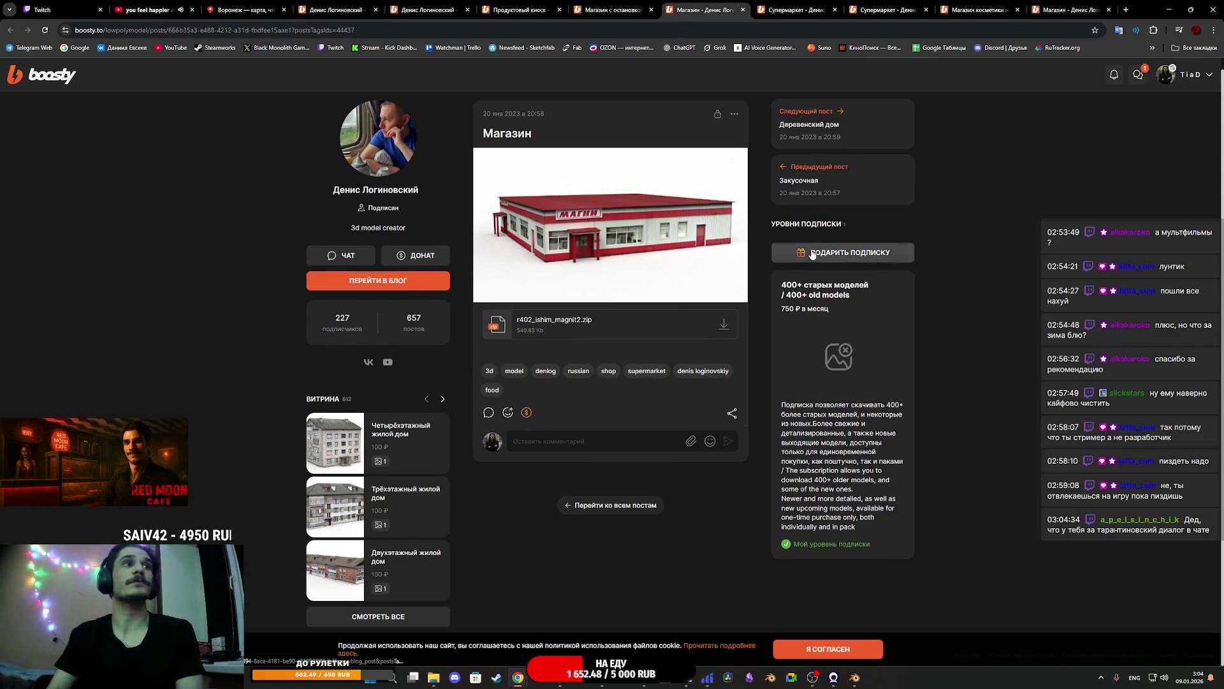
pyautogui.moveTo(427, 681)
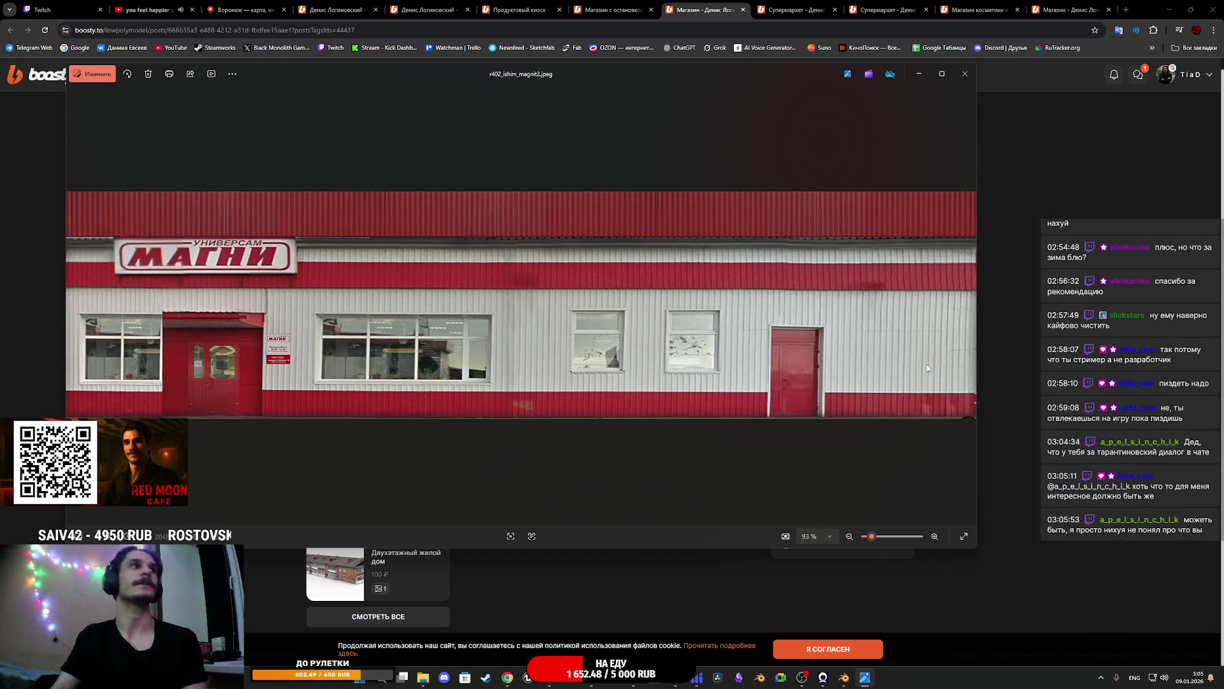
# Start editing the r402_ishim_magnit2.jpeg facade photo in Photos
pyautogui.click(92, 74)
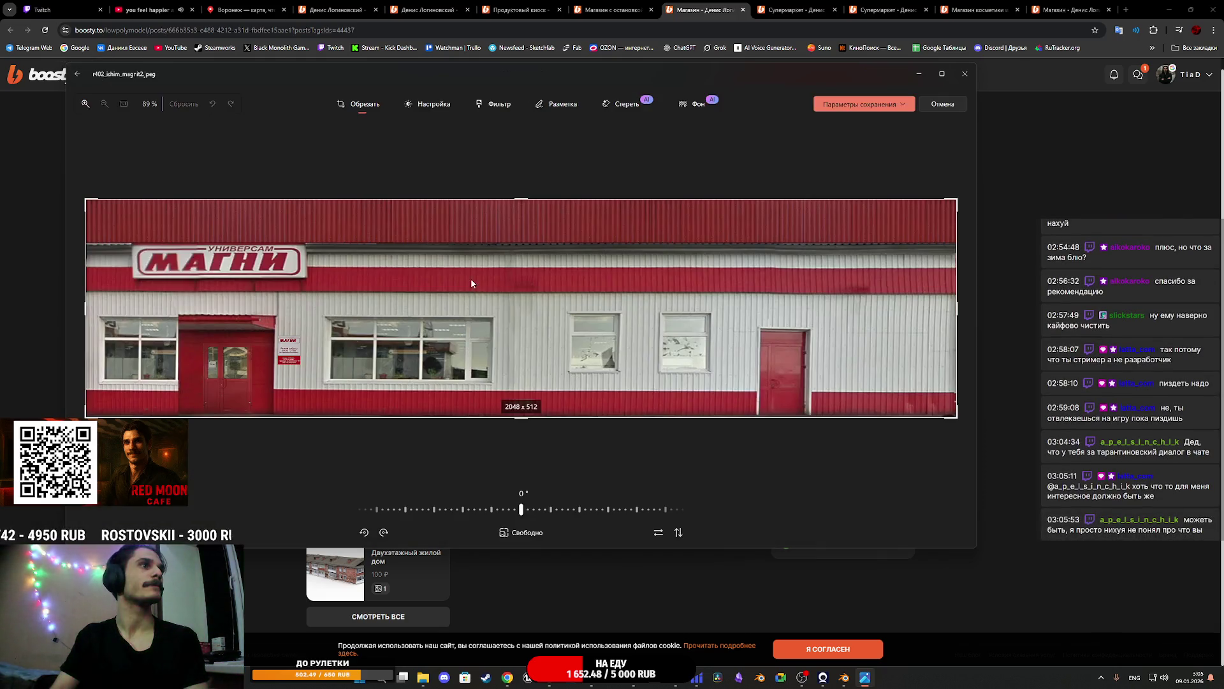
# Crop the sign side at 2:1 and save it as copy 11 in r402_ishim_magnit2
pyautogui.click(520, 534)
pyautogui.click(790, 500)
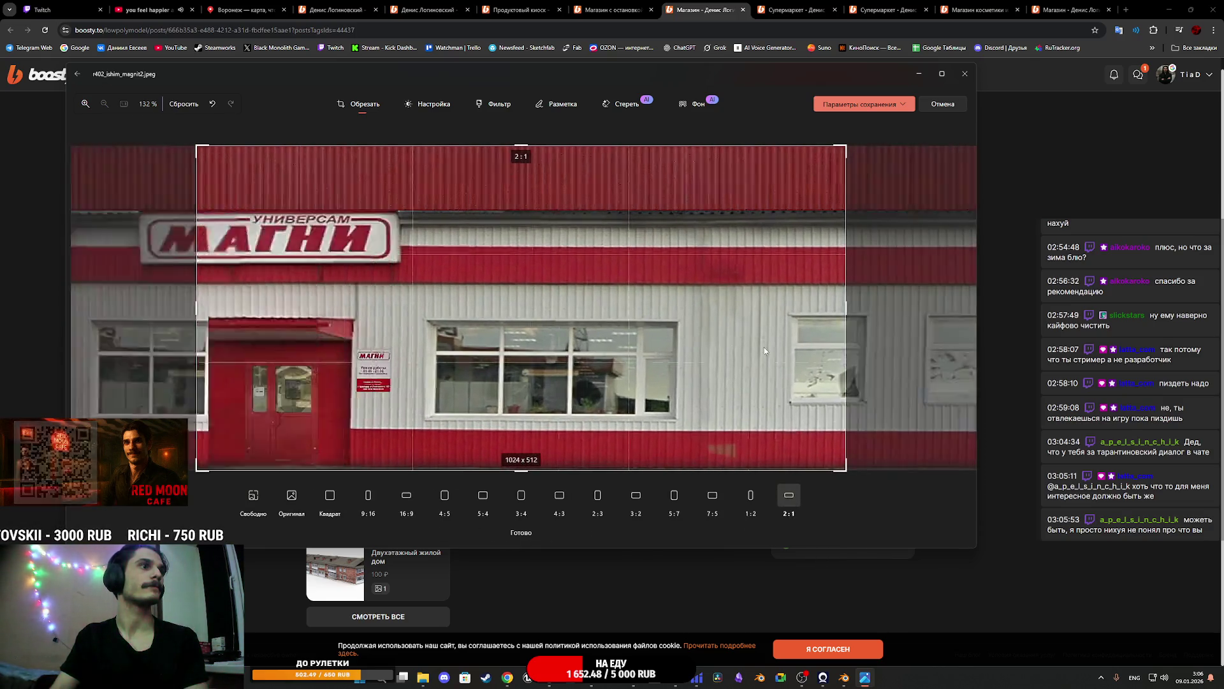
pyautogui.click(900, 105)
pyautogui.click(874, 125)
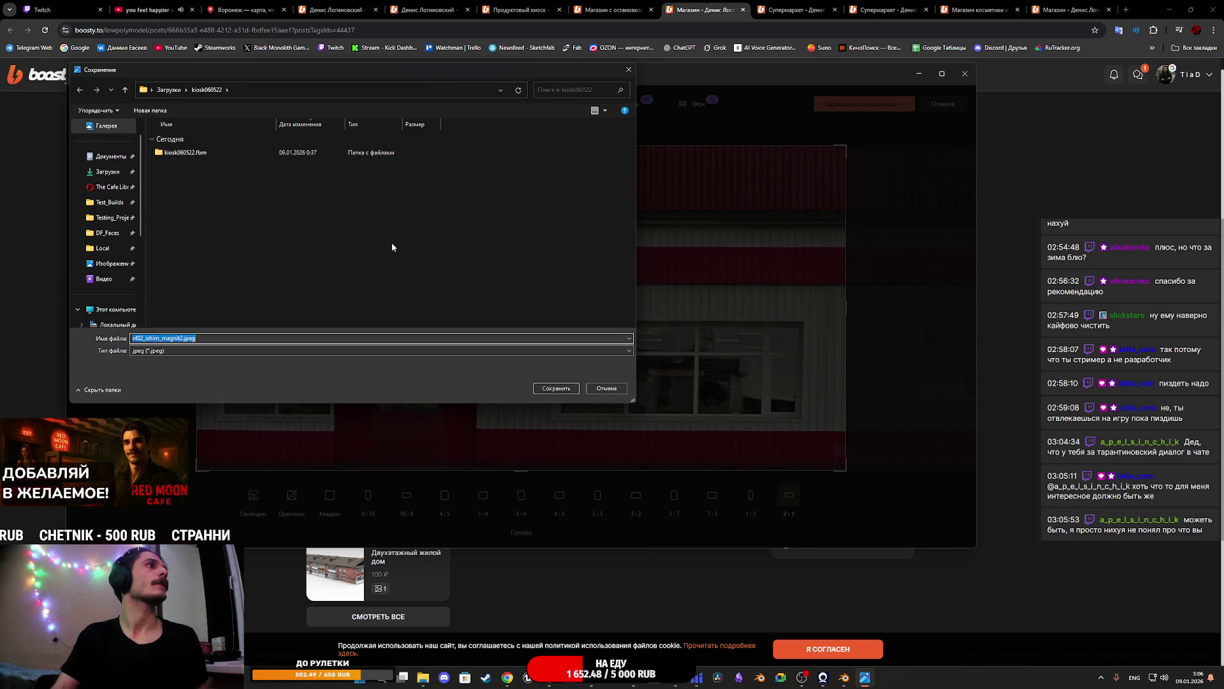
pyautogui.click(171, 90)
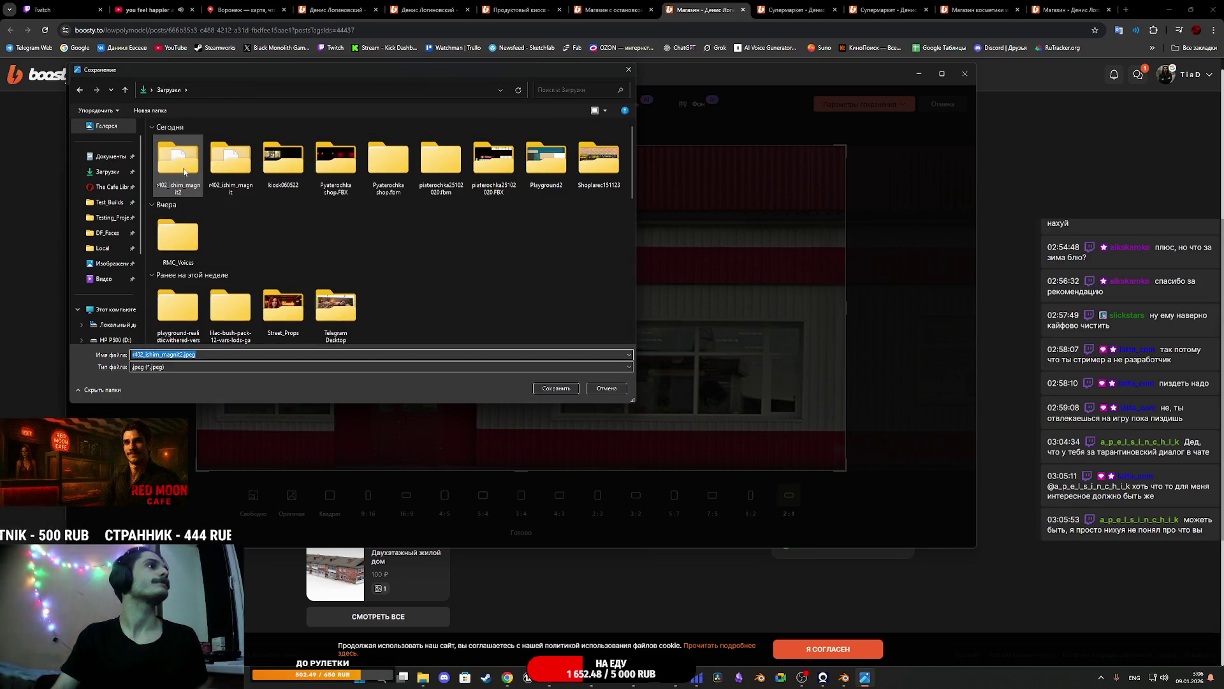
pyautogui.doubleClick(183, 170)
pyautogui.click(255, 354)
pyautogui.write('1')
pyautogui.click(556, 388)
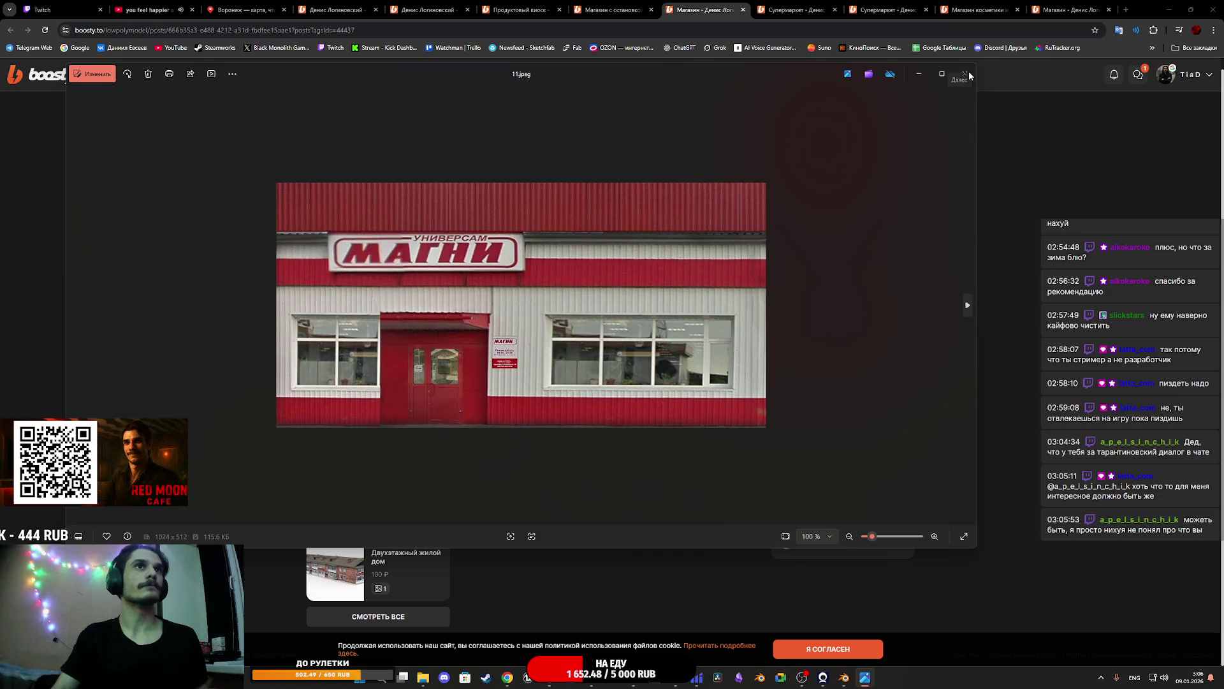
pyautogui.click(968, 75)
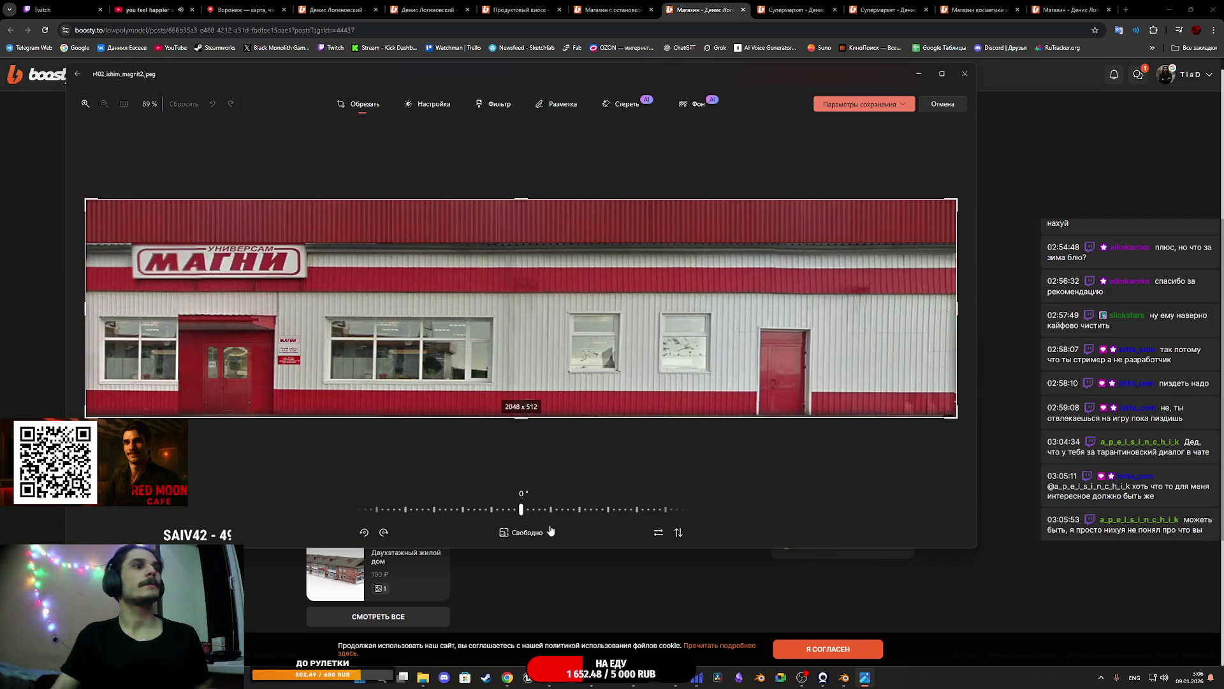
# Crop the door side at 2:1 and save it as copy 12
pyautogui.click(549, 531)
pyautogui.click(790, 502)
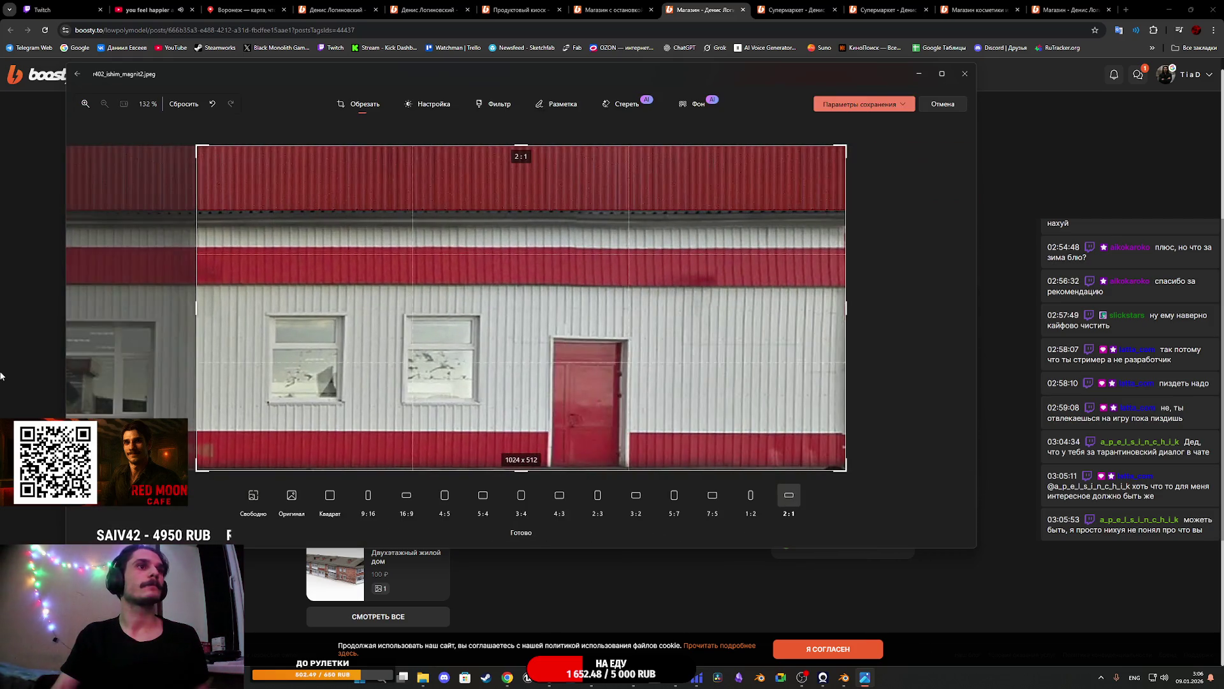
pyautogui.click(906, 104)
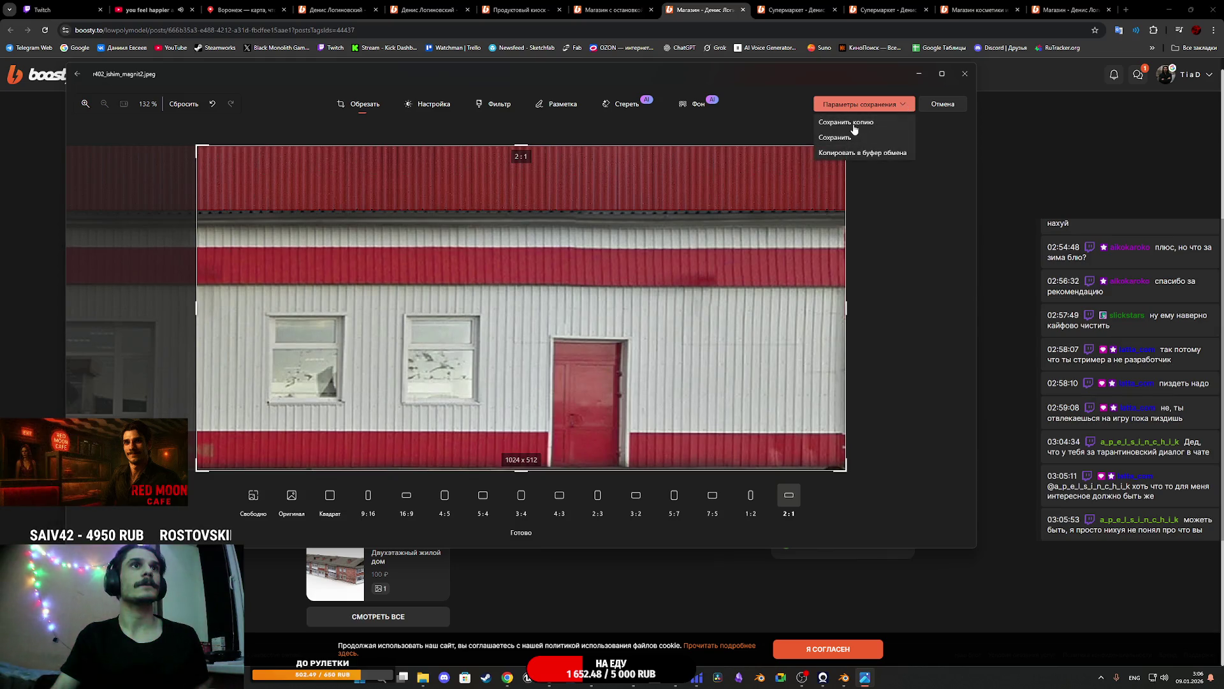
pyautogui.click(849, 127)
pyautogui.write('12')
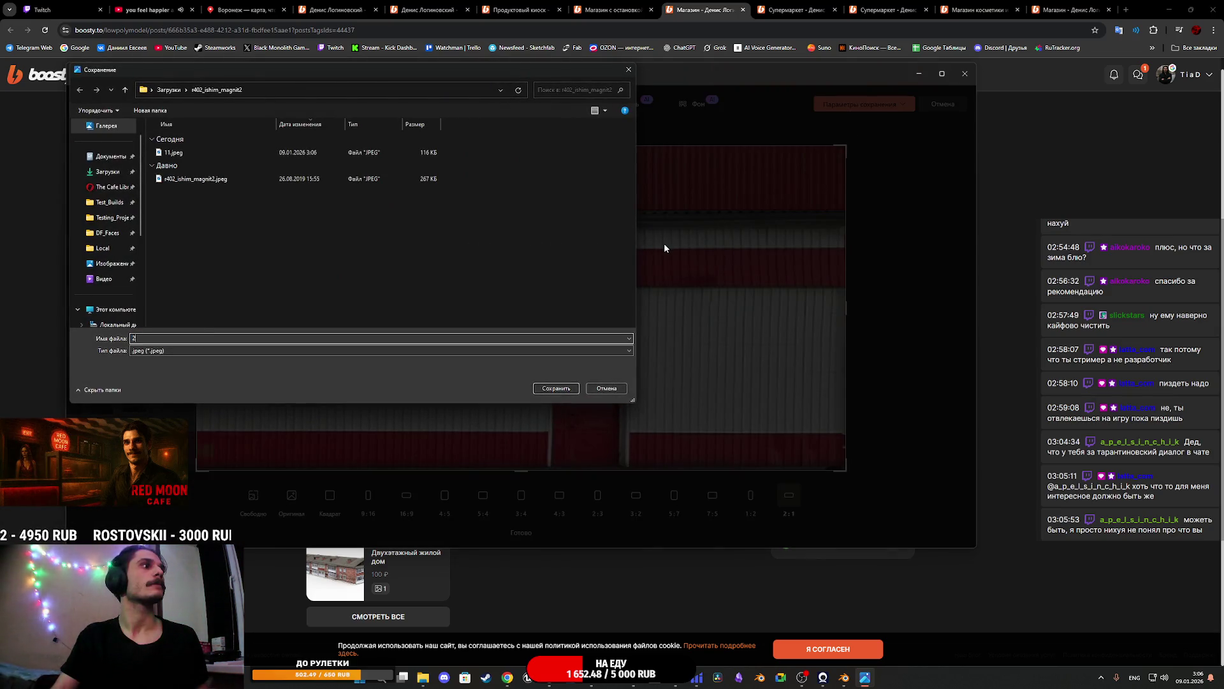
pyautogui.click(562, 381)
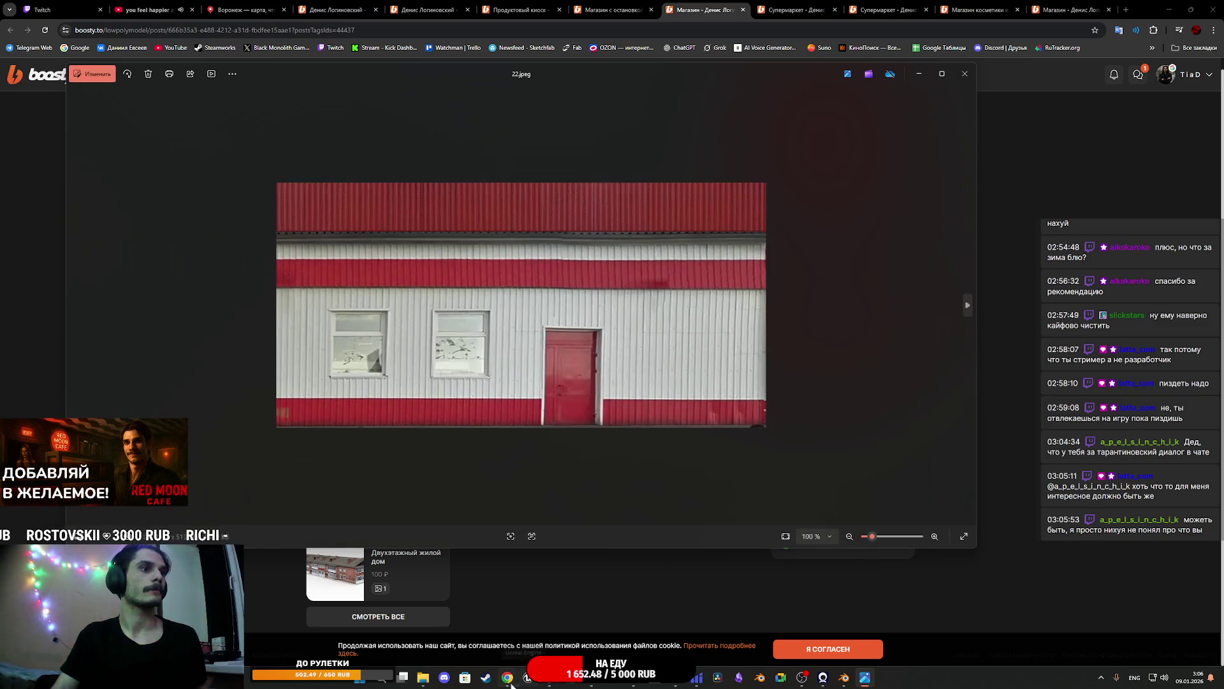
pyautogui.moveTo(507, 678)
pyautogui.click(593, 622)
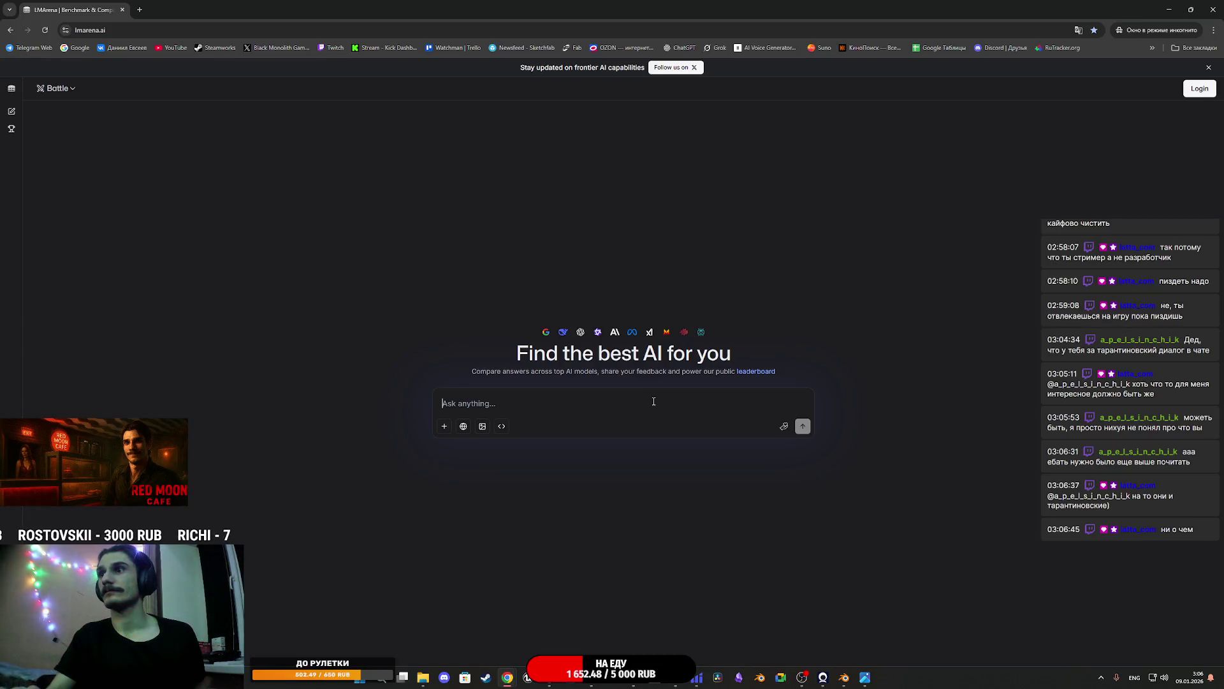
# Switch LMArena to image generation, paste and submit the emissive night prompt, and pass verification
pyautogui.click(484, 427)
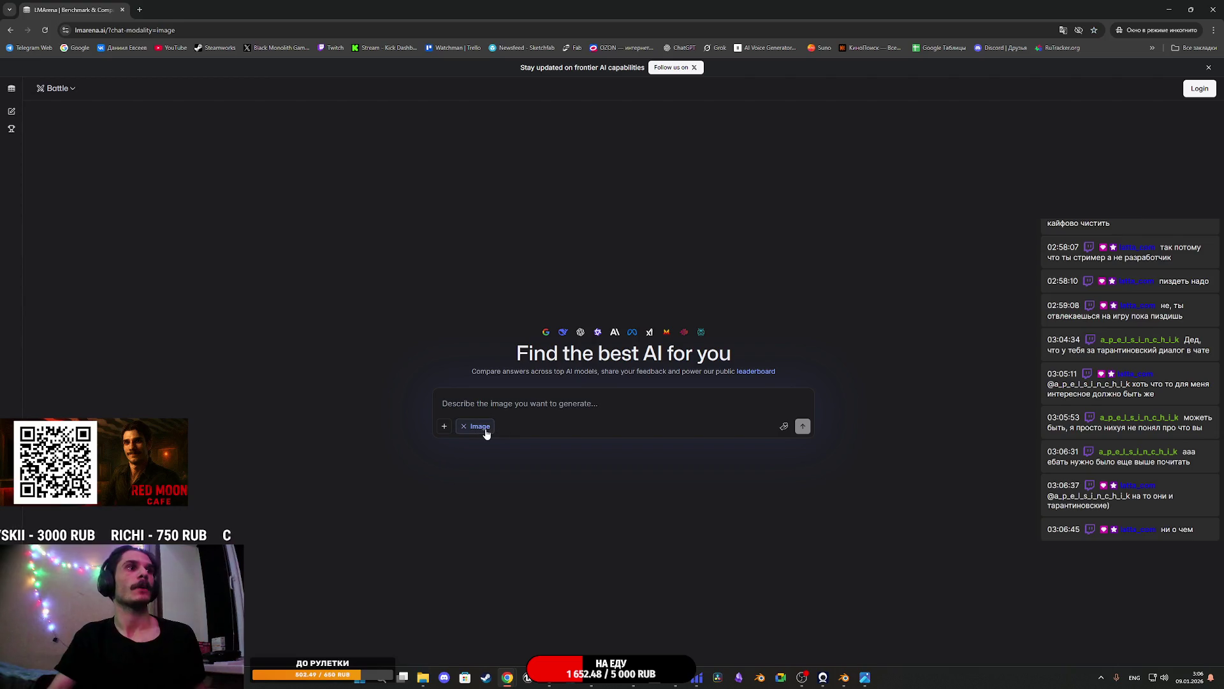
pyautogui.write('Добавь на текстуру emissive для стекл и ветрин чтобы они горели ночью')
pyautogui.press('Return')
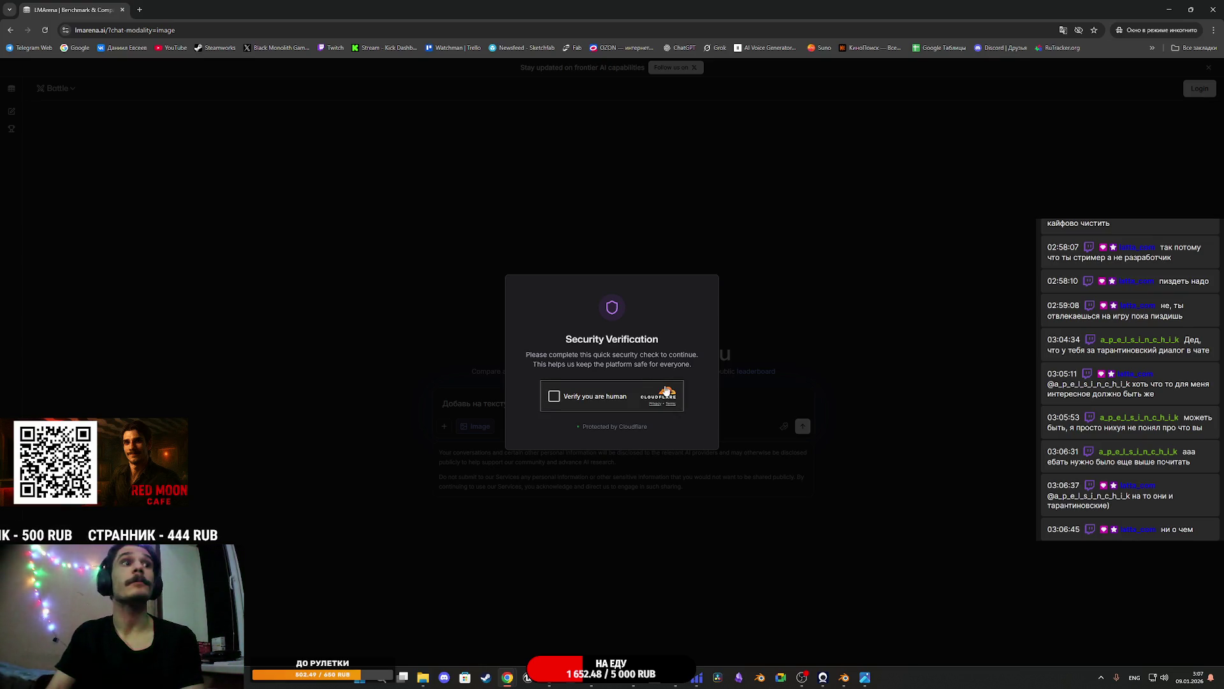
pyautogui.click(553, 398)
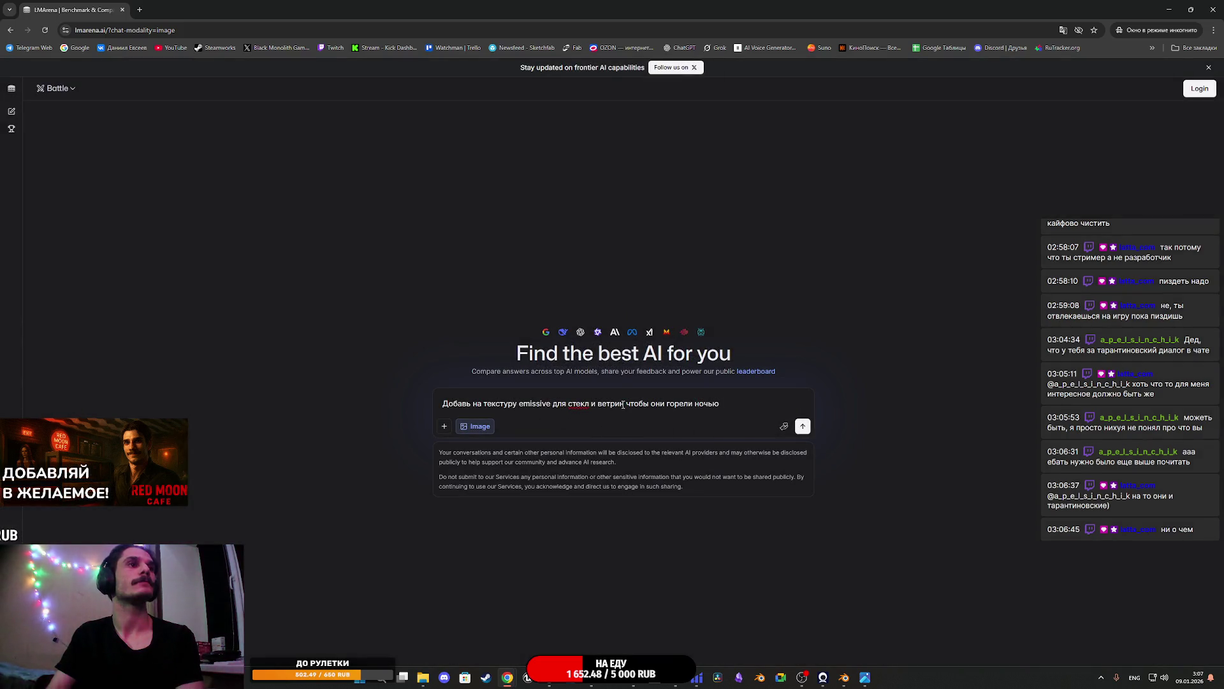
# Edit the prompt to add 'и вывески' (and signs) after ветрин, with a comma
pyautogui.click(624, 404)
pyautogui.write('b ds')
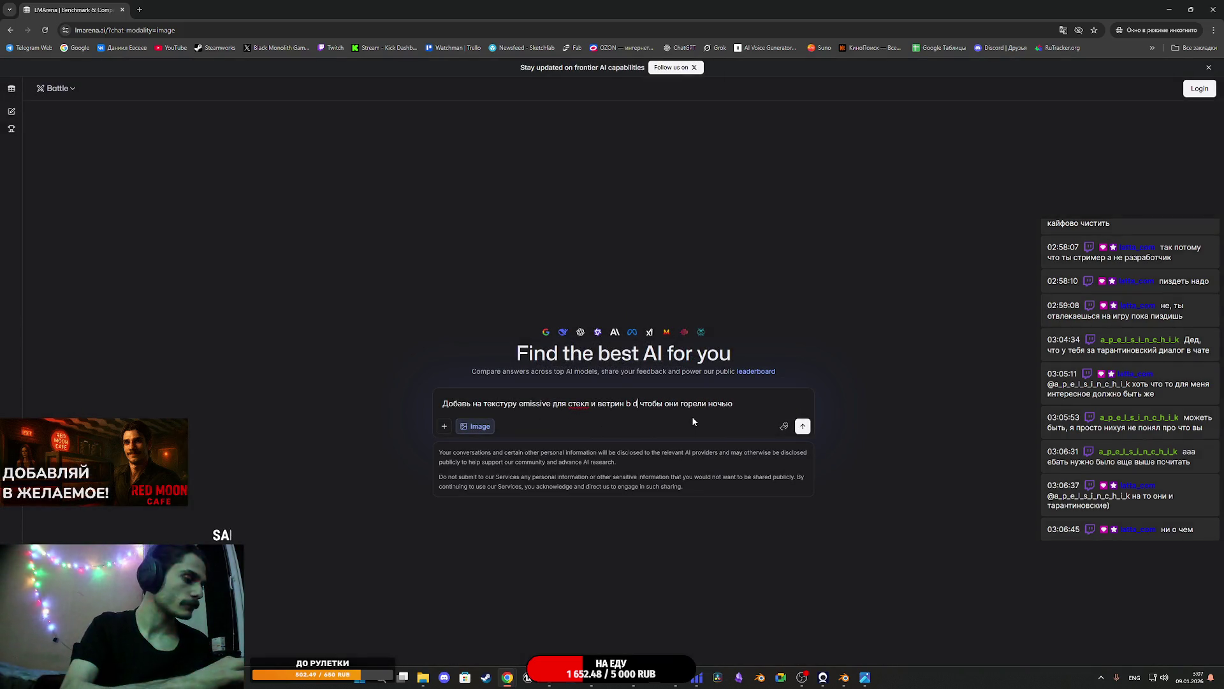
pyautogui.write('ct')
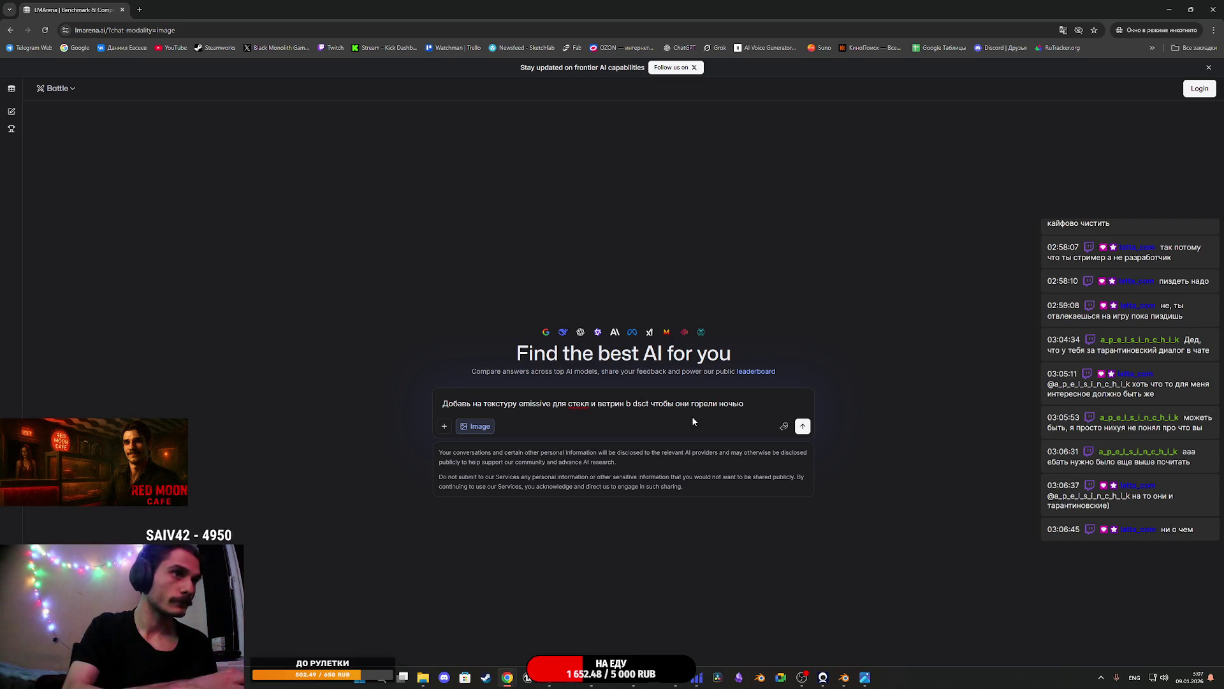
pyautogui.press('BackSpace')
pyautogui.press('BackSpace')
pyautogui.press('BackSpace')
pyautogui.hotkey('alt', 'shift')
pyautogui.write('и вывес')
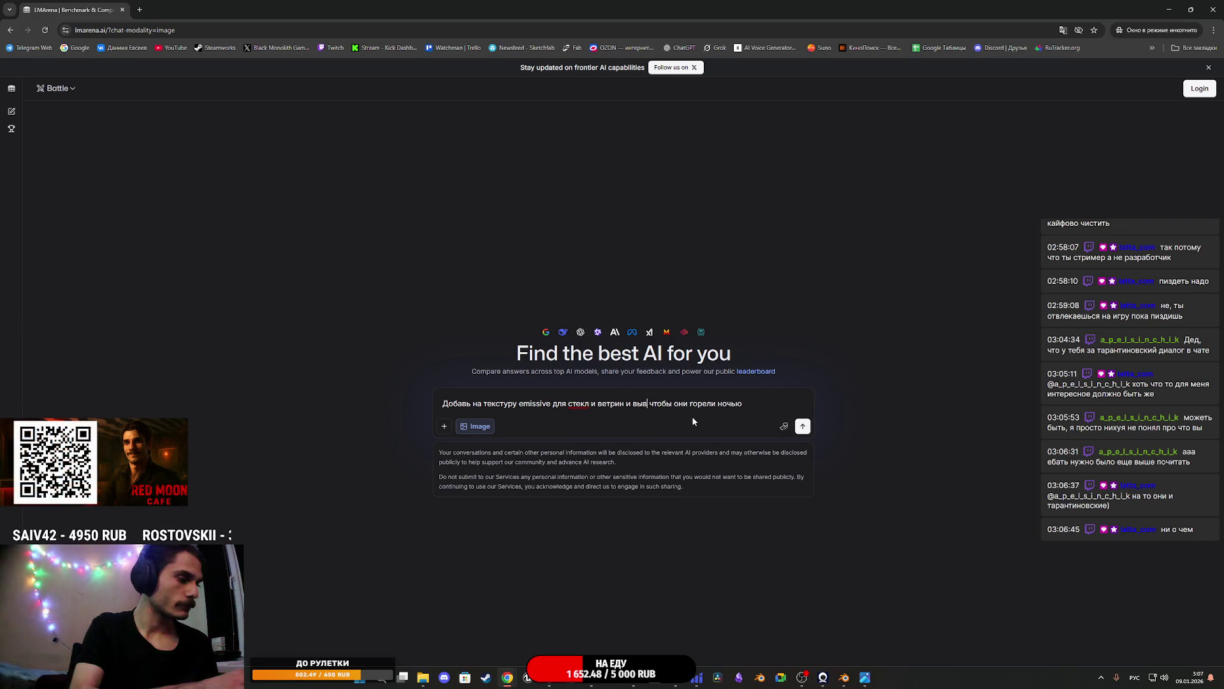
pyautogui.write('ки')
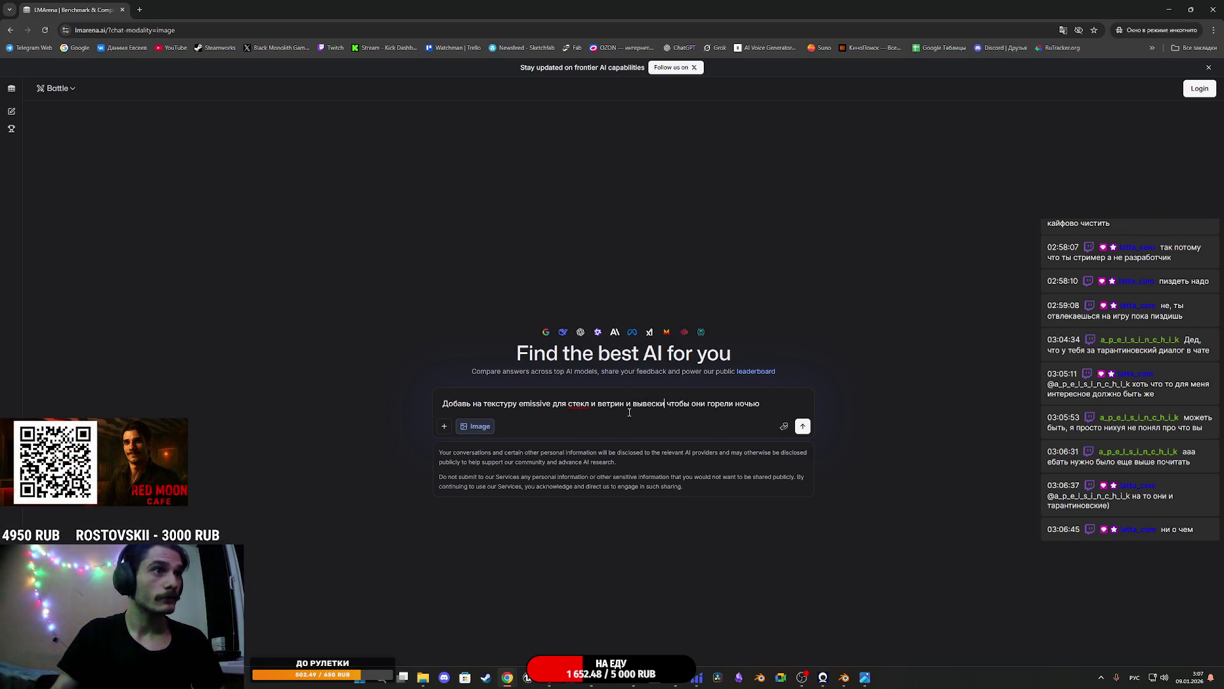
pyautogui.press('BackSpace')
pyautogui.press('BackSpace')
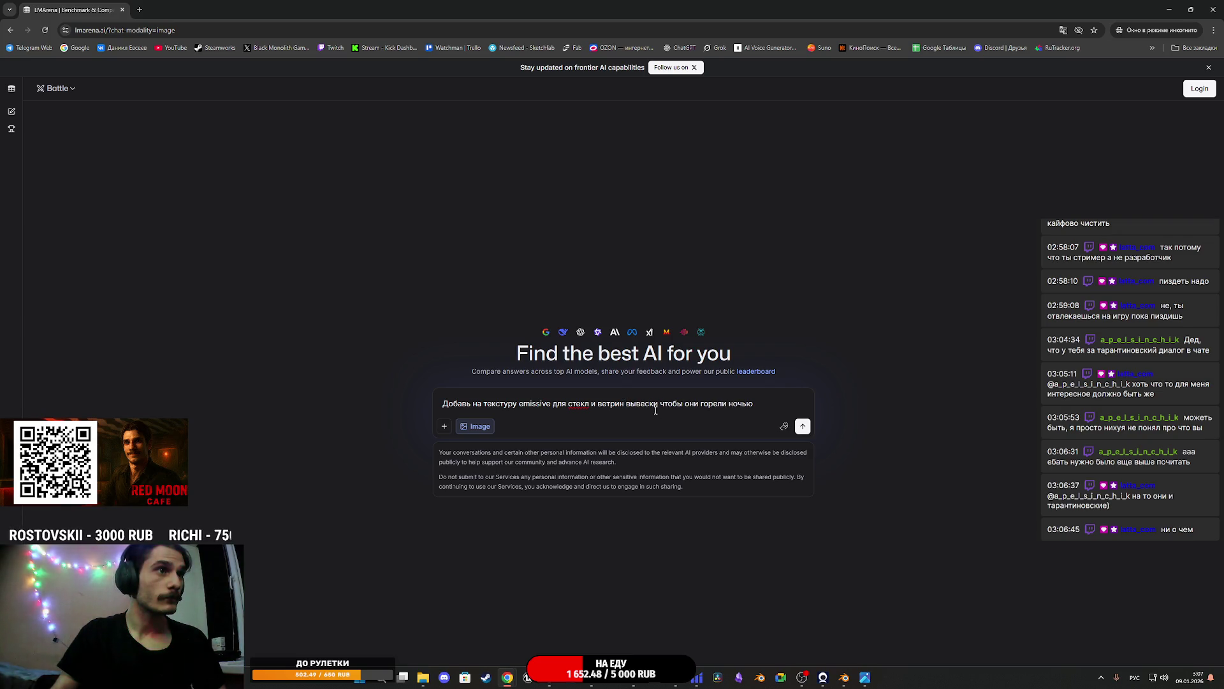
pyautogui.write('и')
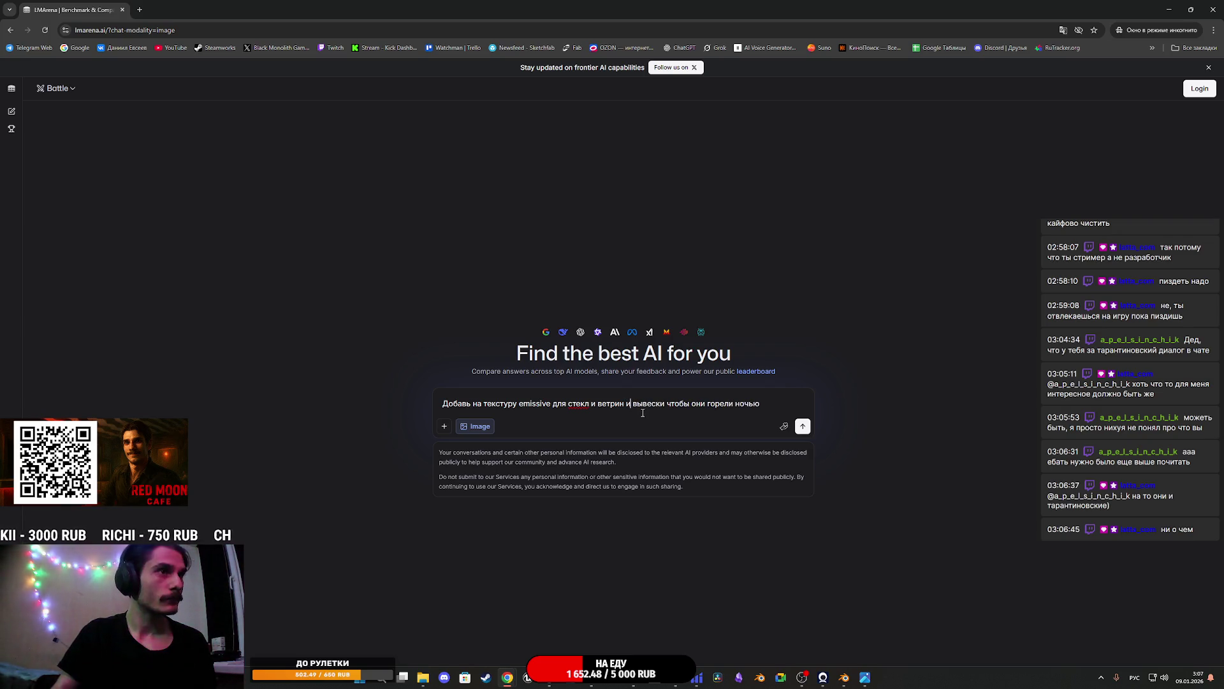
pyautogui.press('BackSpace')
pyautogui.press('BackSpace')
pyautogui.write(',')
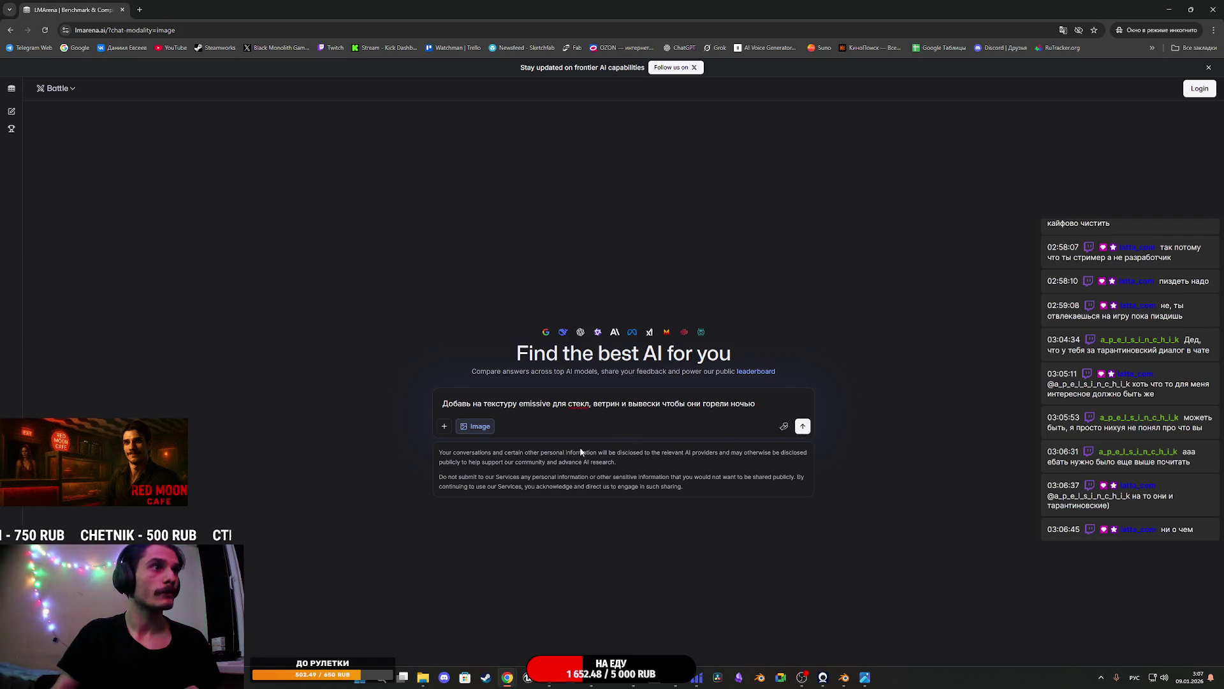
# Attach the shop facade image, send the prompt and accept the Terms of Use
pyautogui.click(423, 678)
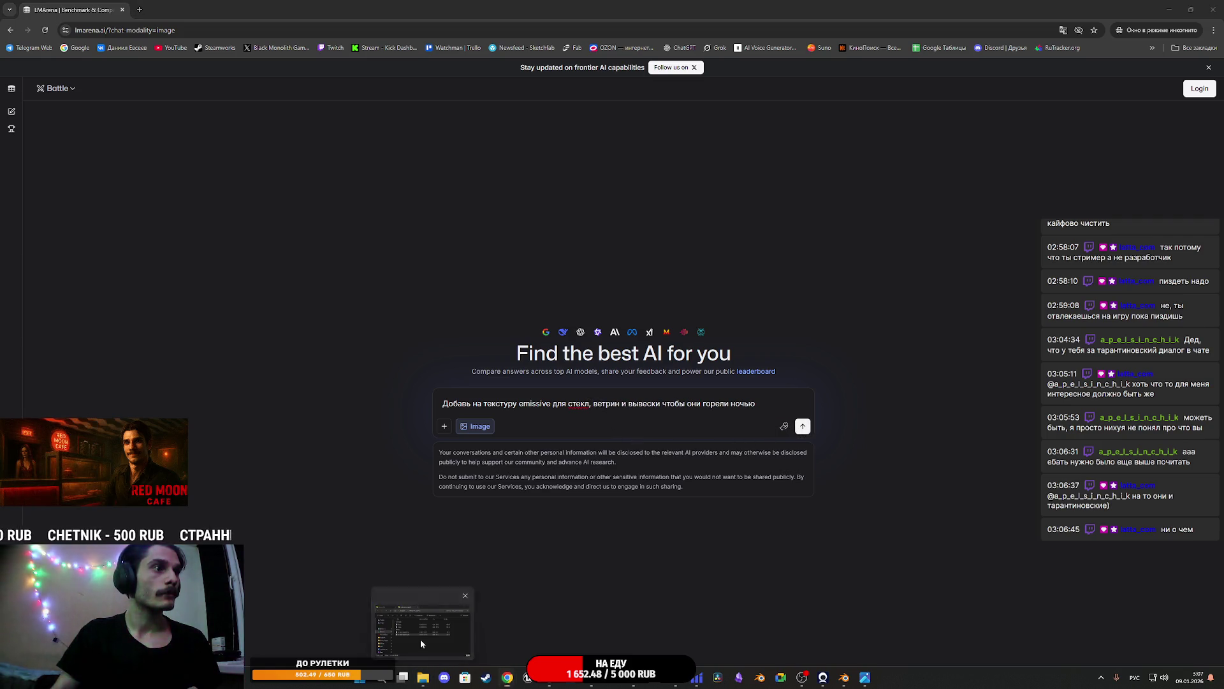
pyautogui.moveTo(822, 446); pyautogui.dragTo(594, 404)
pyautogui.click(803, 441)
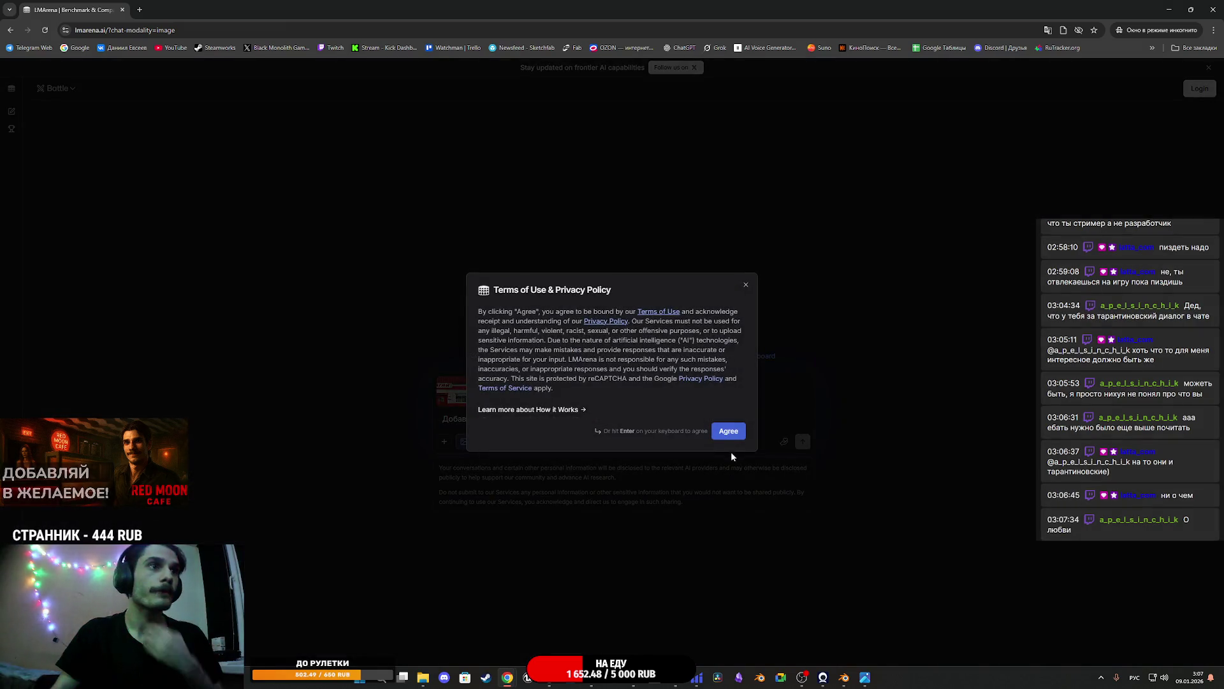
pyautogui.click(727, 430)
# Start the Royalty Core classical music video on YouTube, then switch to the Twitch stream manager
pyautogui.moveTo(507, 678)
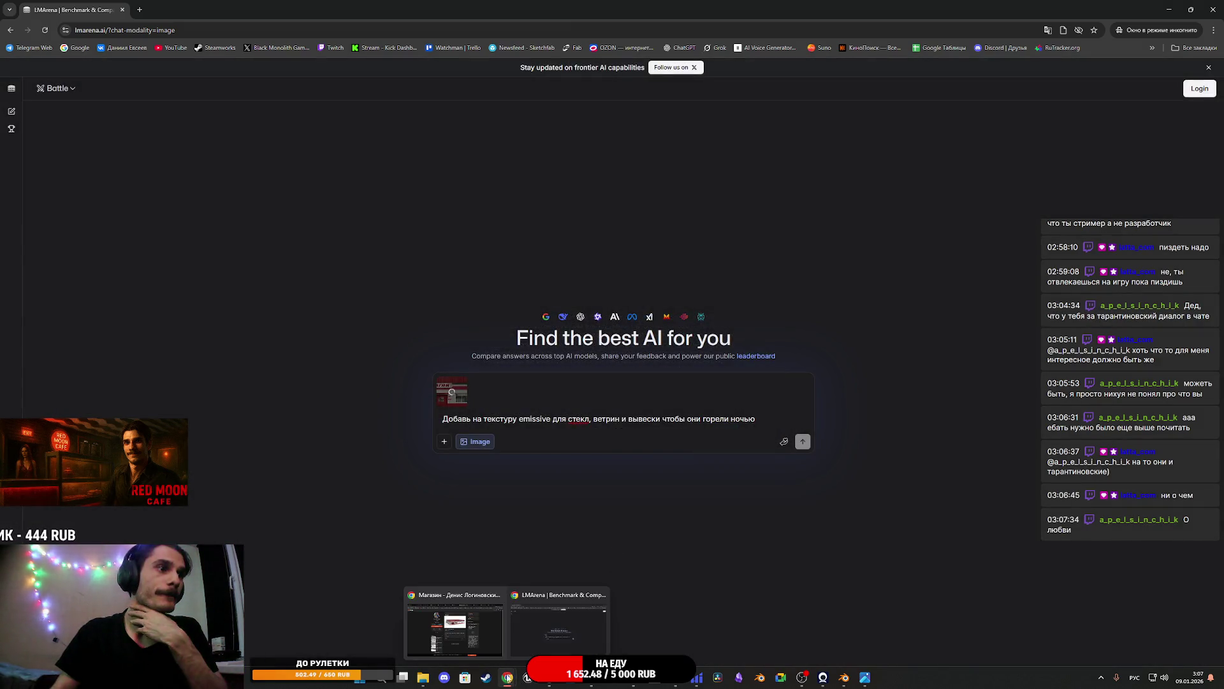
pyautogui.click(455, 622)
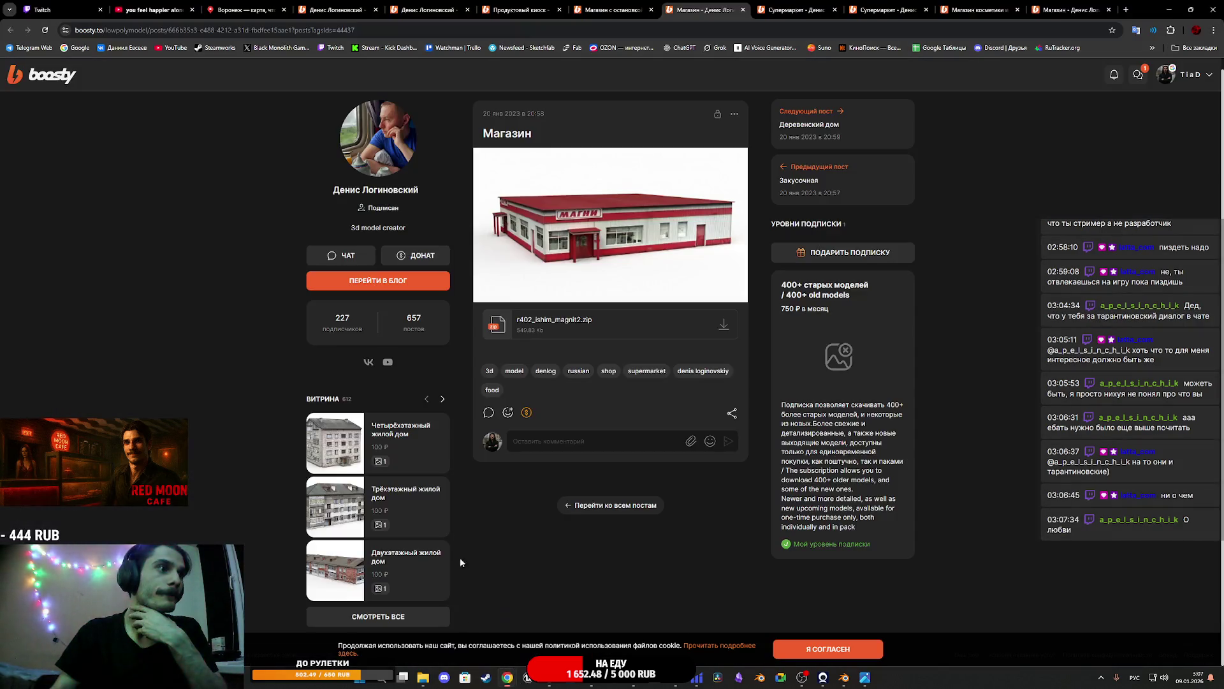
pyautogui.click(171, 10)
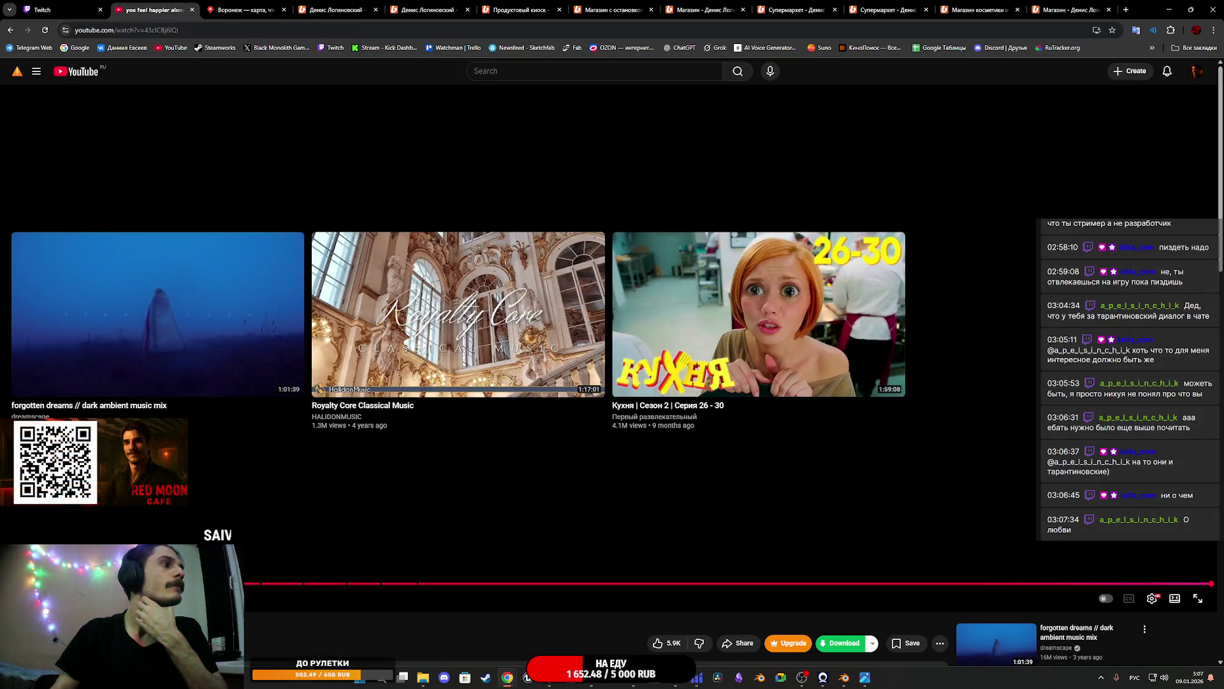
pyautogui.click(371, 348)
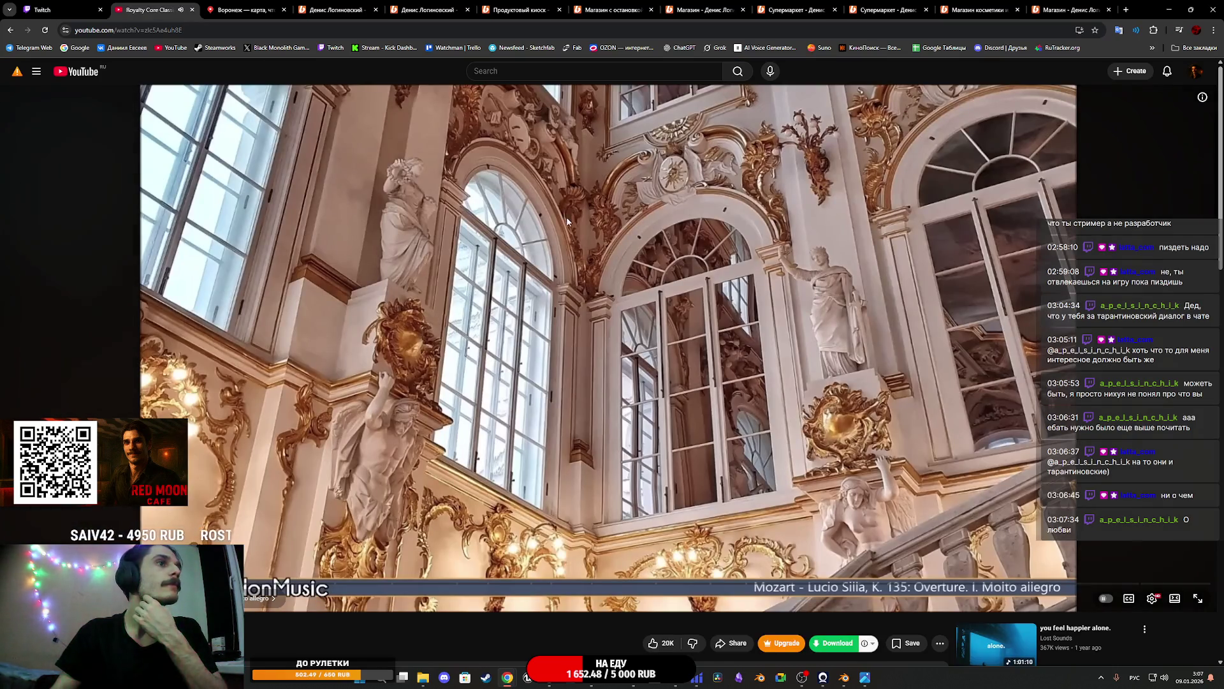
pyautogui.click(70, 10)
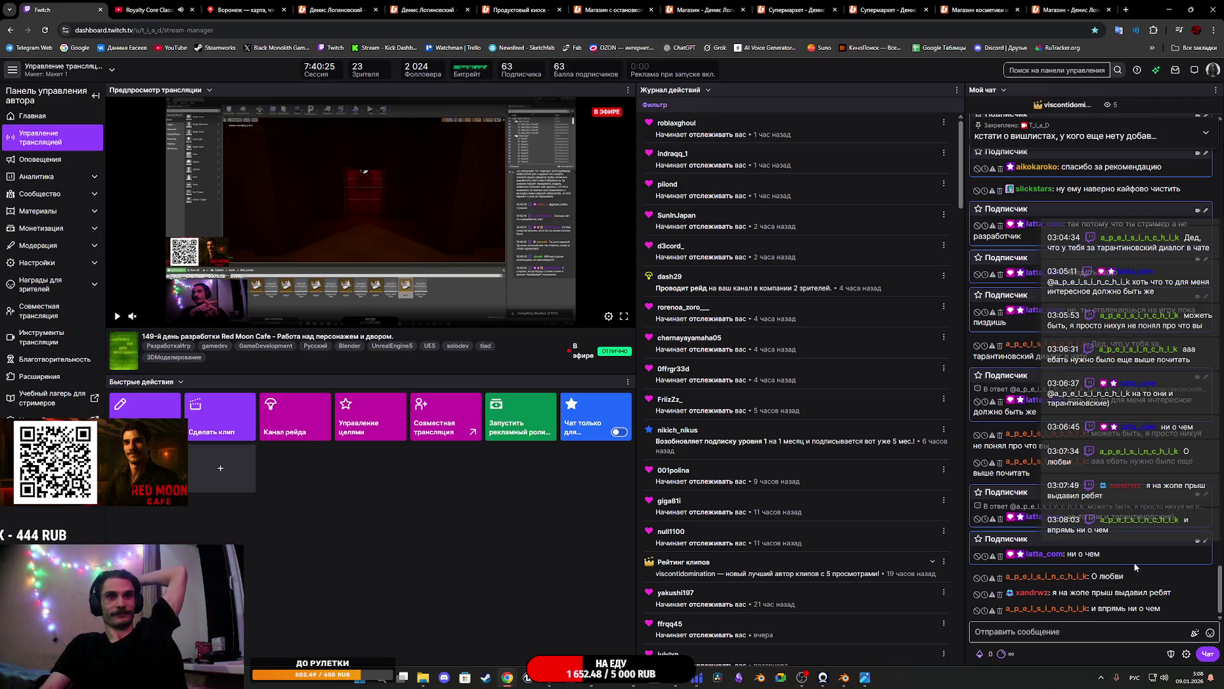
# Close Blender from its taskbar preview, discarding changes to the untitled file
pyautogui.moveTo(869, 674)
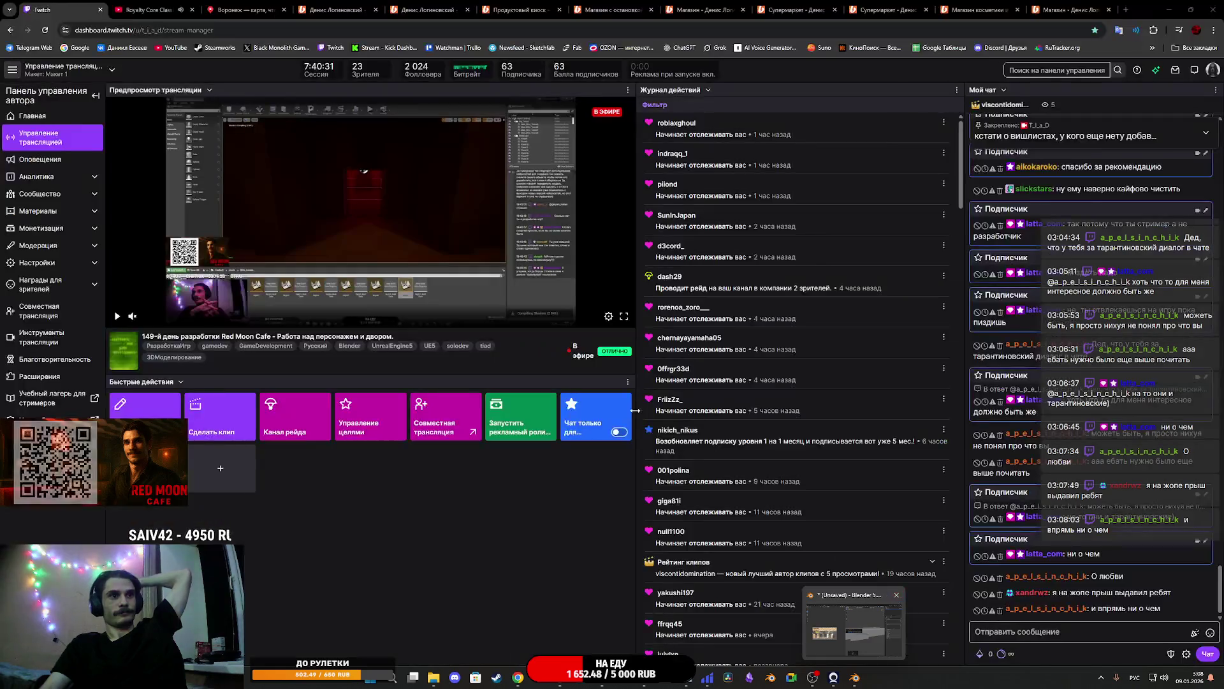
pyautogui.click(897, 594)
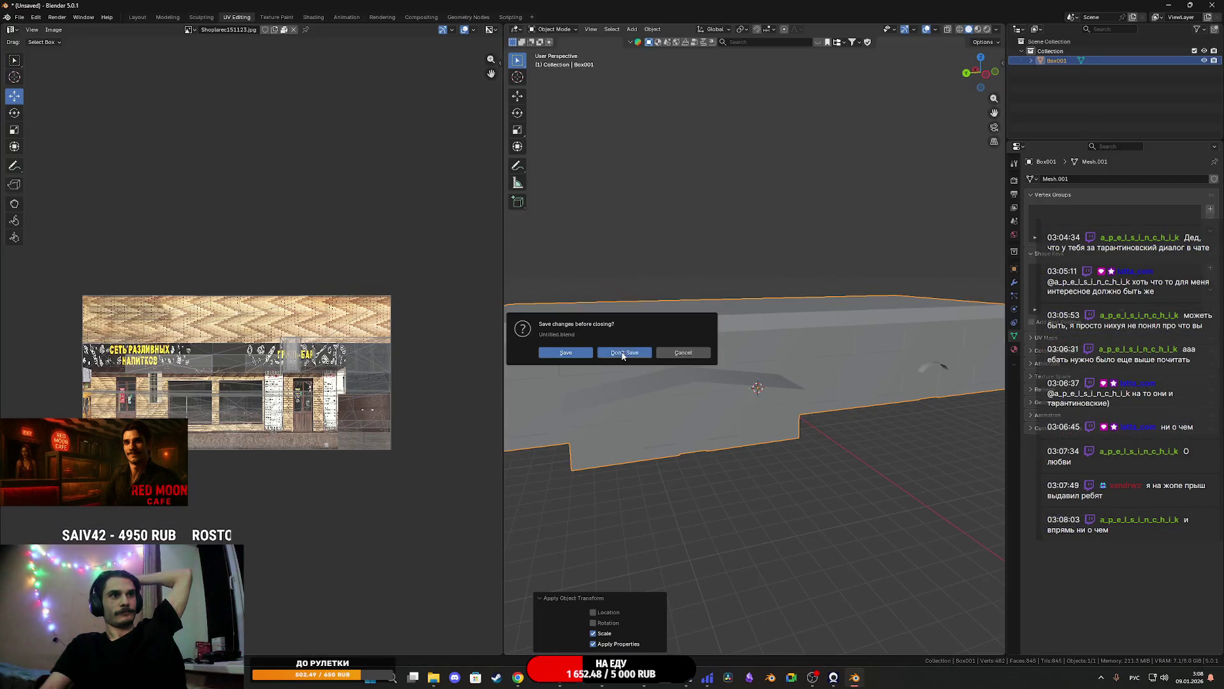
pyautogui.click(624, 352)
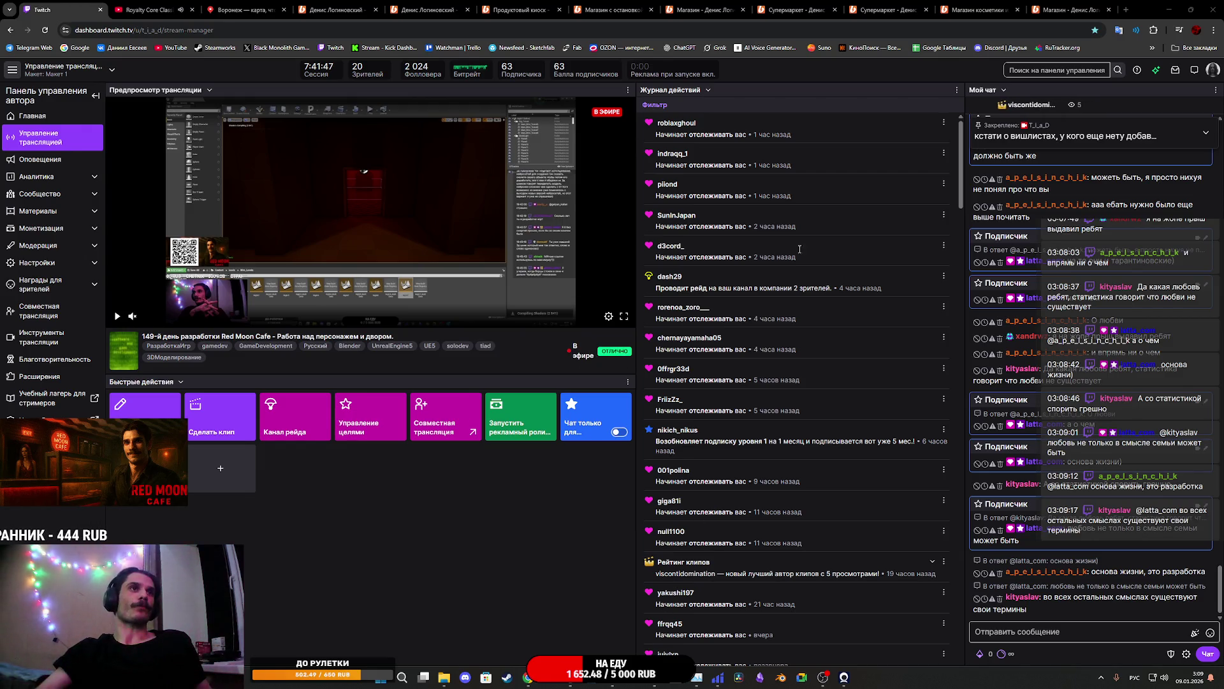
# Enlarge and close the blue neon and white-sign МАГНИ shop results in turn
pyautogui.moveTo(553, 682)
pyautogui.click(557, 640)
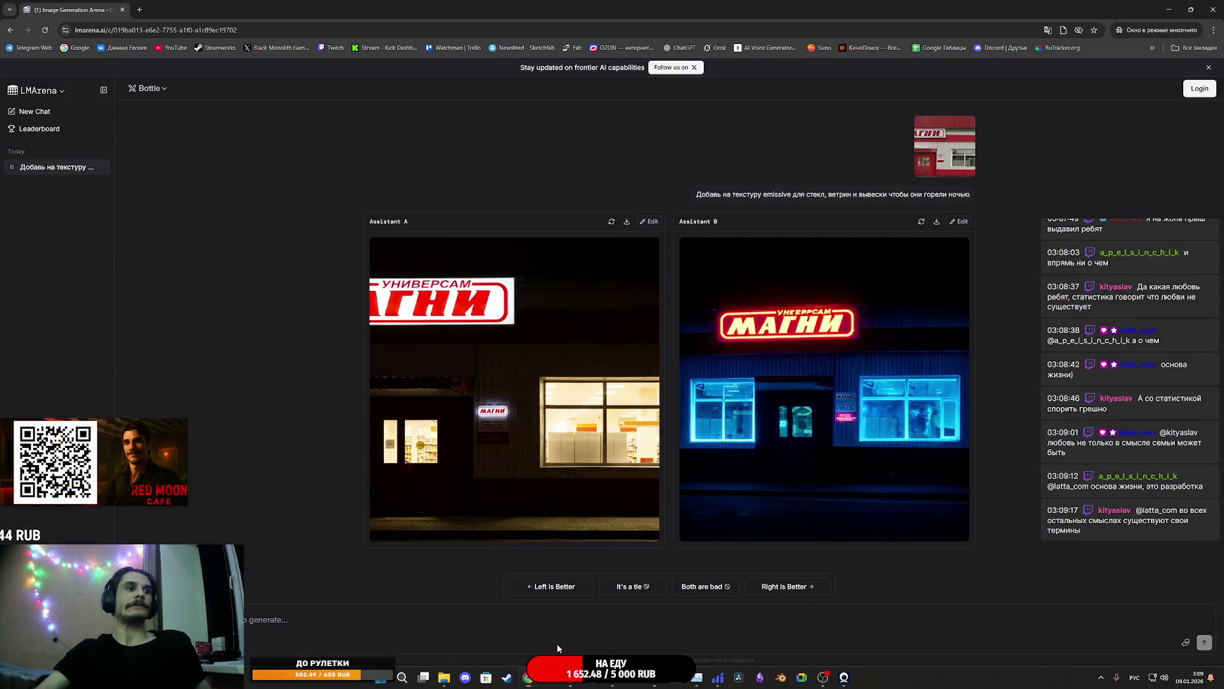
pyautogui.click(855, 425)
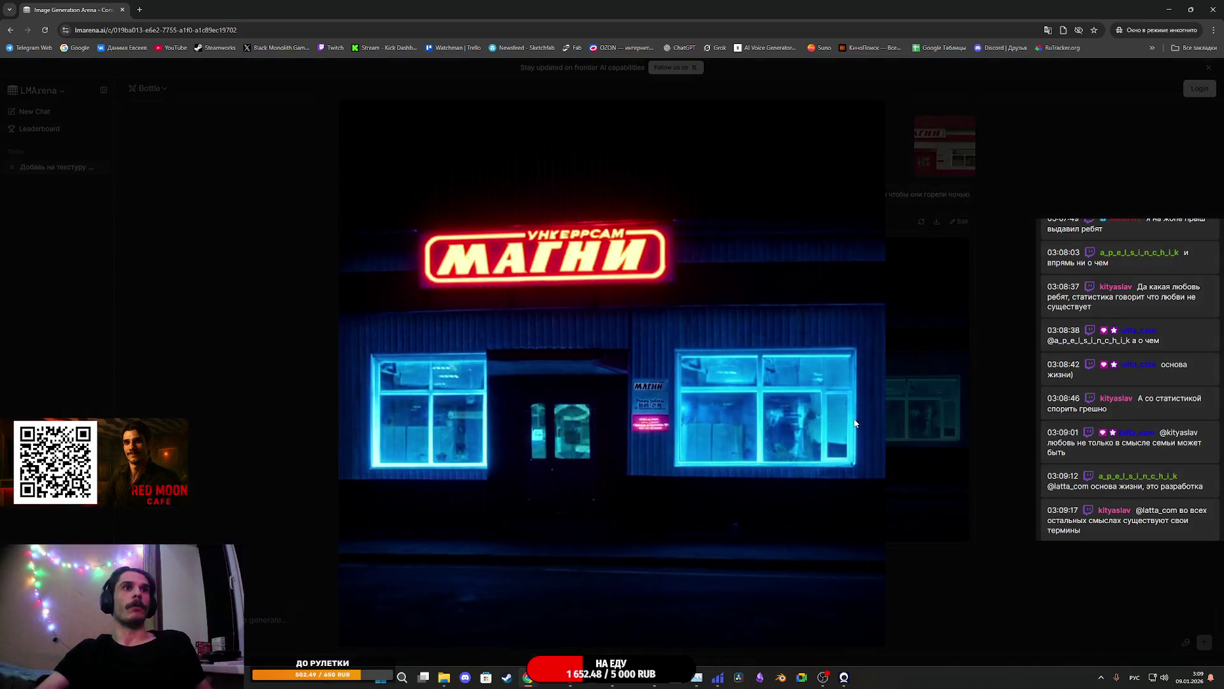
pyautogui.click(950, 396)
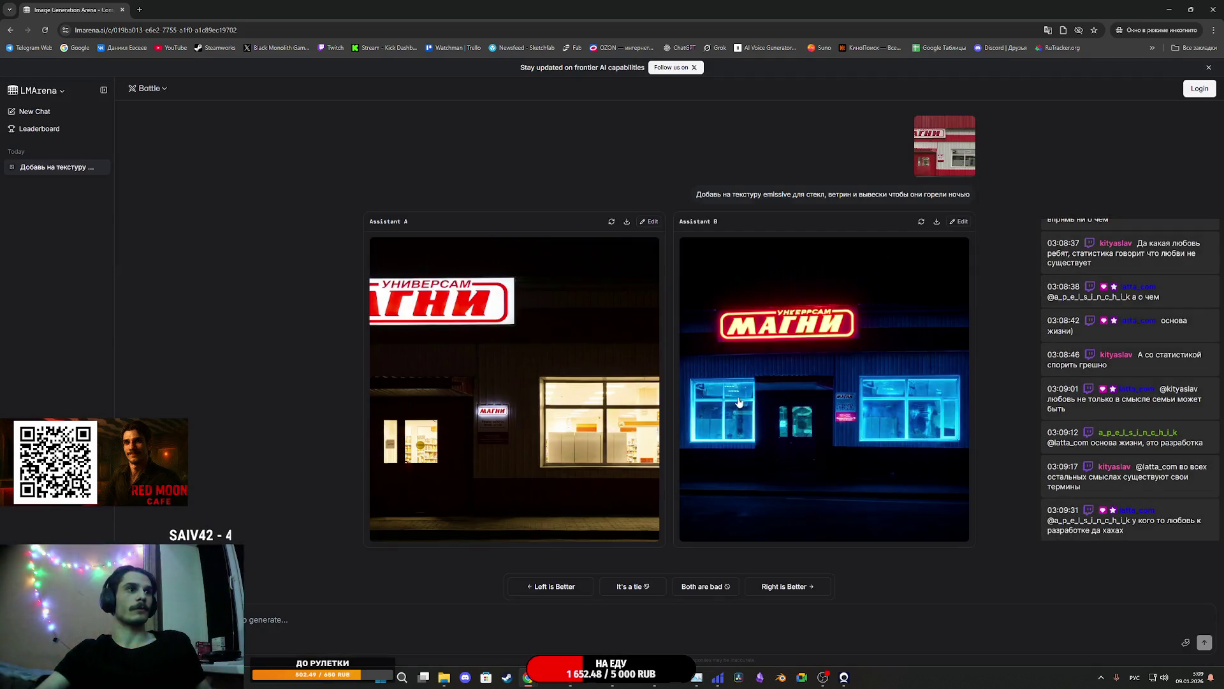
pyautogui.click(602, 403)
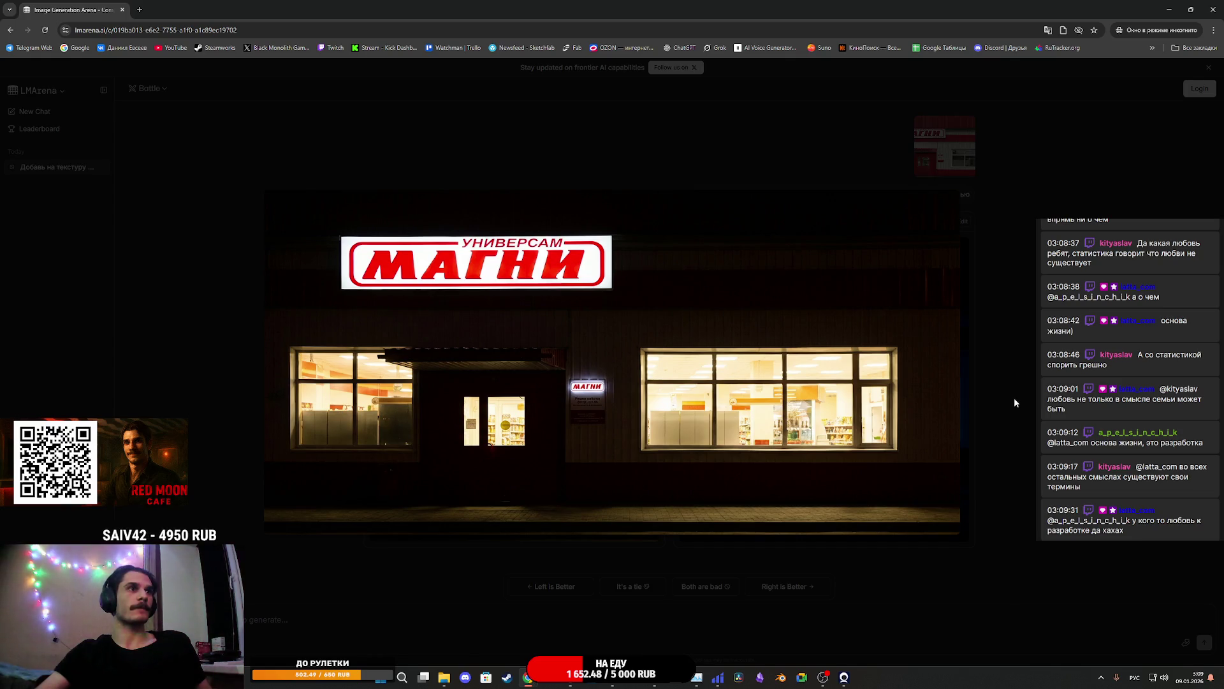
pyautogui.click(1012, 400)
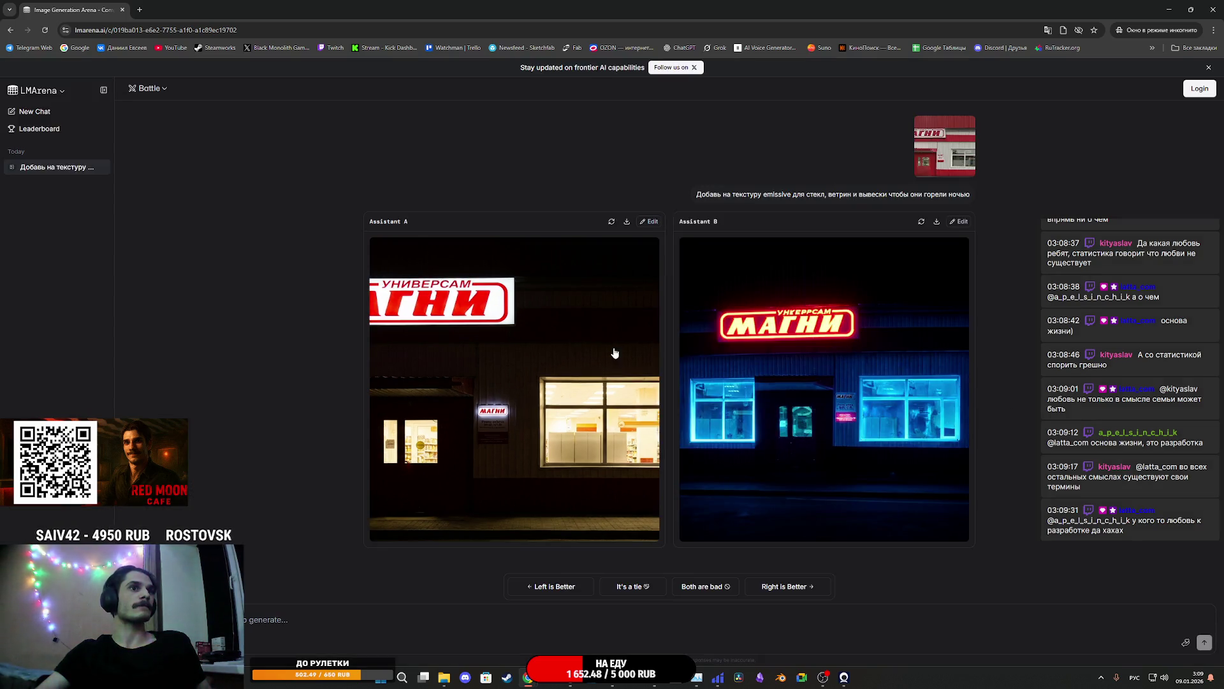
pyautogui.moveTo(686, 195)
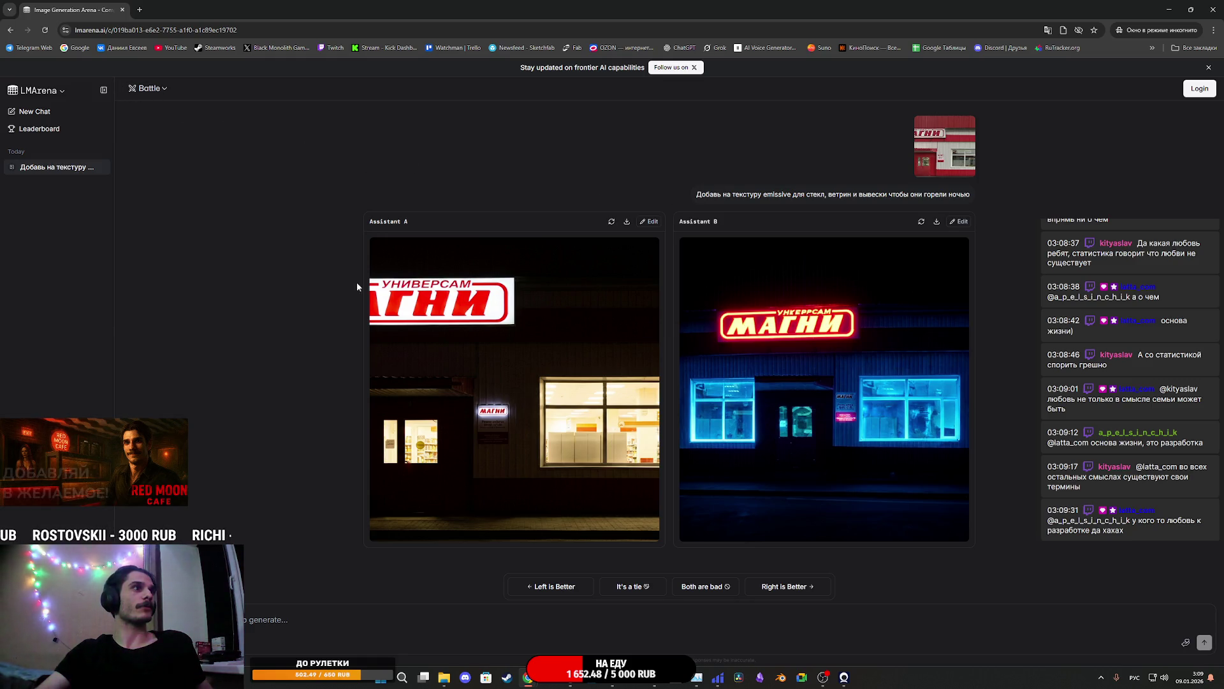
pyautogui.click(143, 90)
# Start a Side by Side image chat using gemini-3-pro-image-preview
pyautogui.click(190, 143)
pyautogui.click(267, 96)
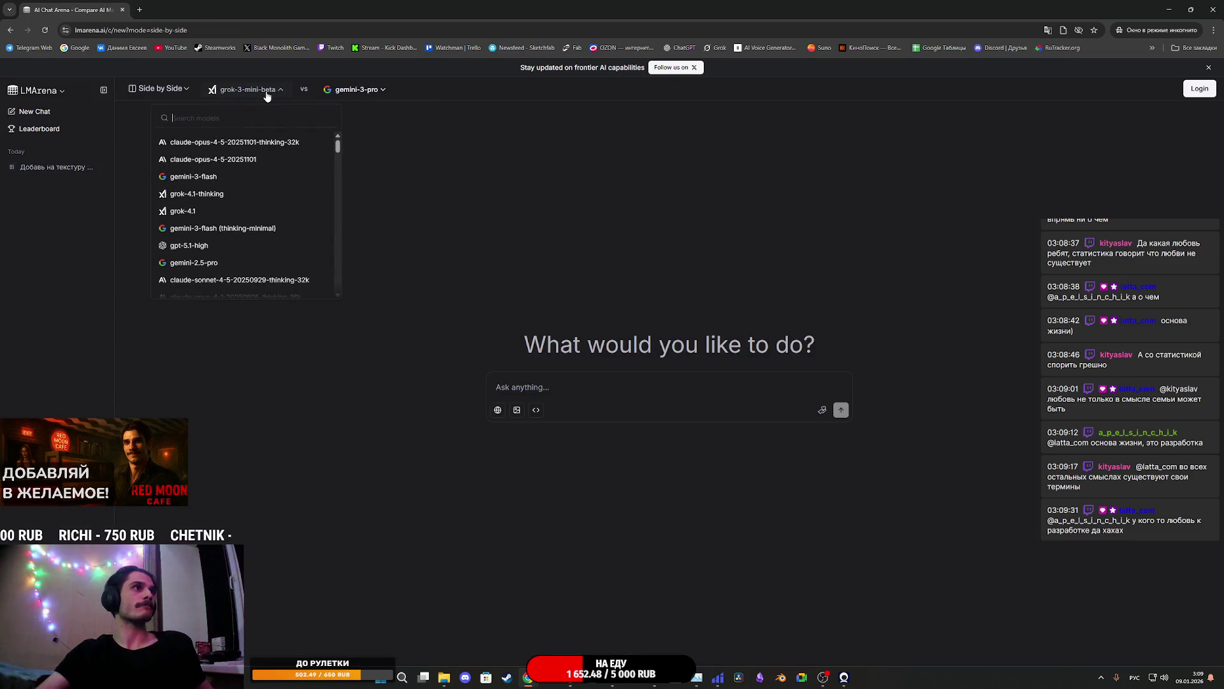
pyautogui.click(483, 163)
pyautogui.click(517, 410)
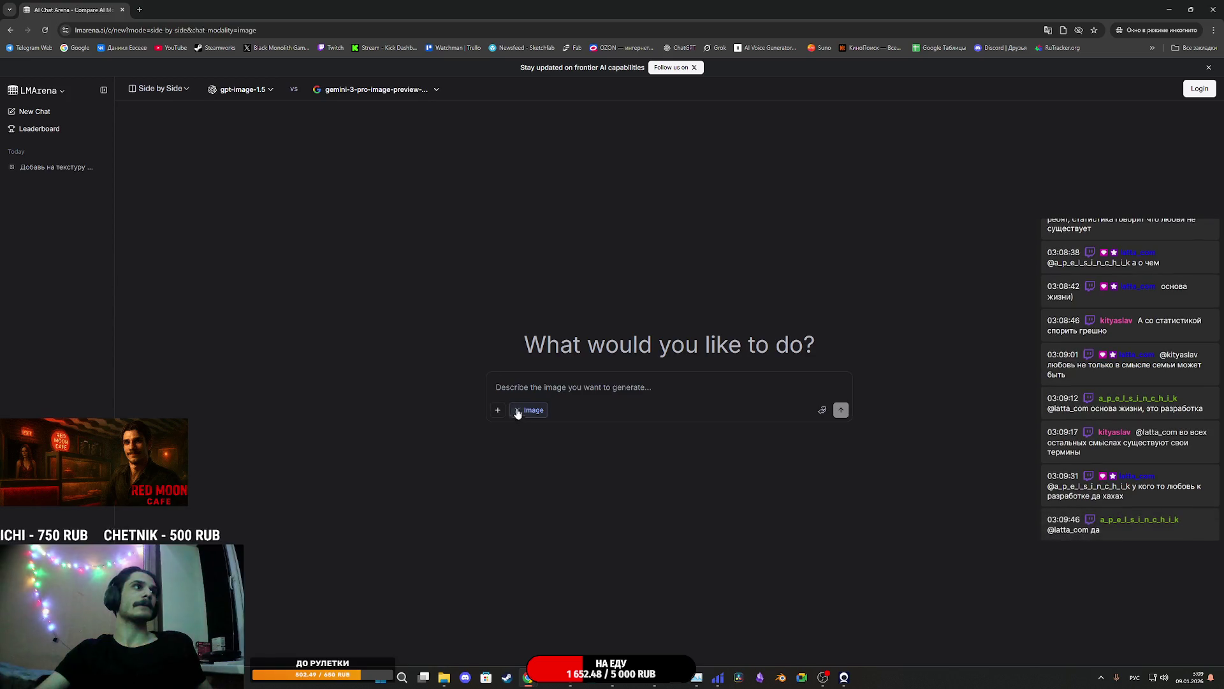
pyautogui.click(259, 101)
pyautogui.click(212, 143)
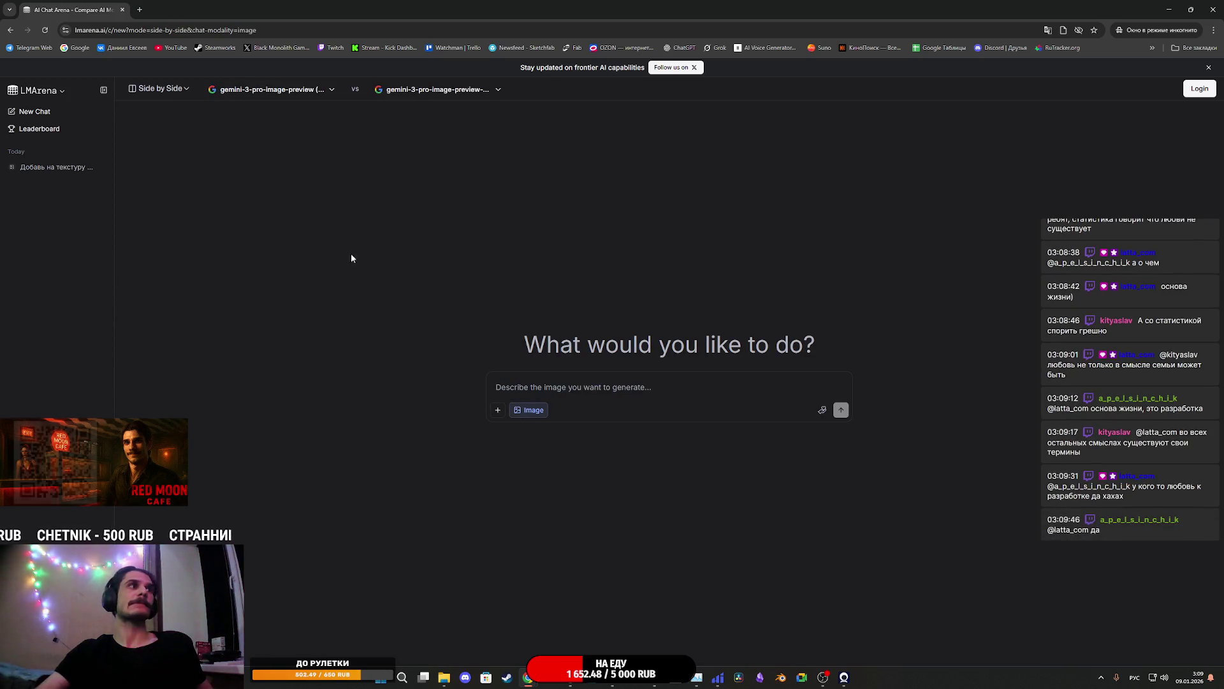
# Paste the emissive glow prompt, attach the facade image, send, and enlarge the left result
pyautogui.write('Добавь на текстуру emissive для стекл, ветрин и вывески чтобы они горели ночью')
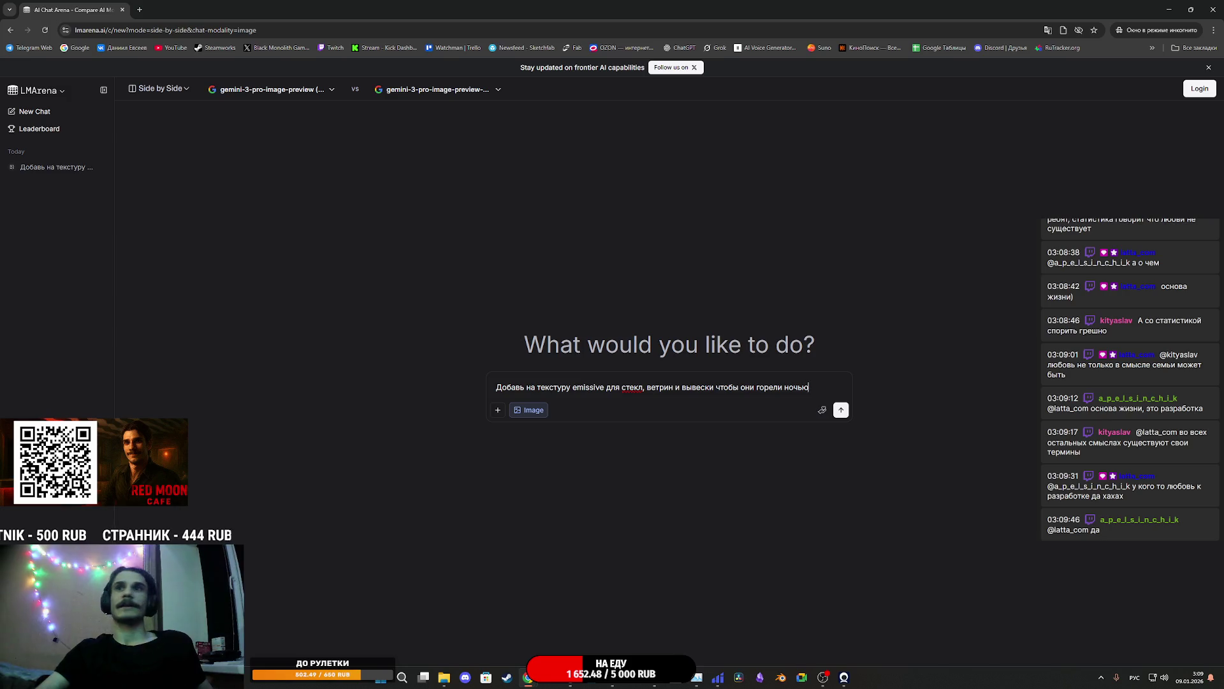
pyautogui.moveTo(803, 376)
pyautogui.mouseDown()
pyautogui.moveTo(717, 390)
pyautogui.moveTo(789, 410)
pyautogui.mouseUp()
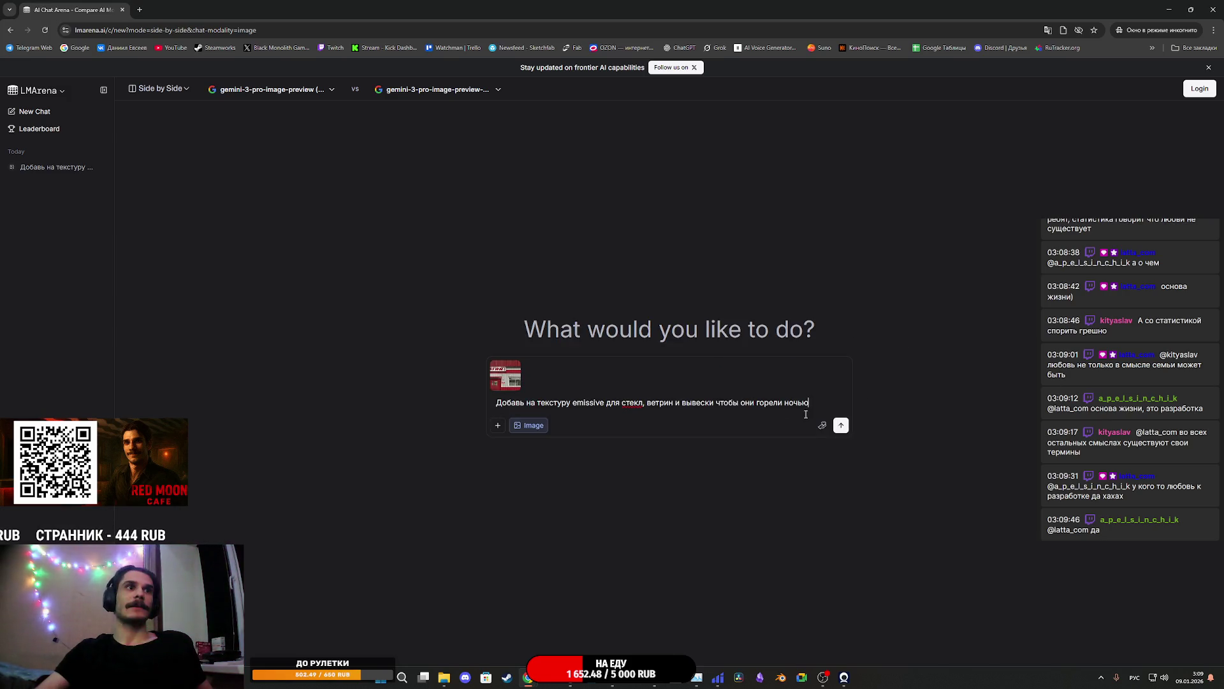
pyautogui.click(842, 426)
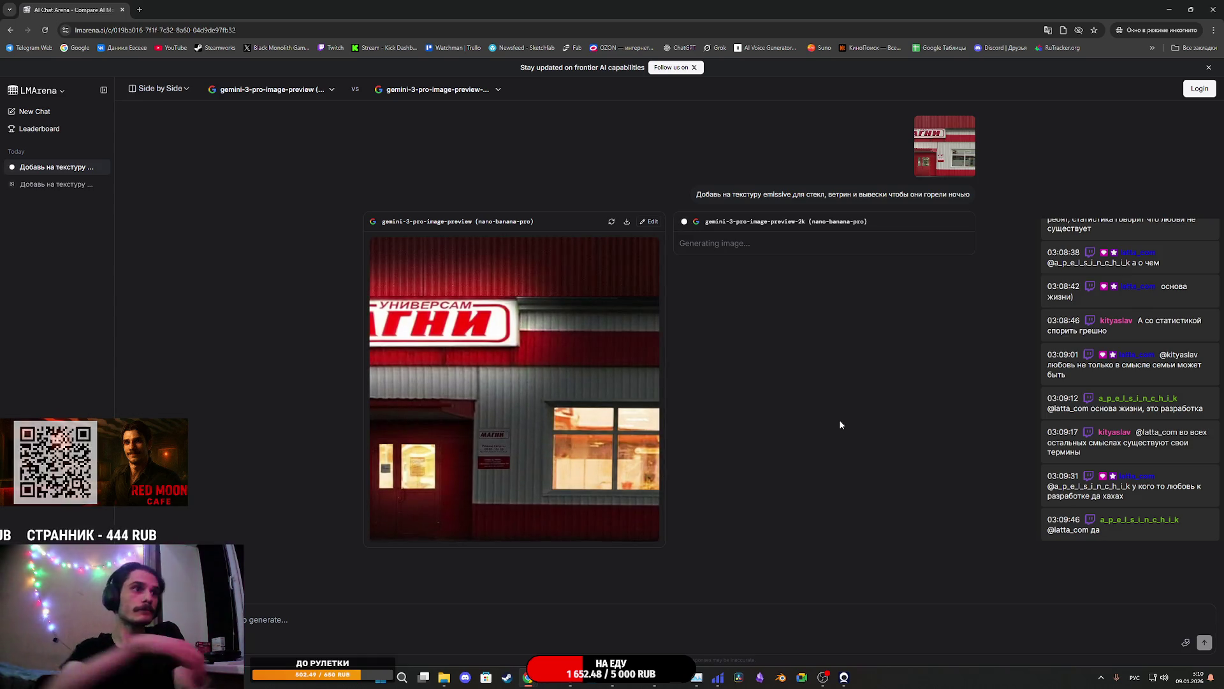
pyautogui.click(517, 378)
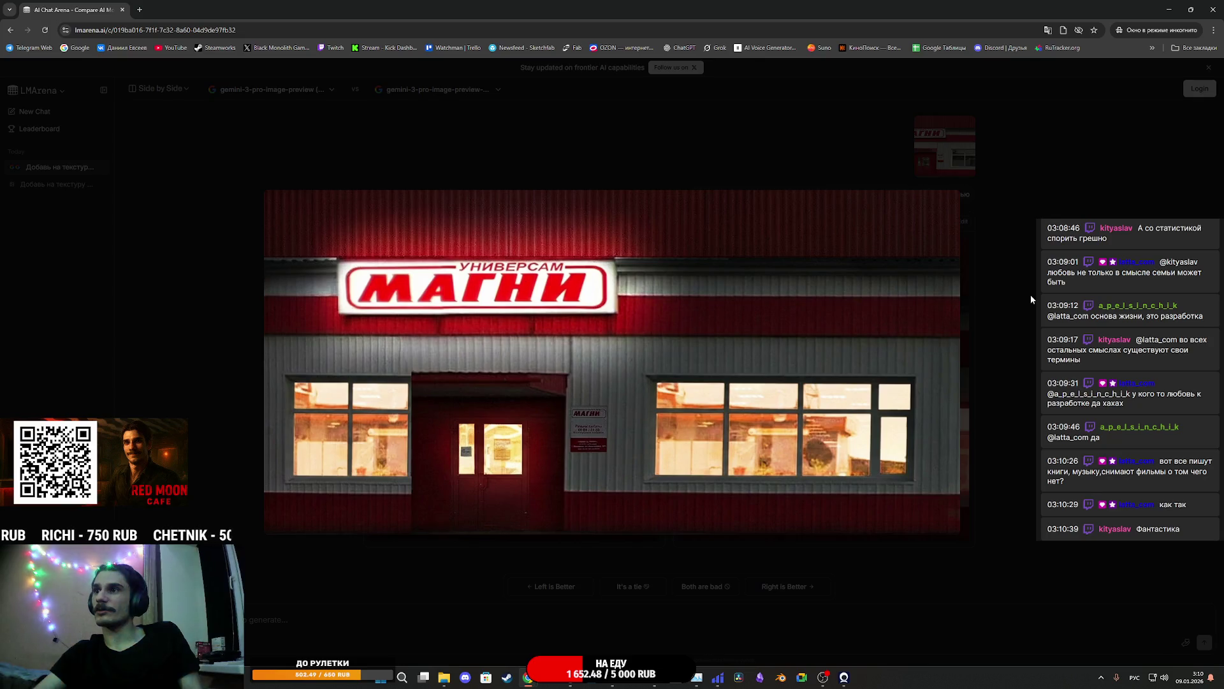
pyautogui.click(1031, 297)
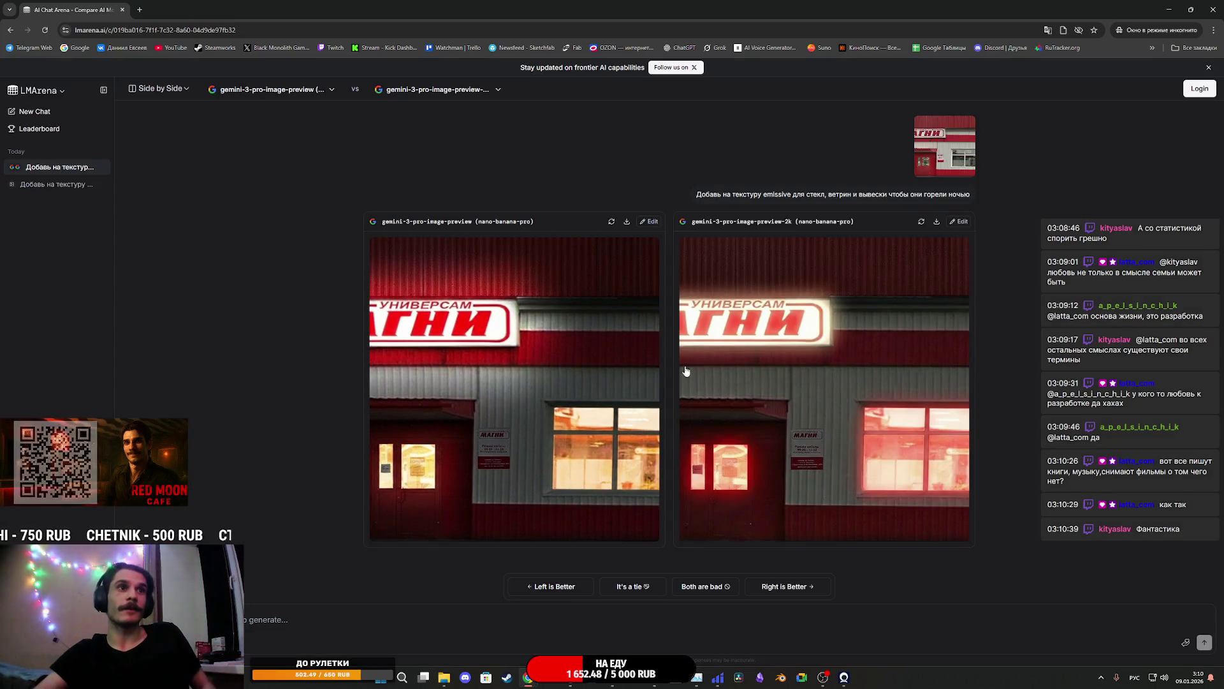
pyautogui.click(685, 376)
pyautogui.click(1196, 240)
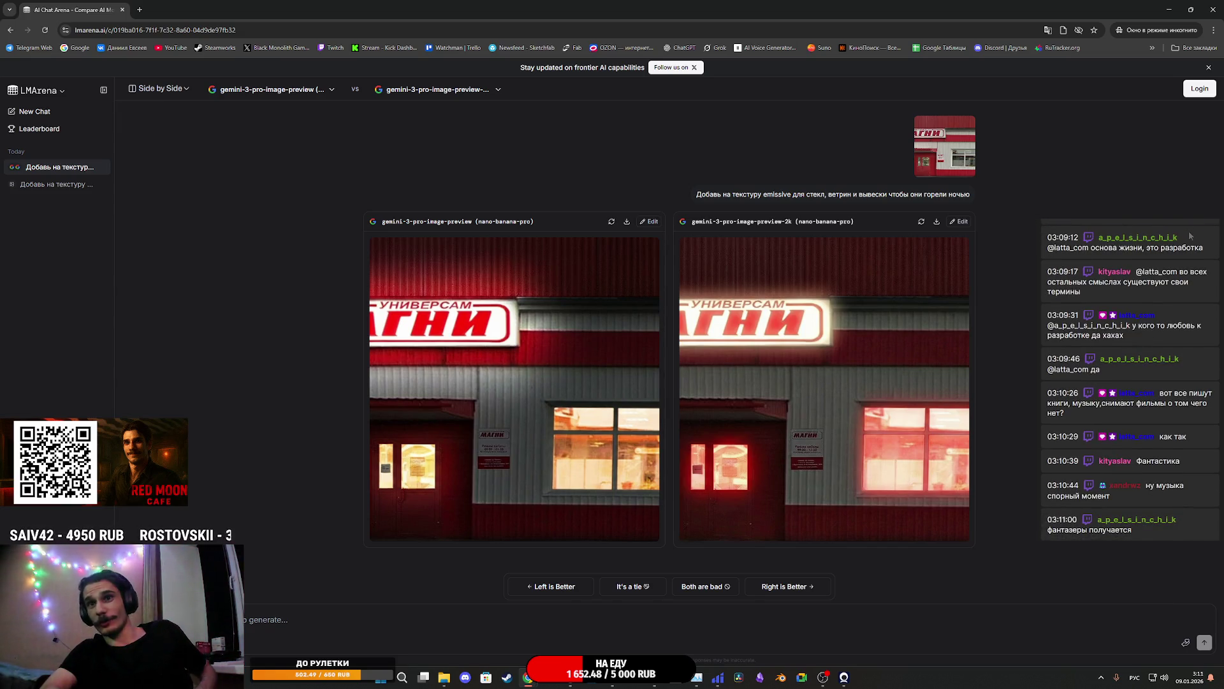
pyautogui.click(517, 368)
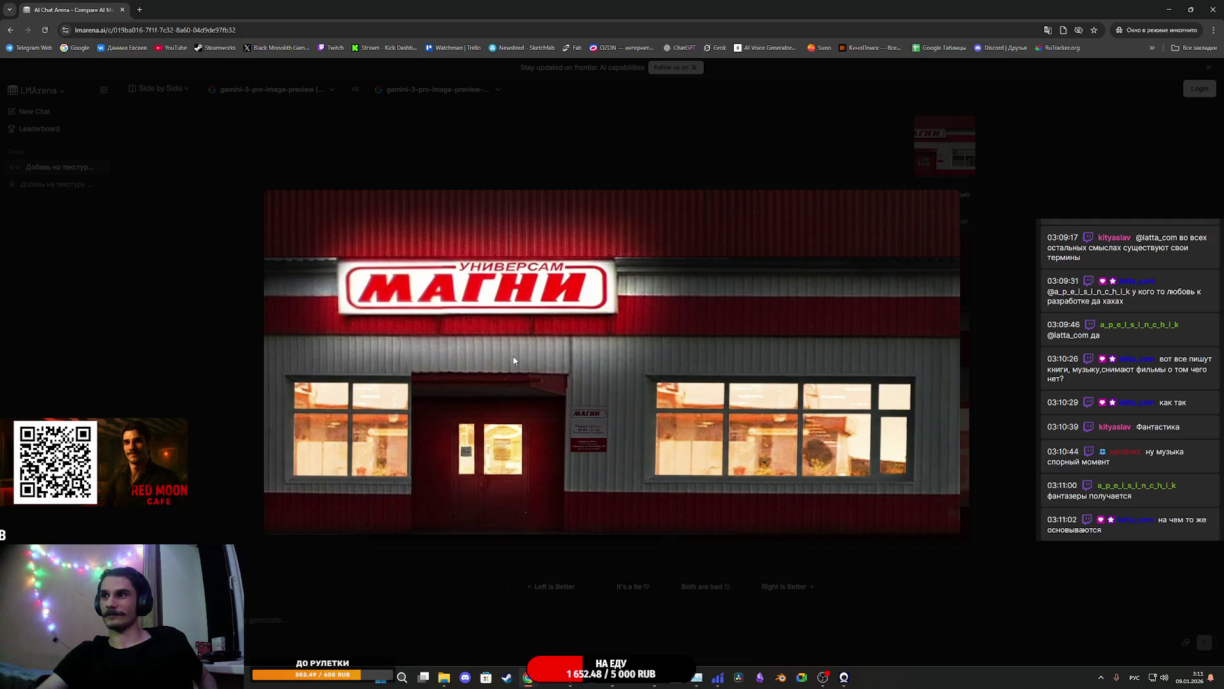
pyautogui.click(984, 415)
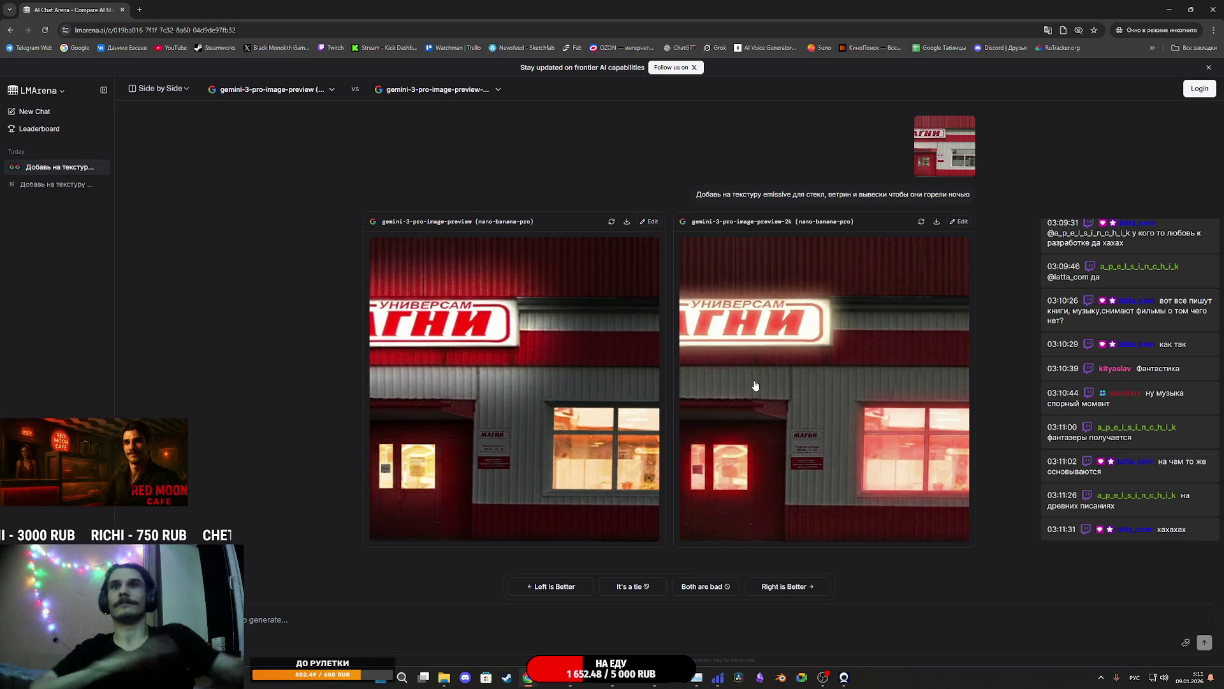
pyautogui.click(506, 361)
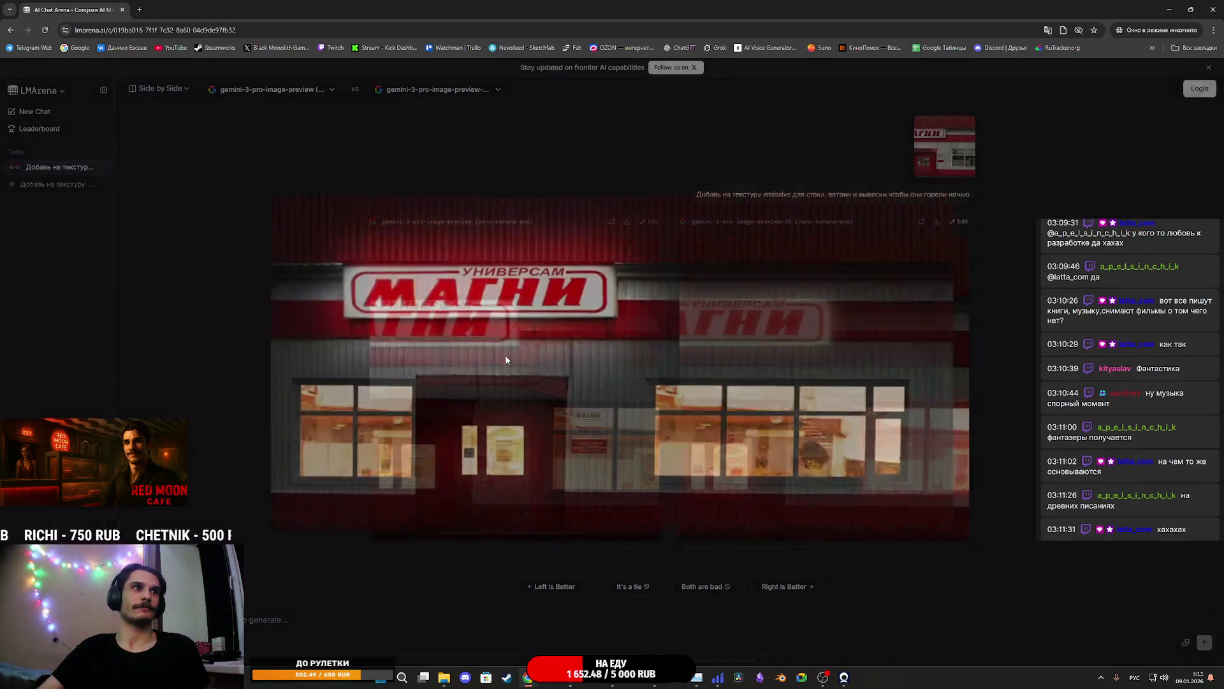
# Save the enlarged red-lit МАГНИ facade as em1.png inside r402_ishim_magnit2
pyautogui.rightClick(740, 346)
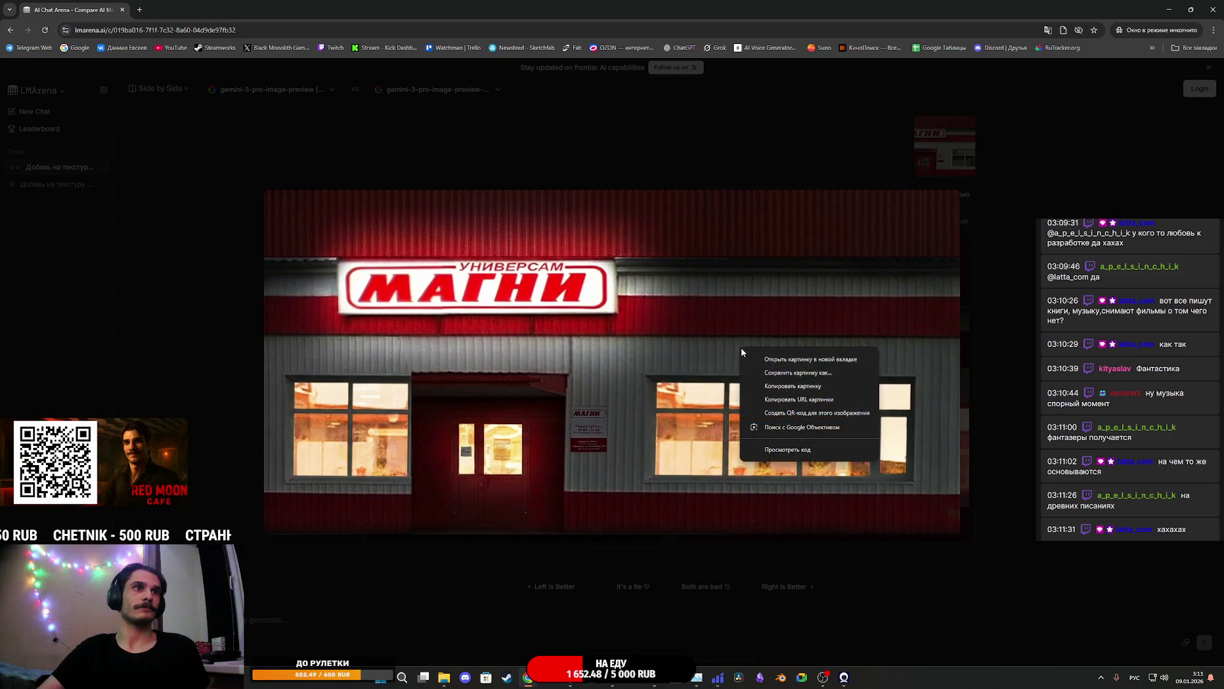
pyautogui.click(797, 377)
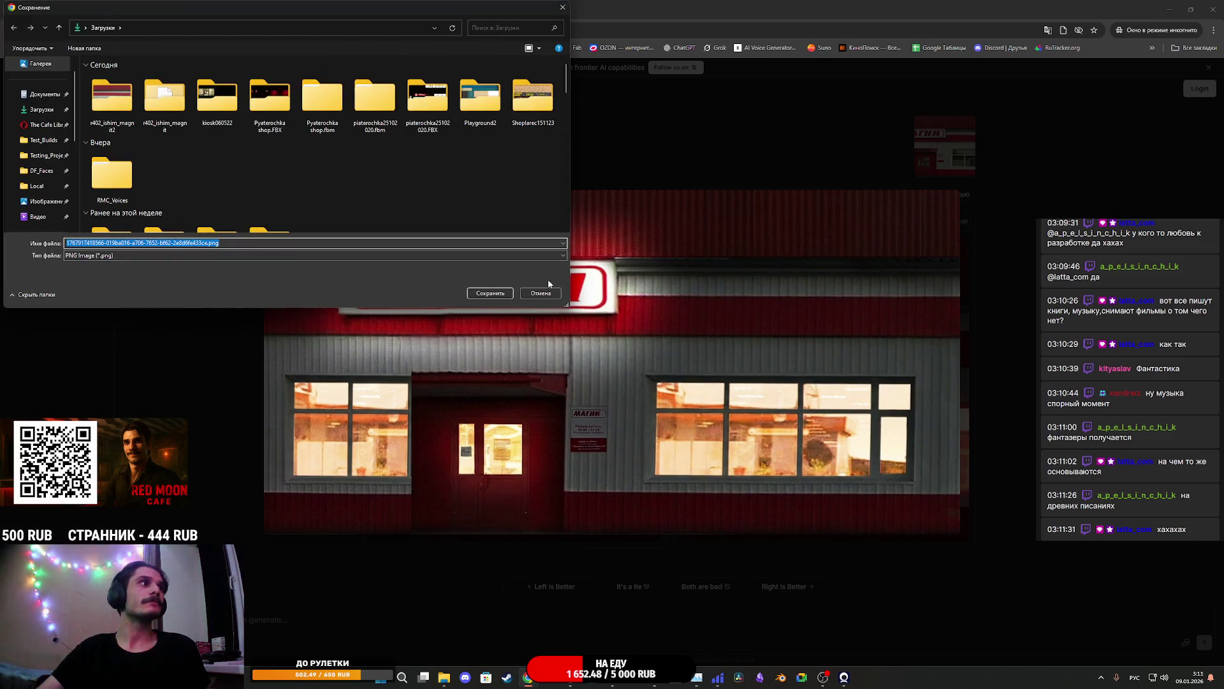
pyautogui.click(113, 100)
pyautogui.doubleClick(113, 99)
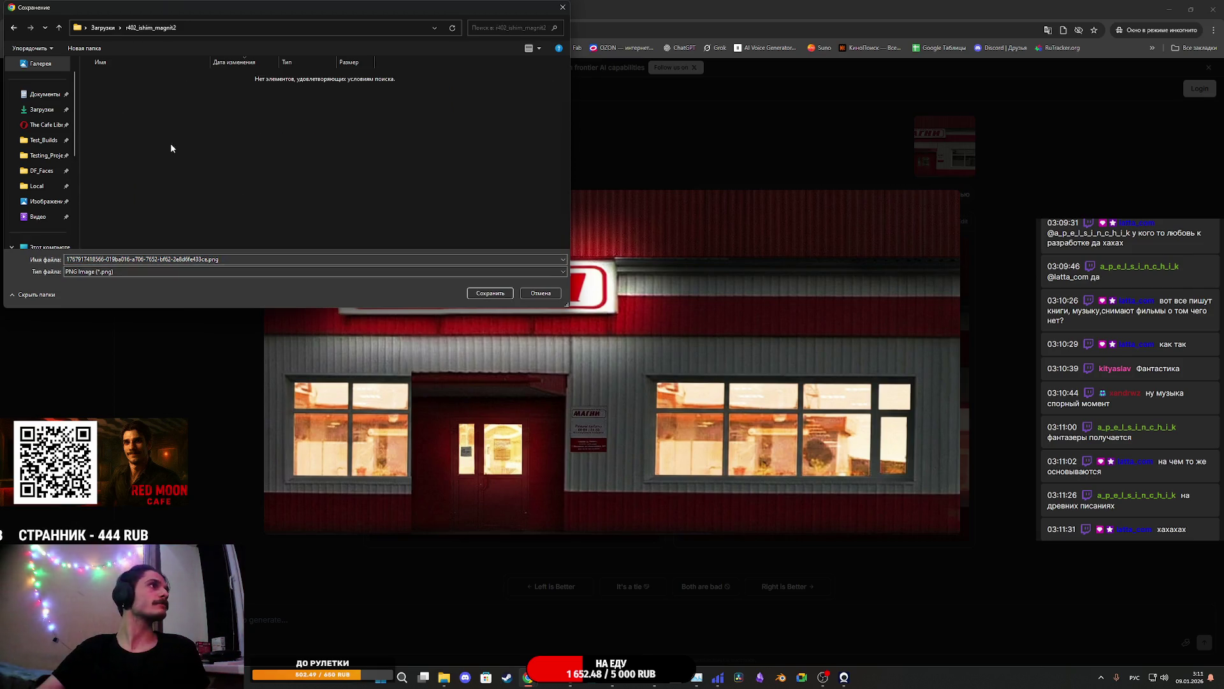
pyautogui.doubleClick(259, 259)
pyautogui.write('Уь')
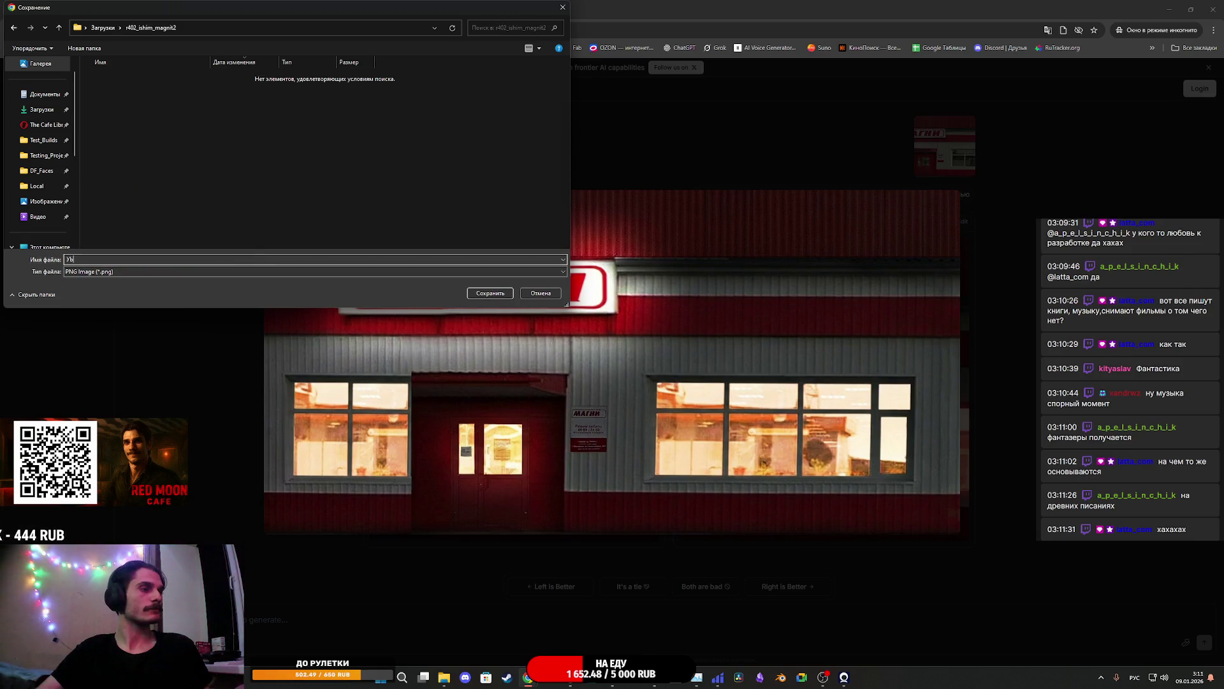
pyautogui.press('BackSpace')
pyautogui.press('BackSpace')
pyautogui.hotkey('alt', 'shift')
pyautogui.write('em')
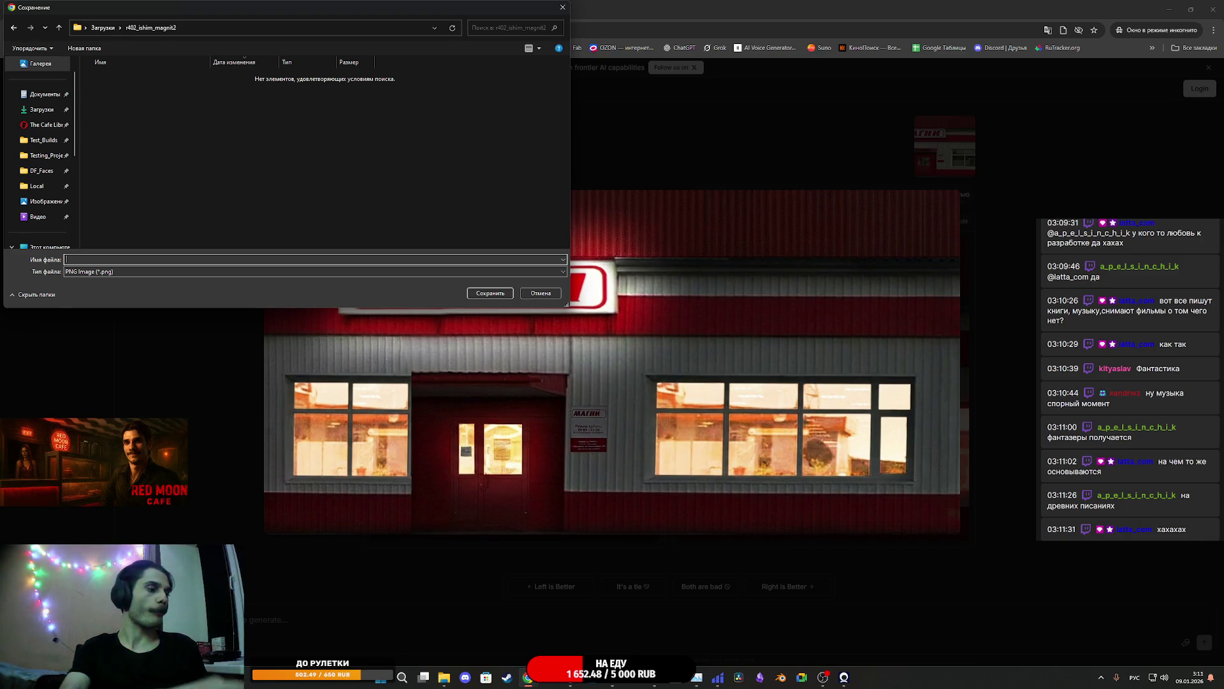
pyautogui.write('1')
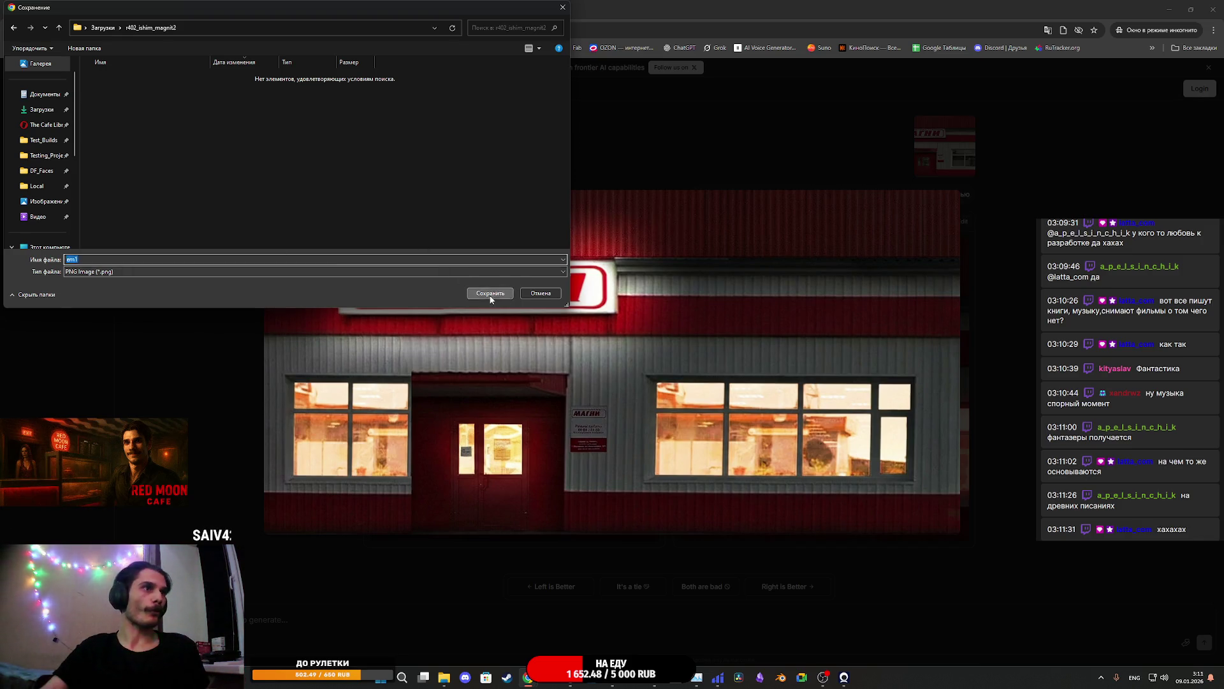
pyautogui.click(490, 294)
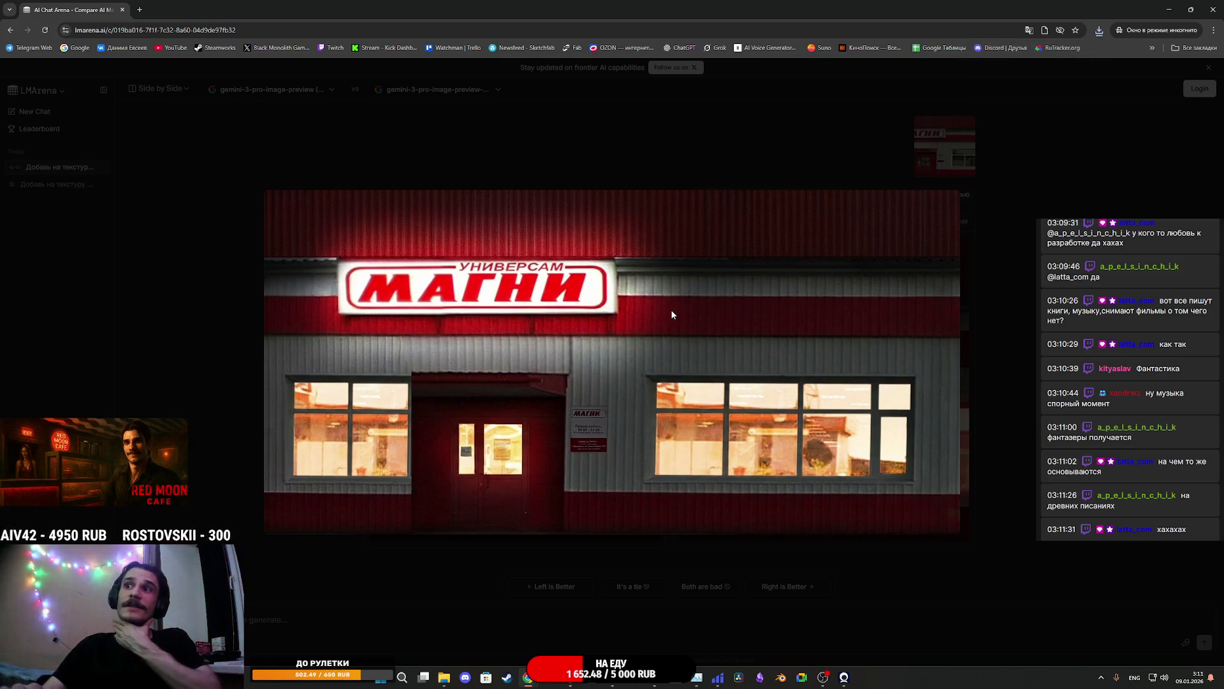
# Drag em1.png into the comparison chat, paste the emissive-glow prompt, then clear the pasted text
pyautogui.click(1008, 318)
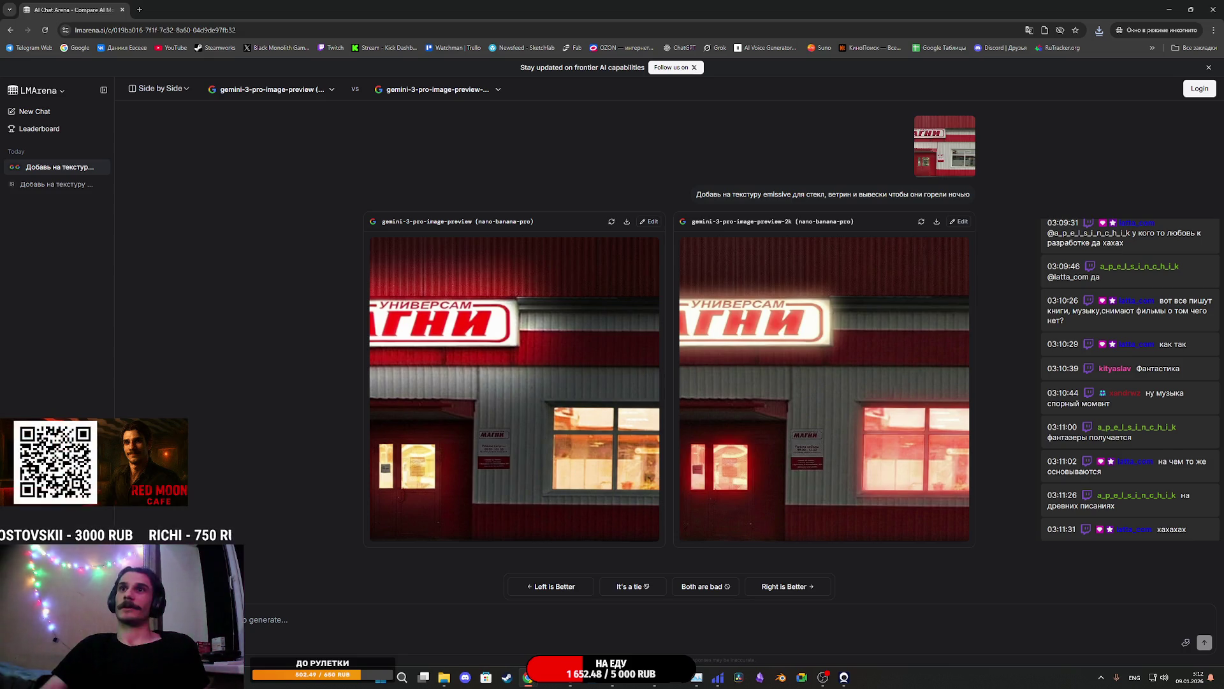
pyautogui.click(444, 678)
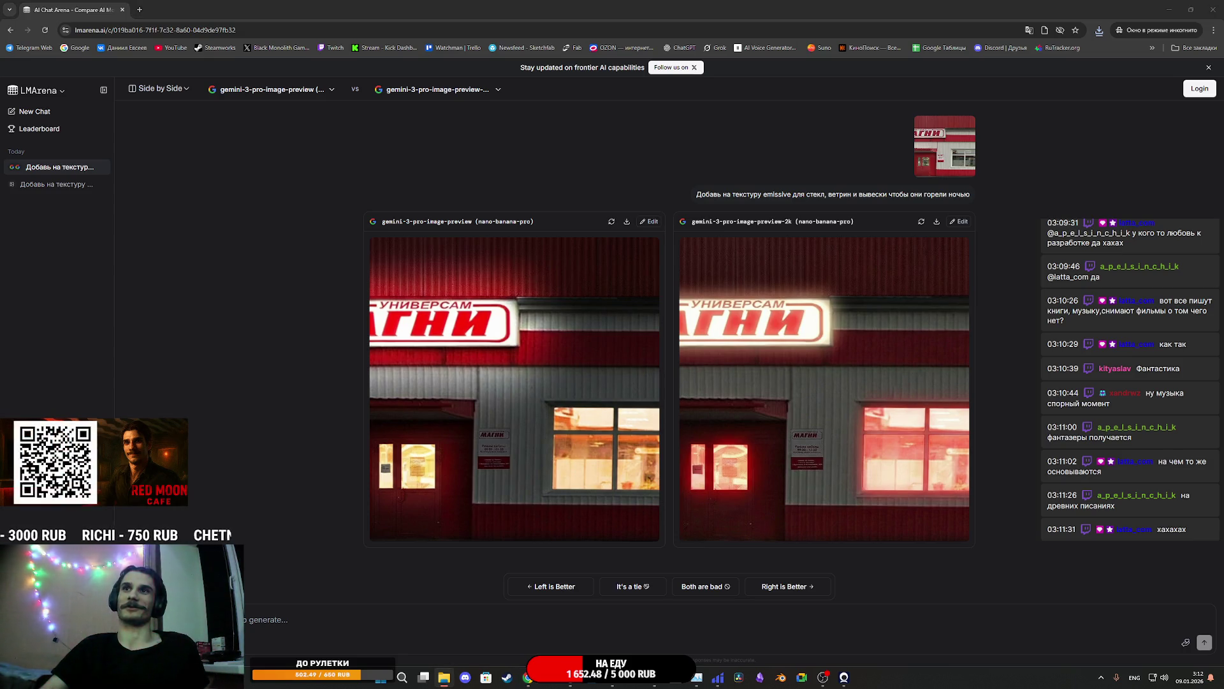
pyautogui.moveTo(632, 593)
pyautogui.mouseDown()
pyautogui.moveTo(469, 654)
pyautogui.moveTo(467, 639)
pyautogui.mouseUp()
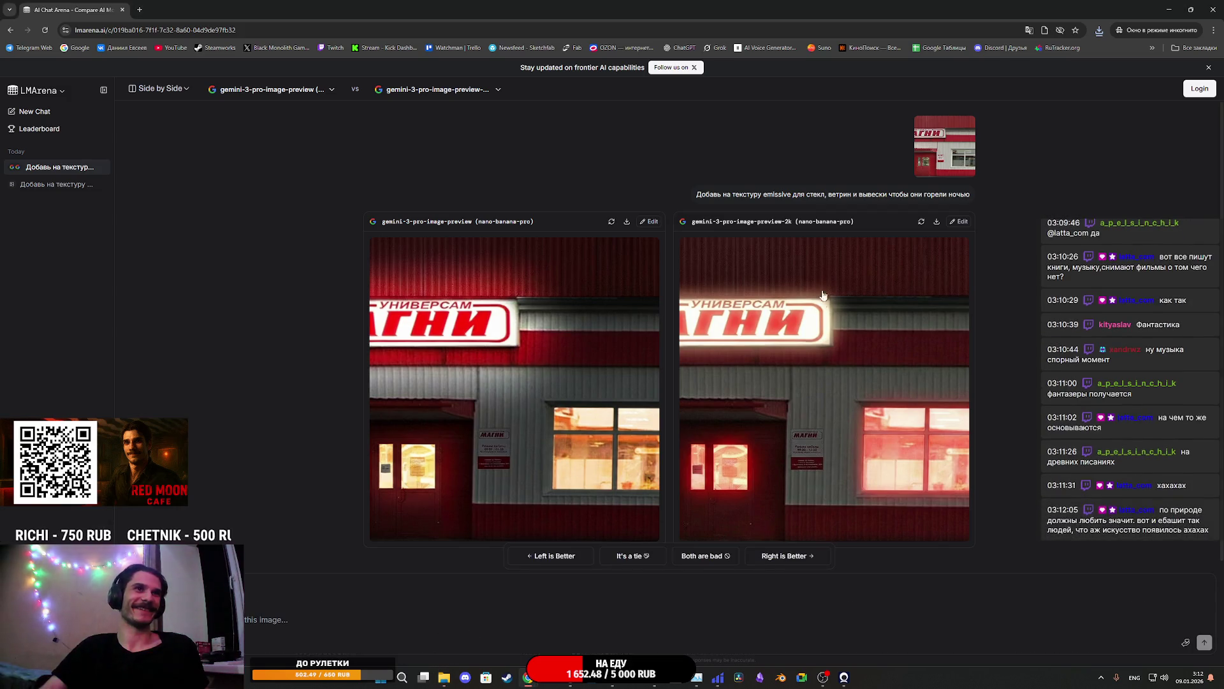
pyautogui.hotkey('ctrl', 'v')
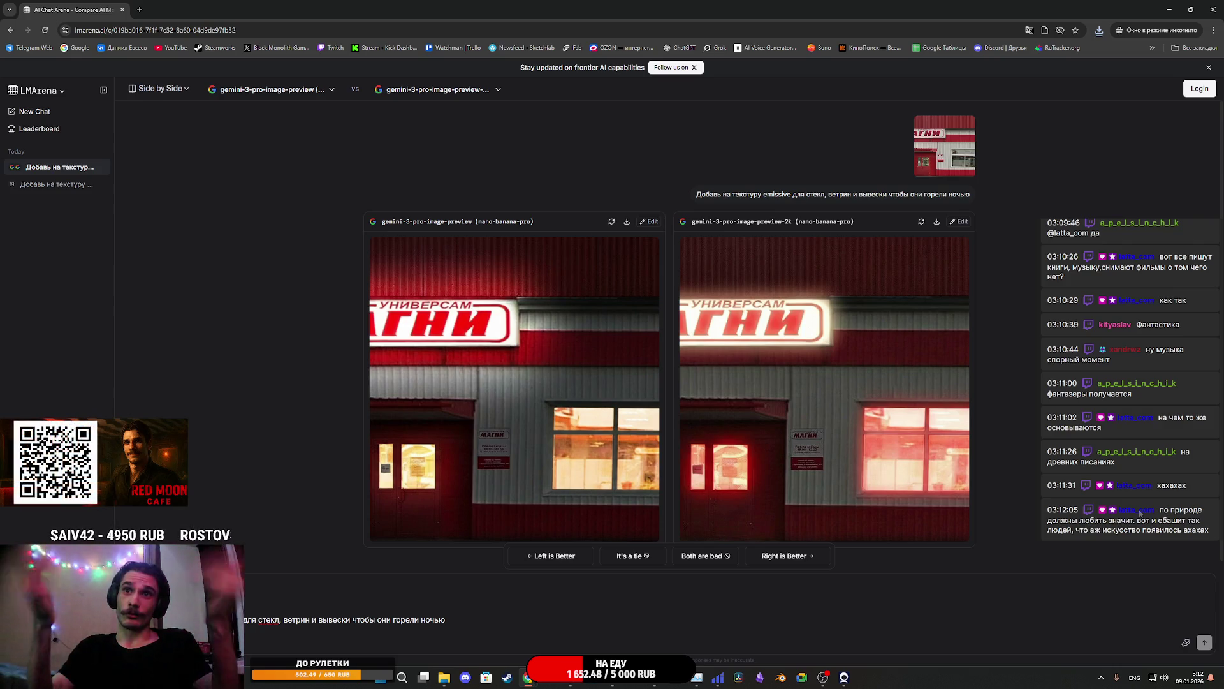
pyautogui.hotkey('ctrl', 'a')
pyautogui.press('BackSpace')
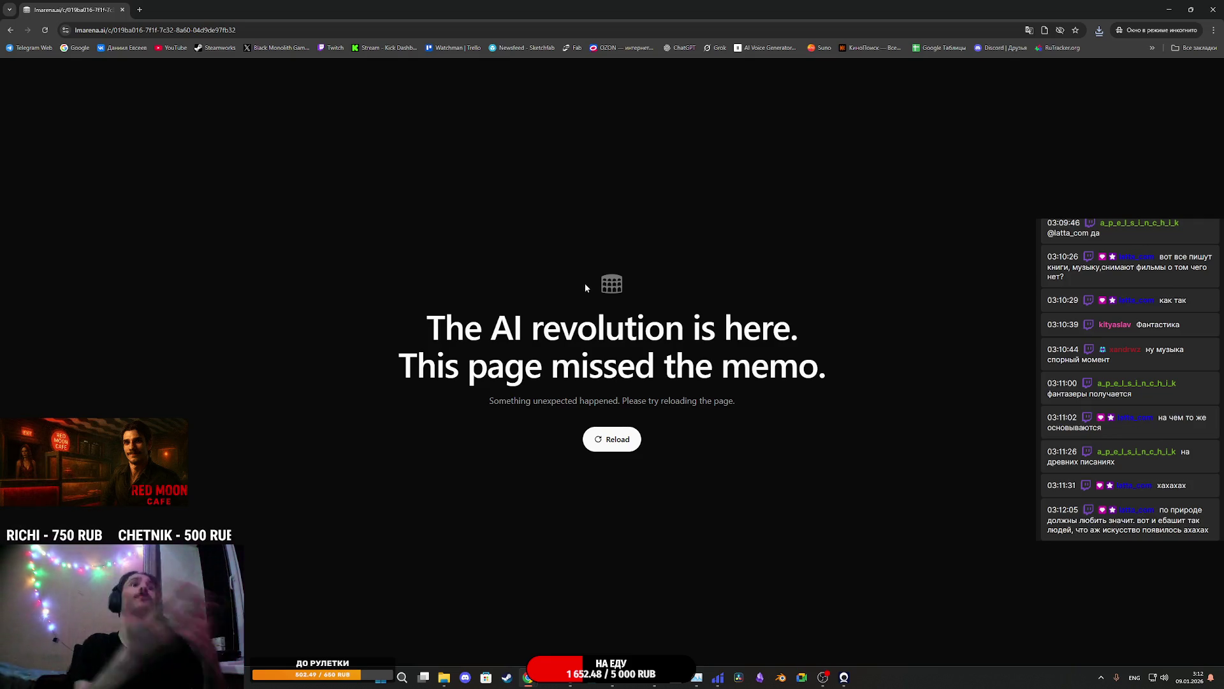
# Replace the broken window with a new incognito window opened on the LMArena site
pyautogui.click(1213, 10)
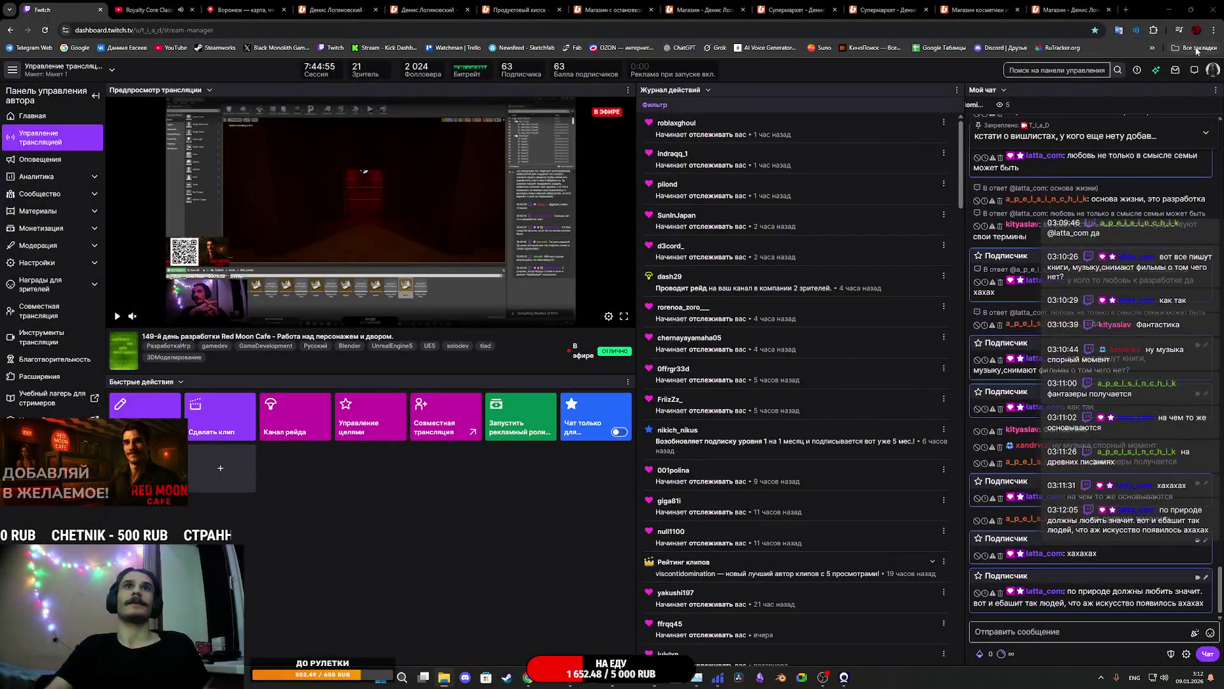
pyautogui.click(1215, 31)
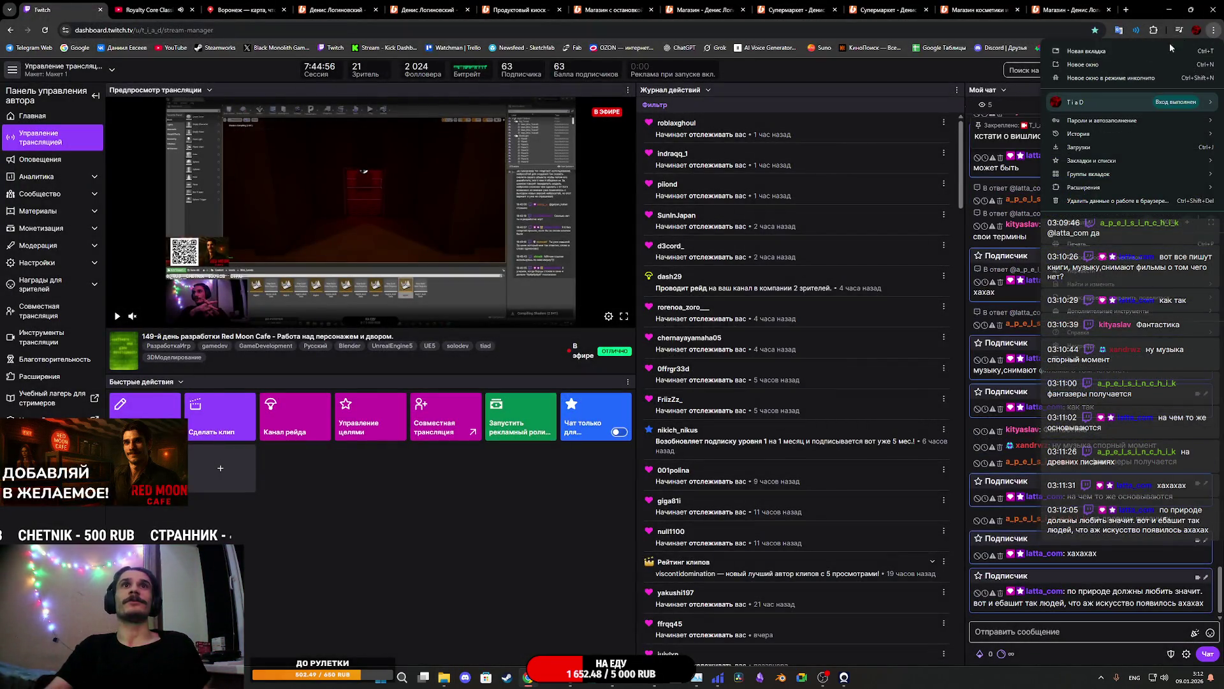
pyautogui.click(1113, 78)
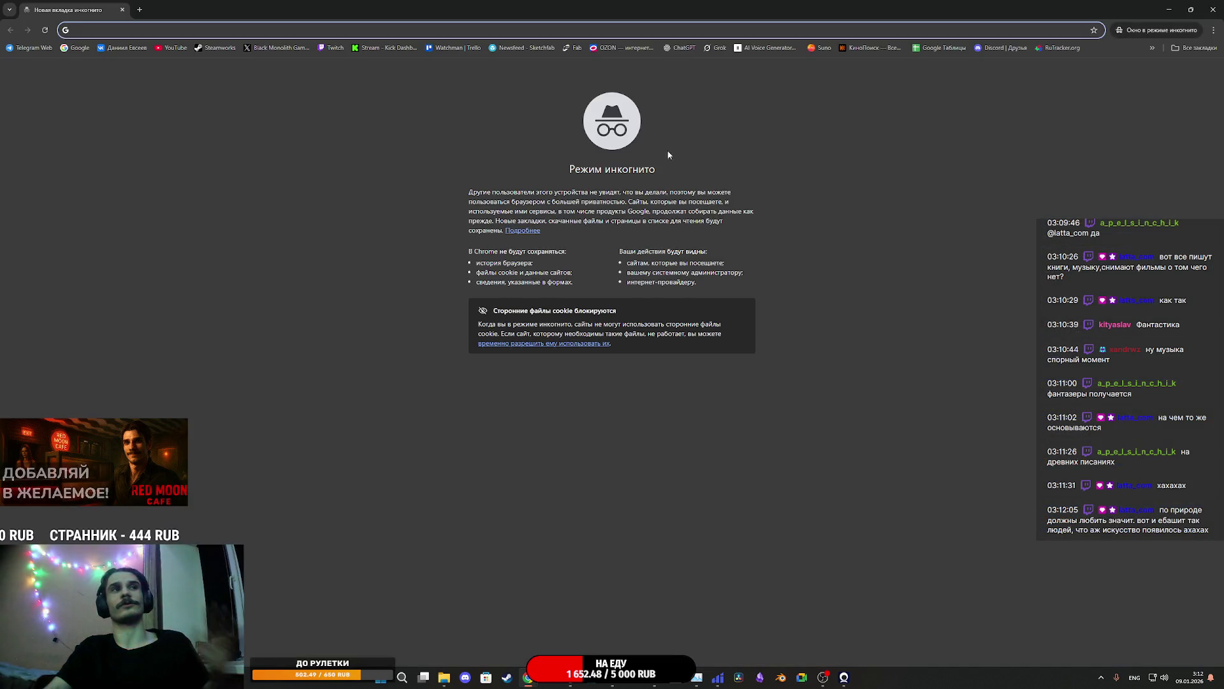
pyautogui.click(1177, 51)
pyautogui.click(1101, 473)
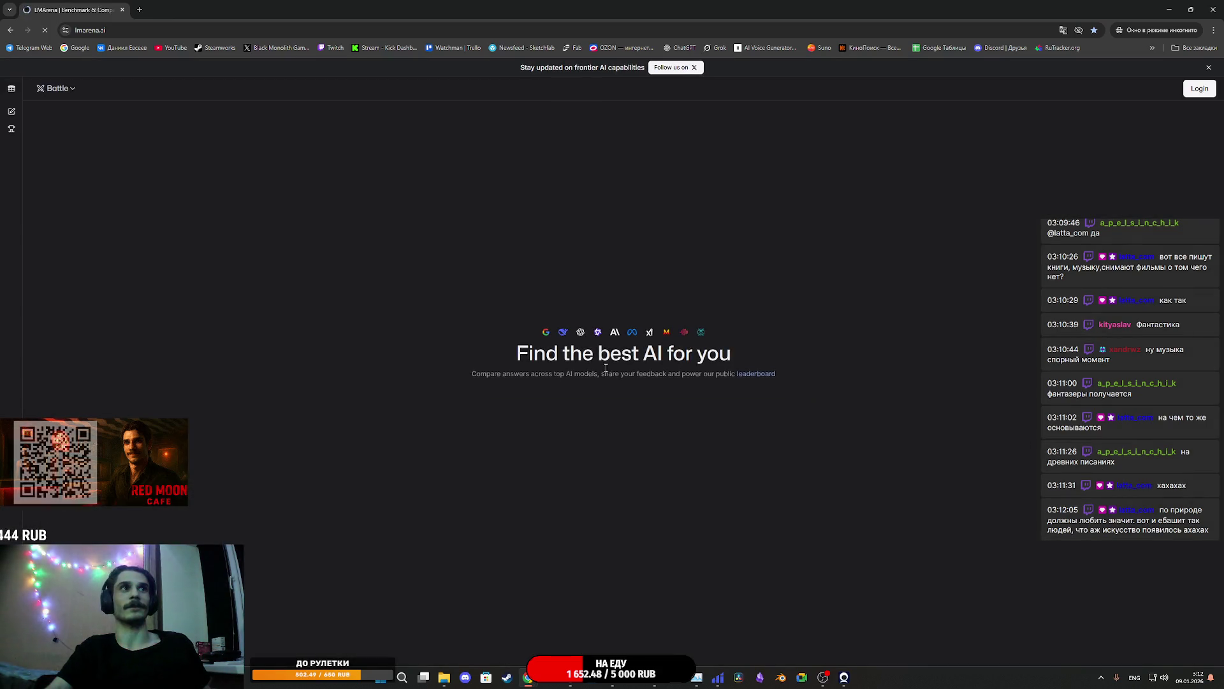
# Start a Side by Side image comparison with gemini-3-pro-image-preview, pass verification, and paste the prompt
pyautogui.click(483, 427)
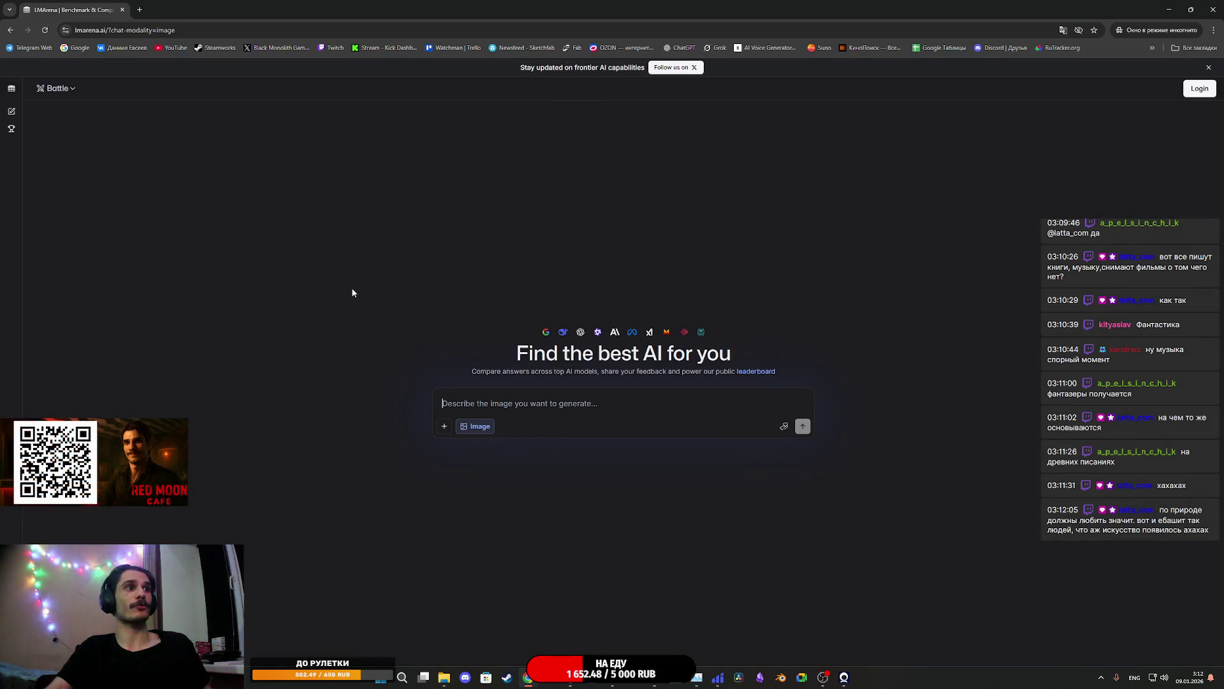
pyautogui.click(58, 88)
pyautogui.click(76, 135)
pyautogui.click(153, 89)
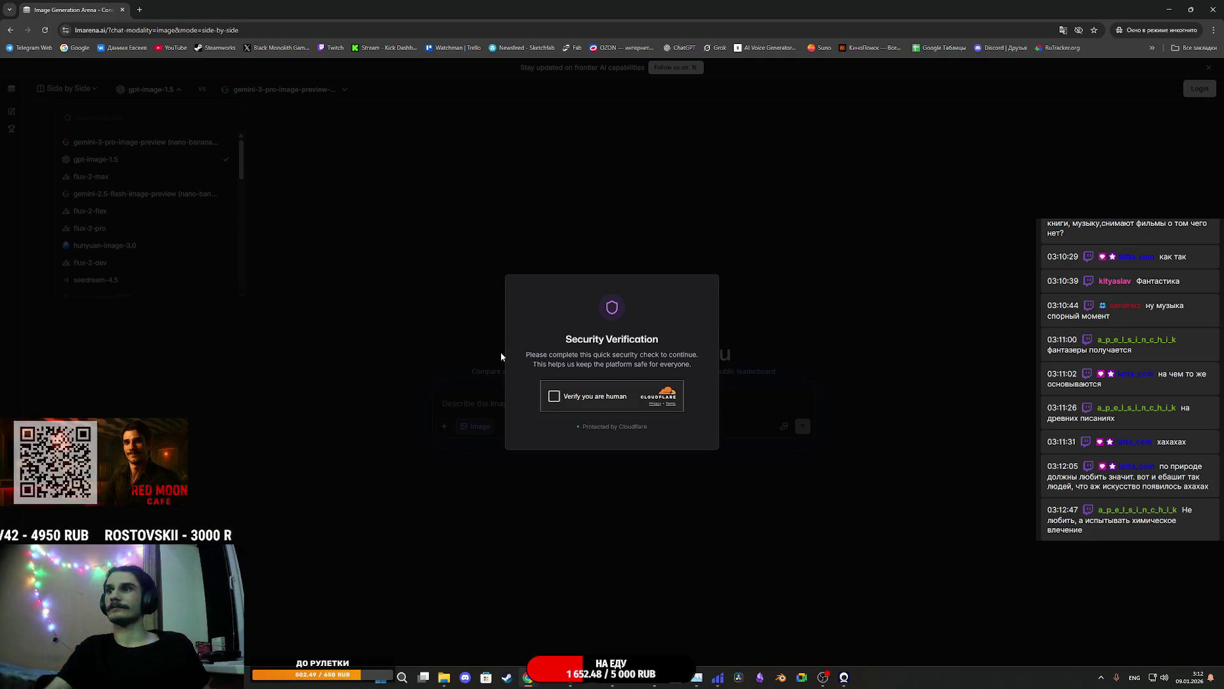
pyautogui.click(555, 396)
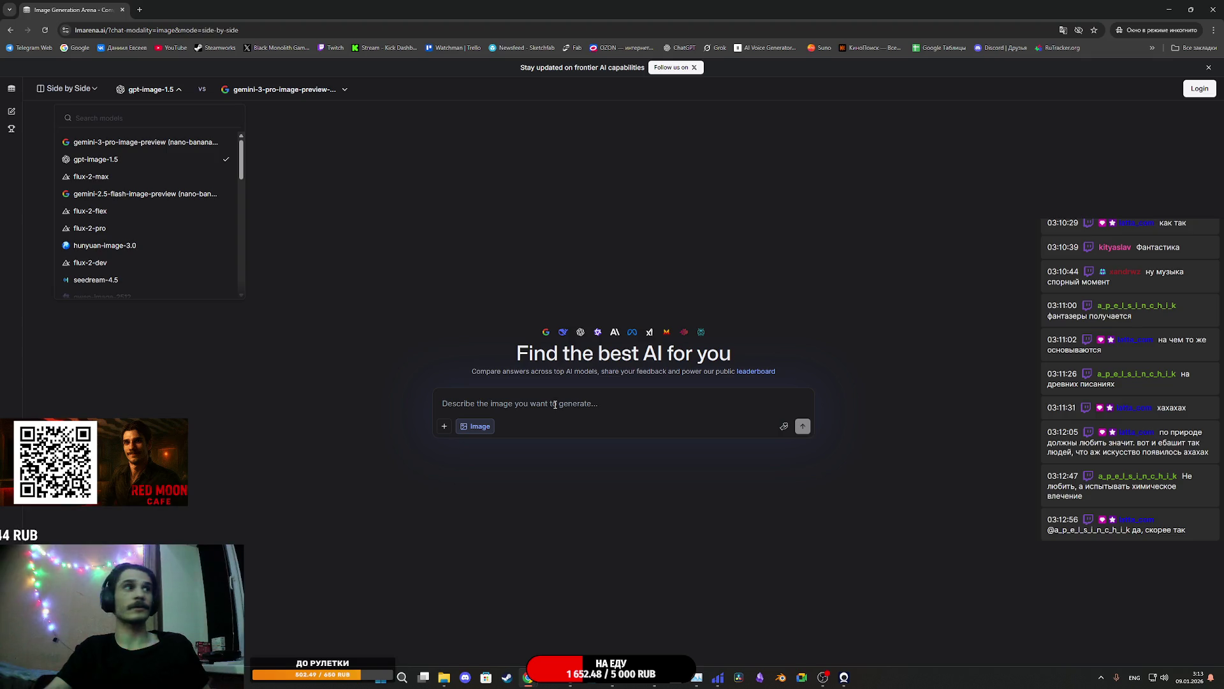
pyautogui.click(139, 143)
pyautogui.click(491, 406)
pyautogui.write('Добавь на текстуру emissive для стекл, ветрин и вывески чтобы они горели ночью')
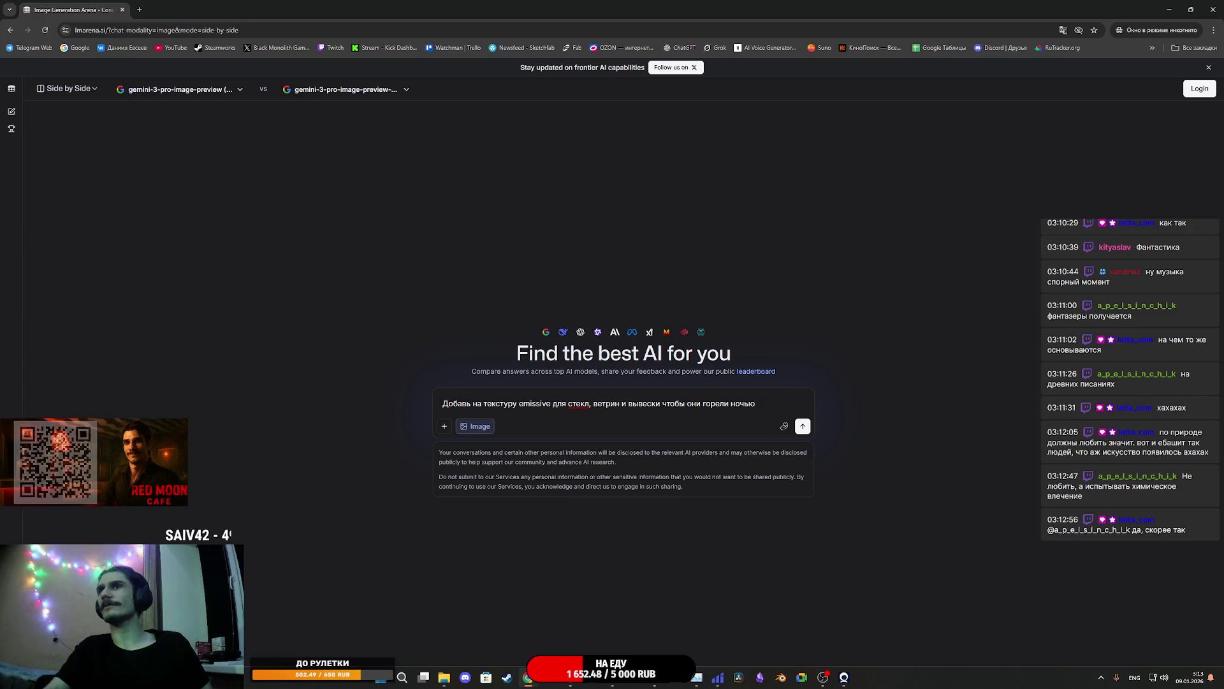
# Attach the facade image, accept the Terms of Use and submit the emissive prompt for generation
pyautogui.moveTo(660, 398); pyautogui.dragTo(638, 409)
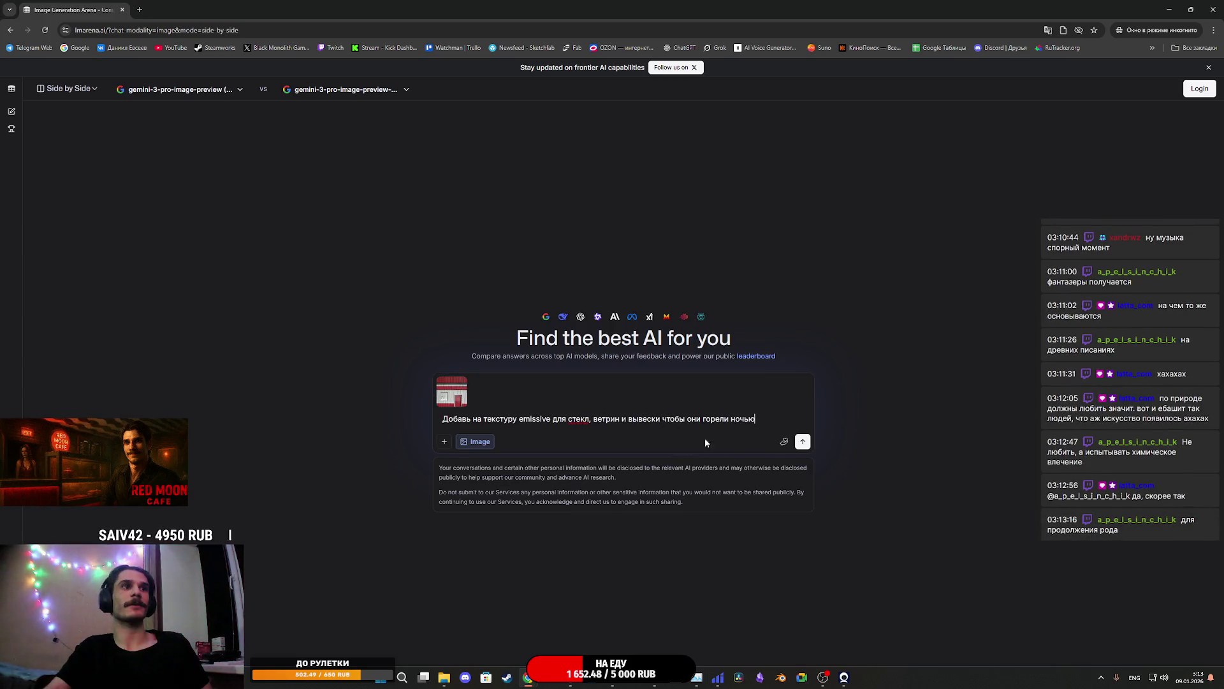
pyautogui.click(805, 441)
pyautogui.click(713, 436)
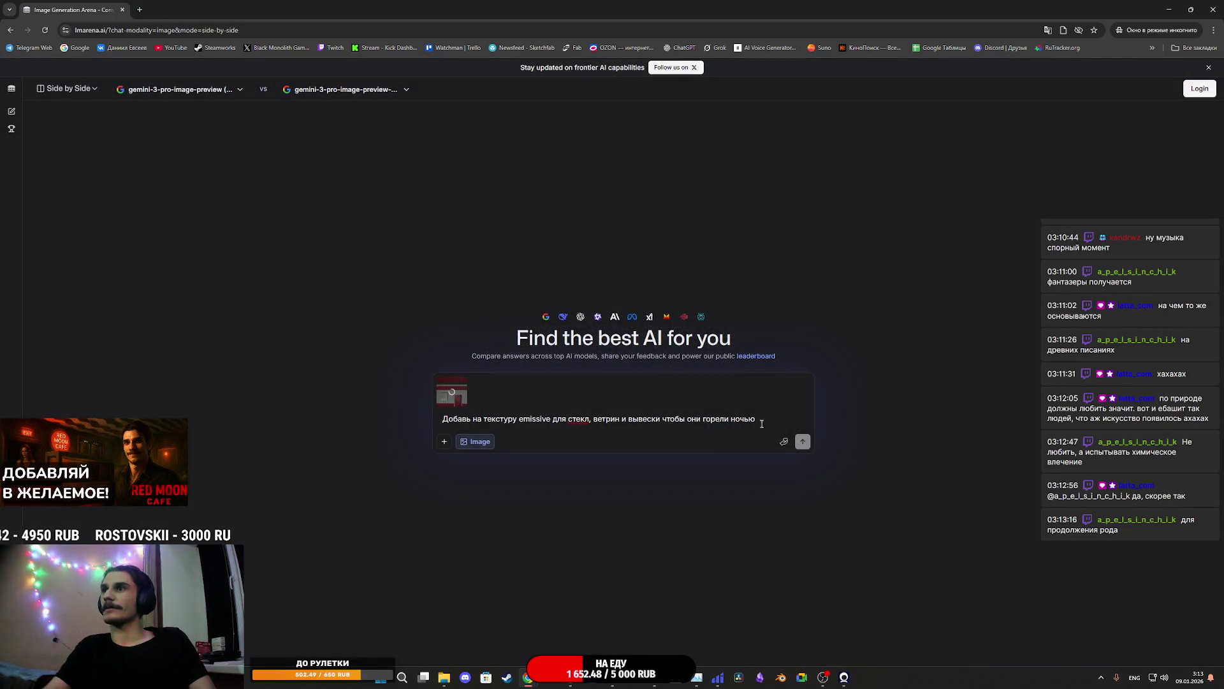
pyautogui.press('Return')
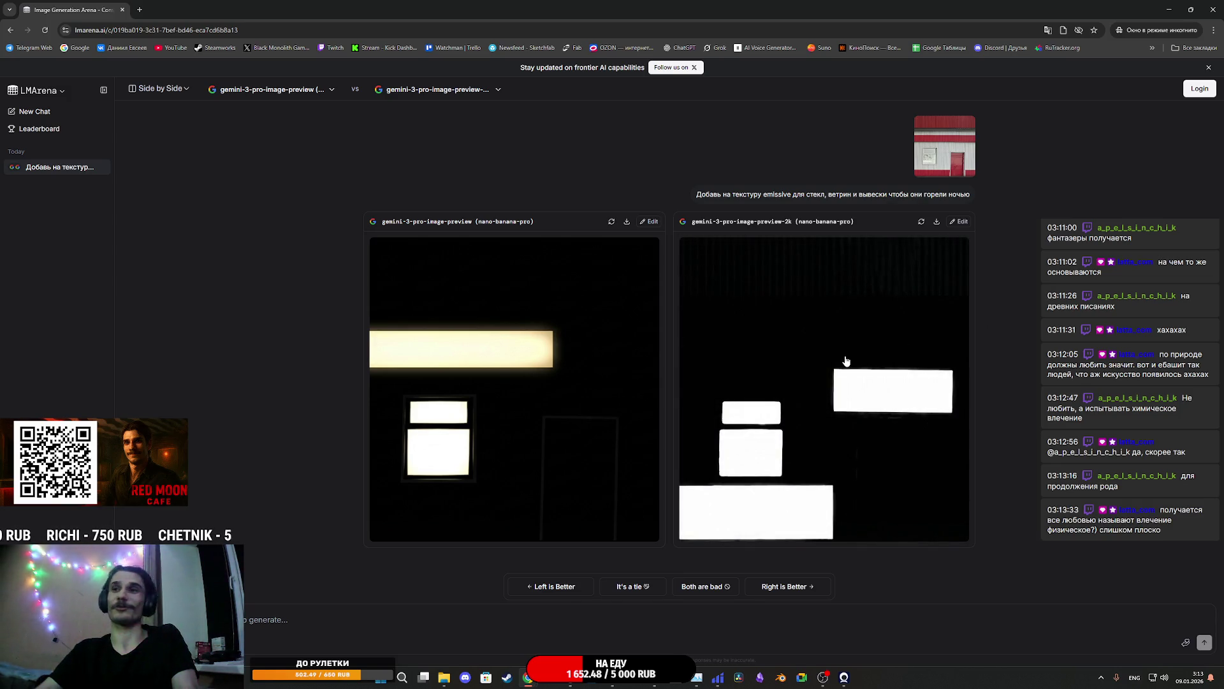
# Enlarge the right model's glow mask and the reference facade image to inspect them
pyautogui.click(815, 371)
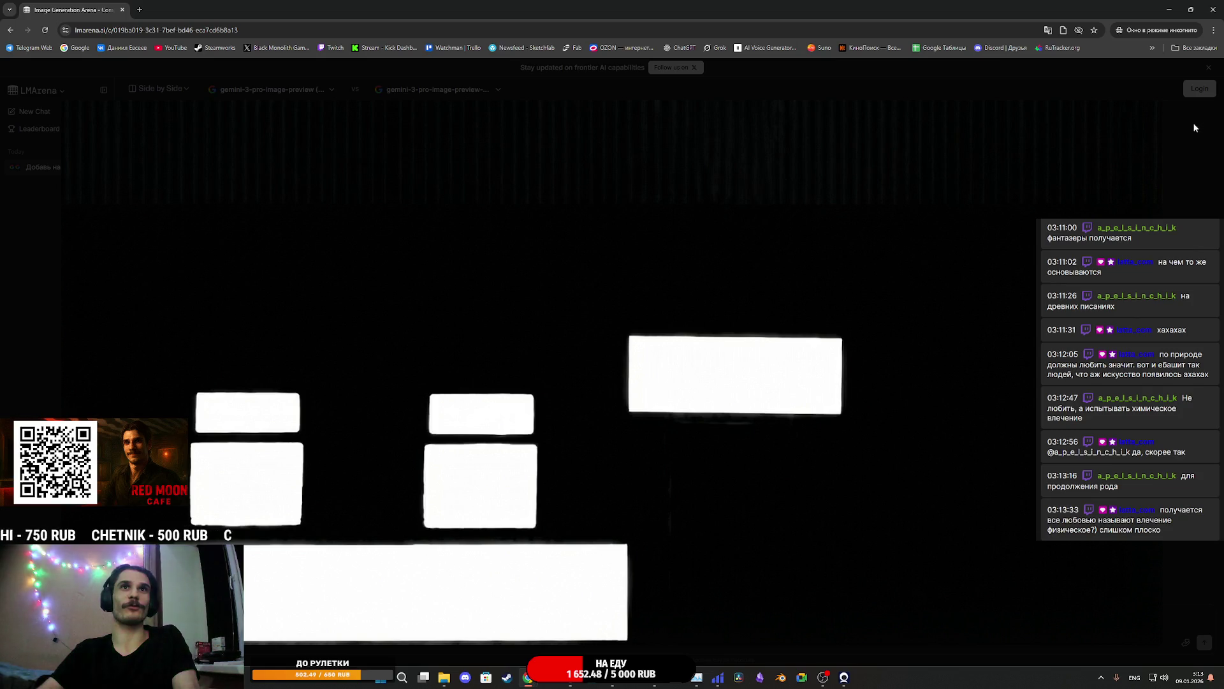
pyautogui.click(1196, 126)
pyautogui.click(941, 153)
pyautogui.click(1026, 344)
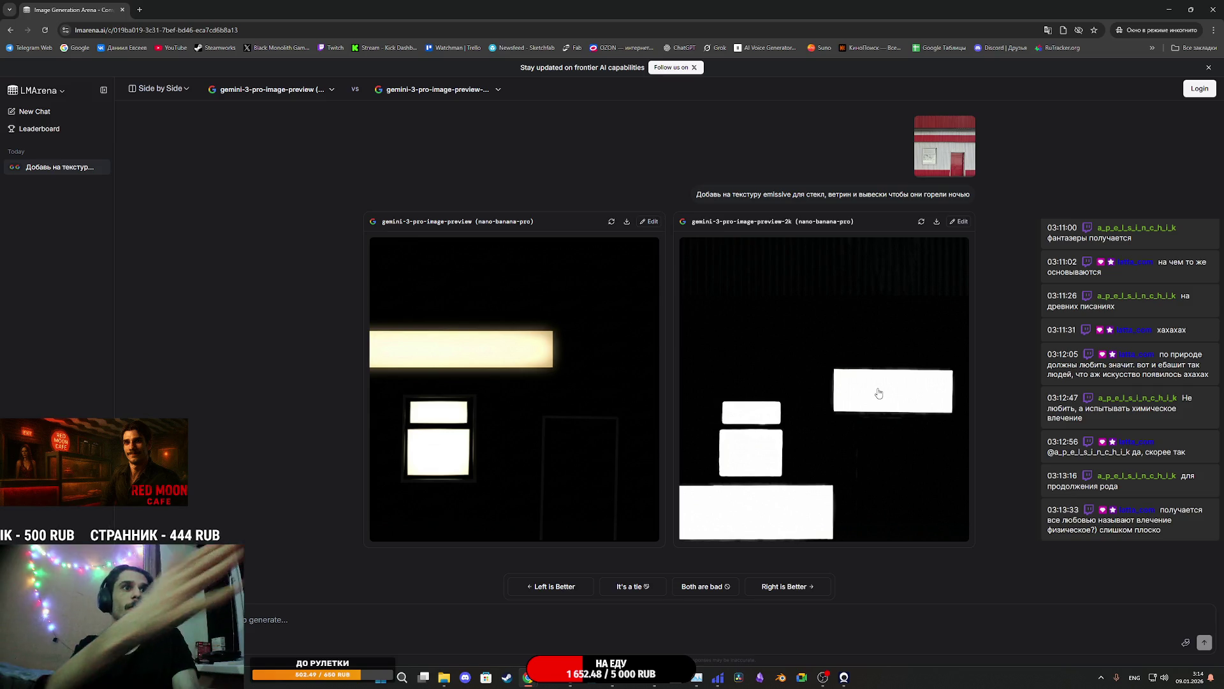
pyautogui.click(939, 163)
pyautogui.click(1031, 313)
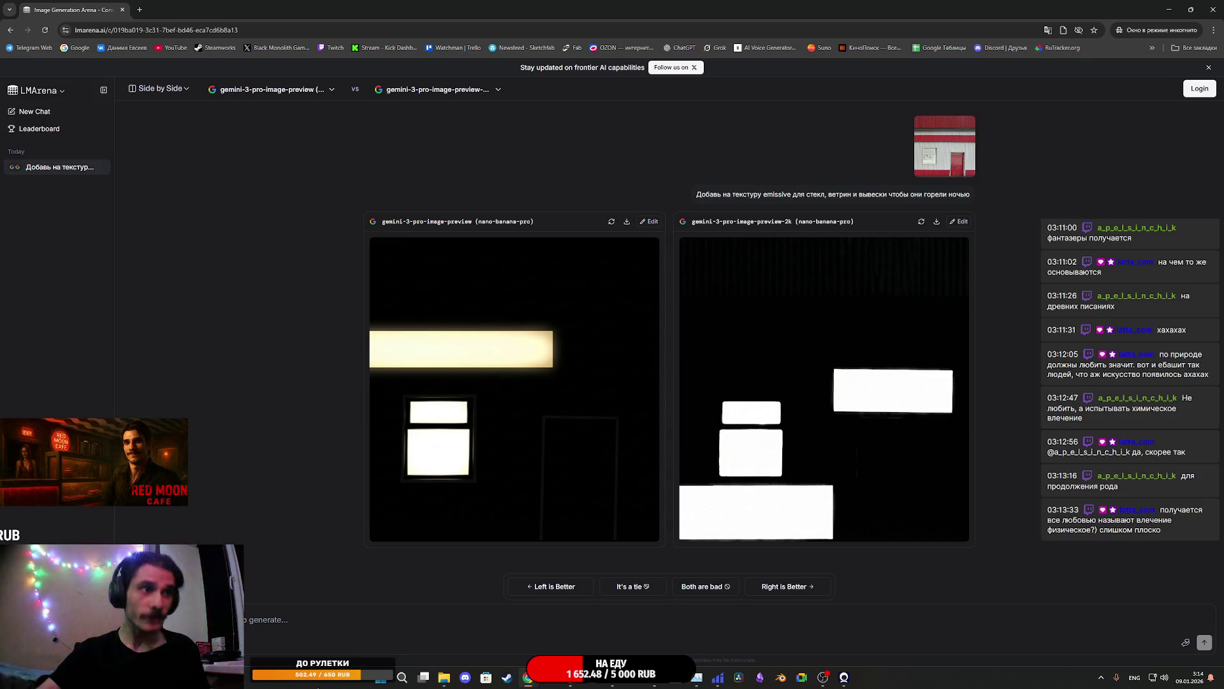
# Paste the emissive-glow prompt, attach another facade image and send it to both models
pyautogui.hotkey('ctrl', 'v')
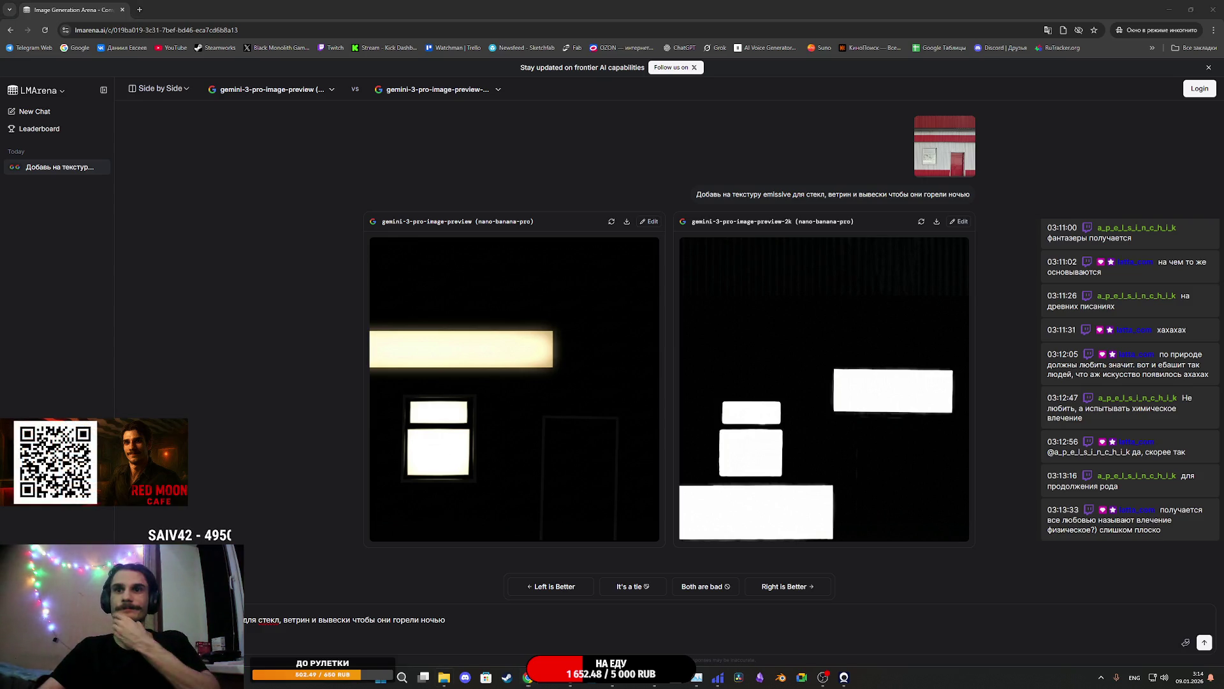
pyautogui.moveTo(786, 475)
pyautogui.mouseDown()
pyautogui.moveTo(546, 460)
pyautogui.moveTo(619, 628)
pyautogui.mouseUp()
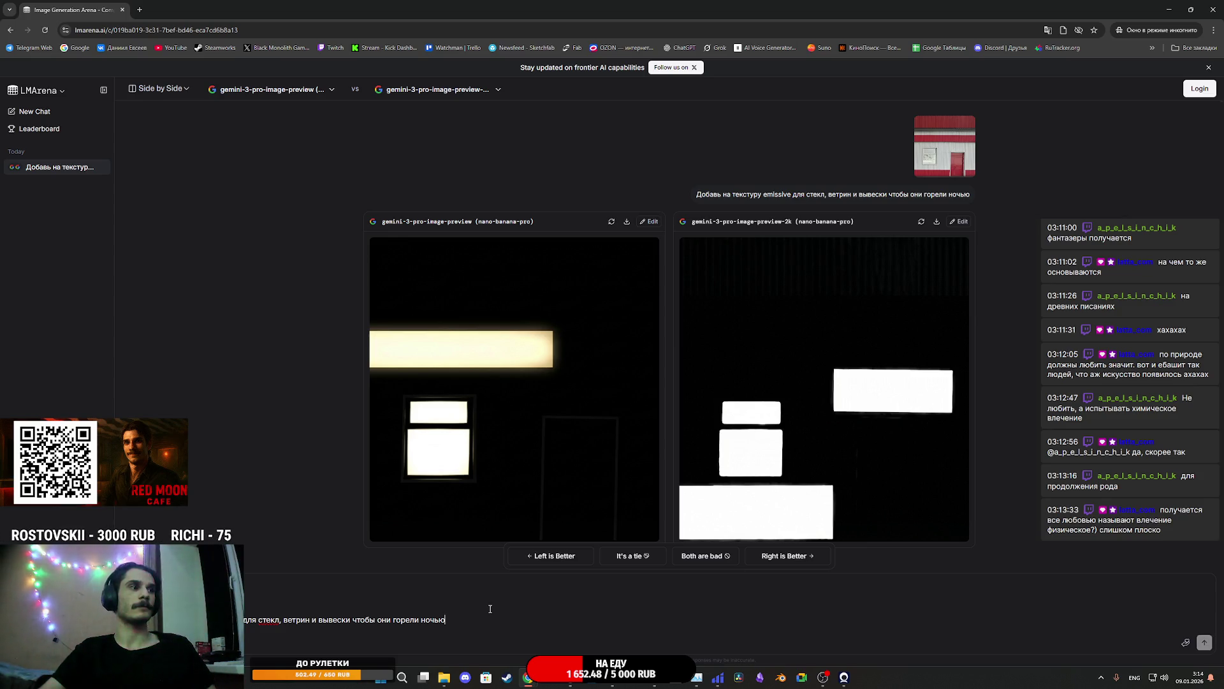
pyautogui.press('Return')
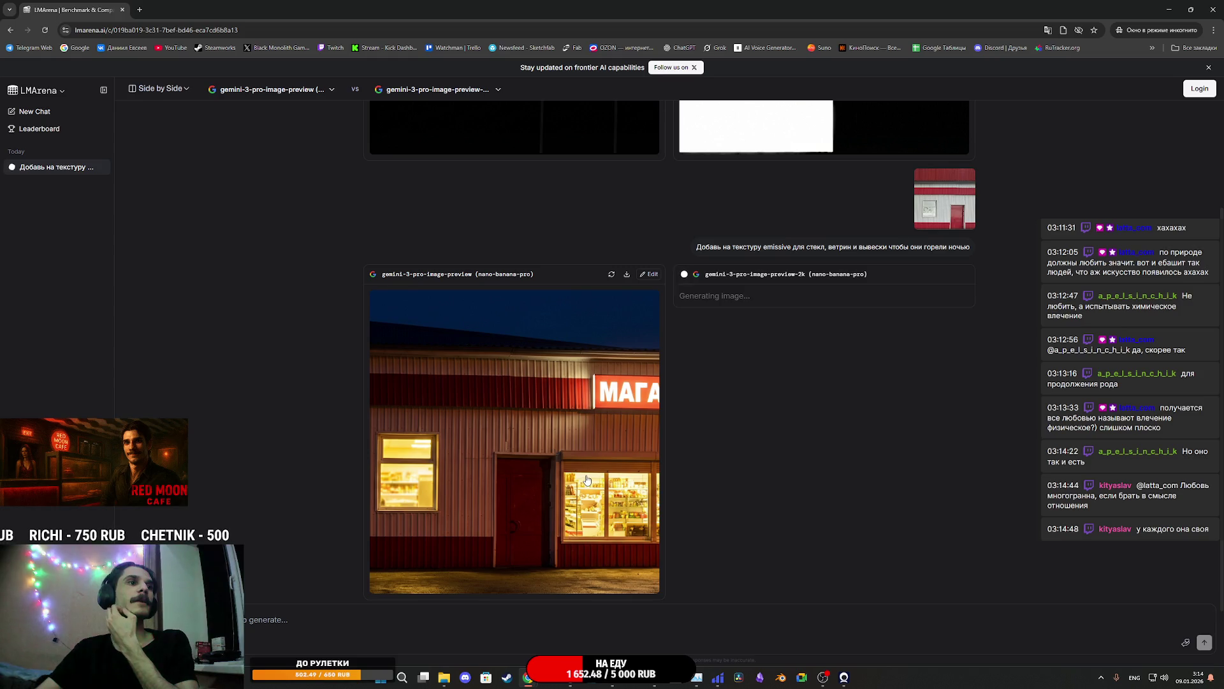
# Enlarge the left model's night storefront, then the right model's night facade
pyautogui.click(586, 480)
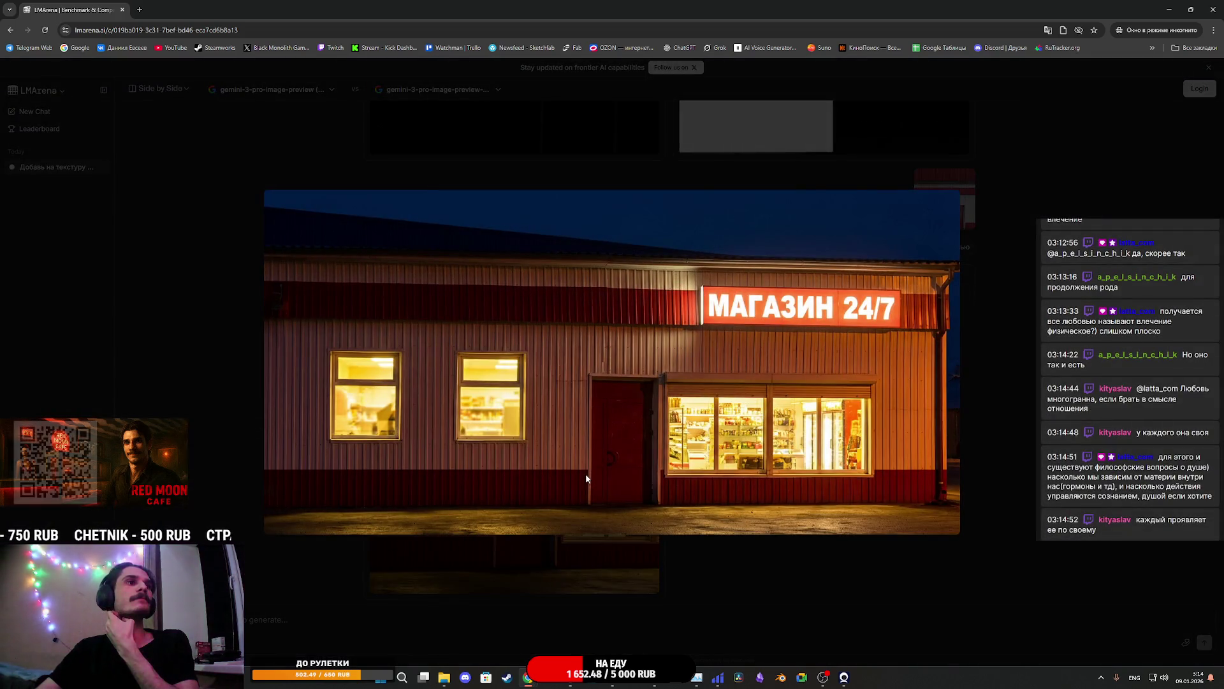
pyautogui.click(1026, 327)
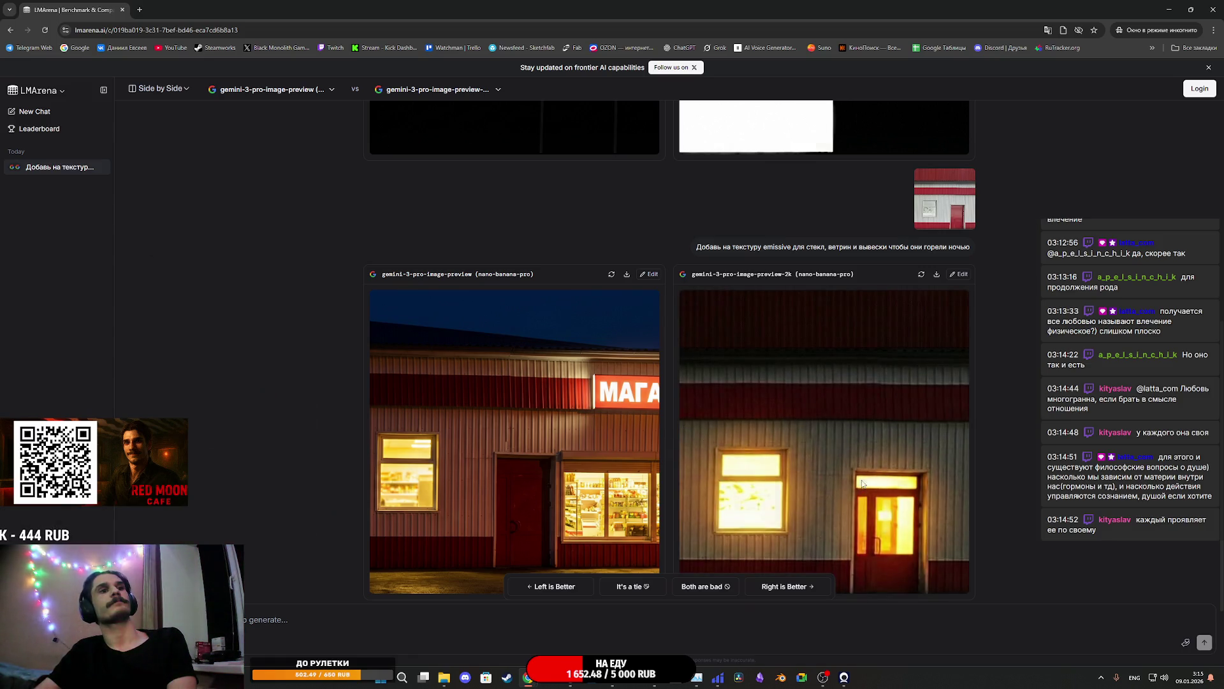
pyautogui.click(862, 484)
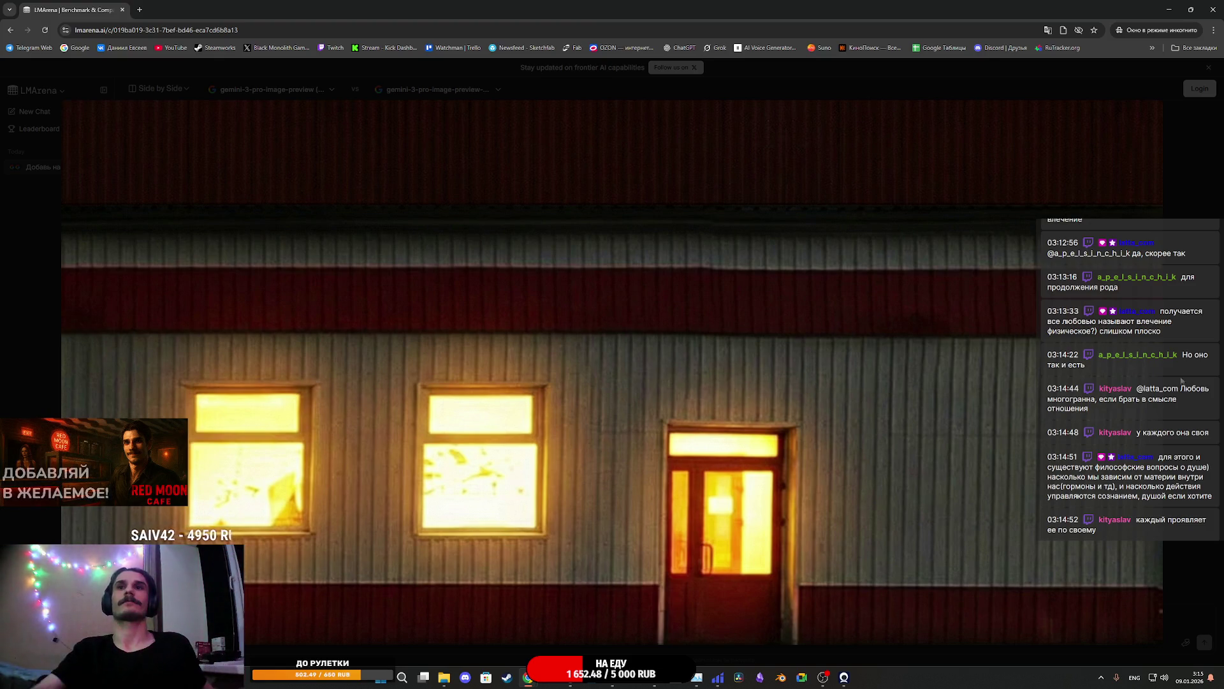
# Open the original daytime 22.jpeg facade in Photos to compare, then close it
pyautogui.press('super+e')
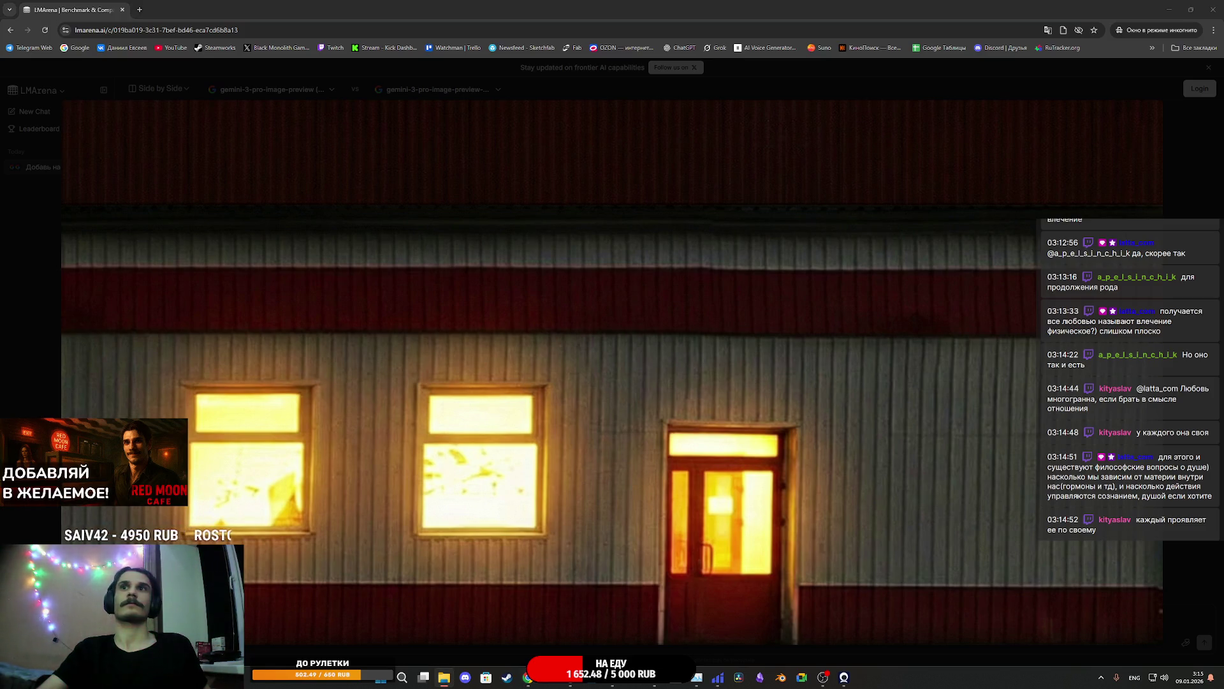
pyautogui.press('Return')
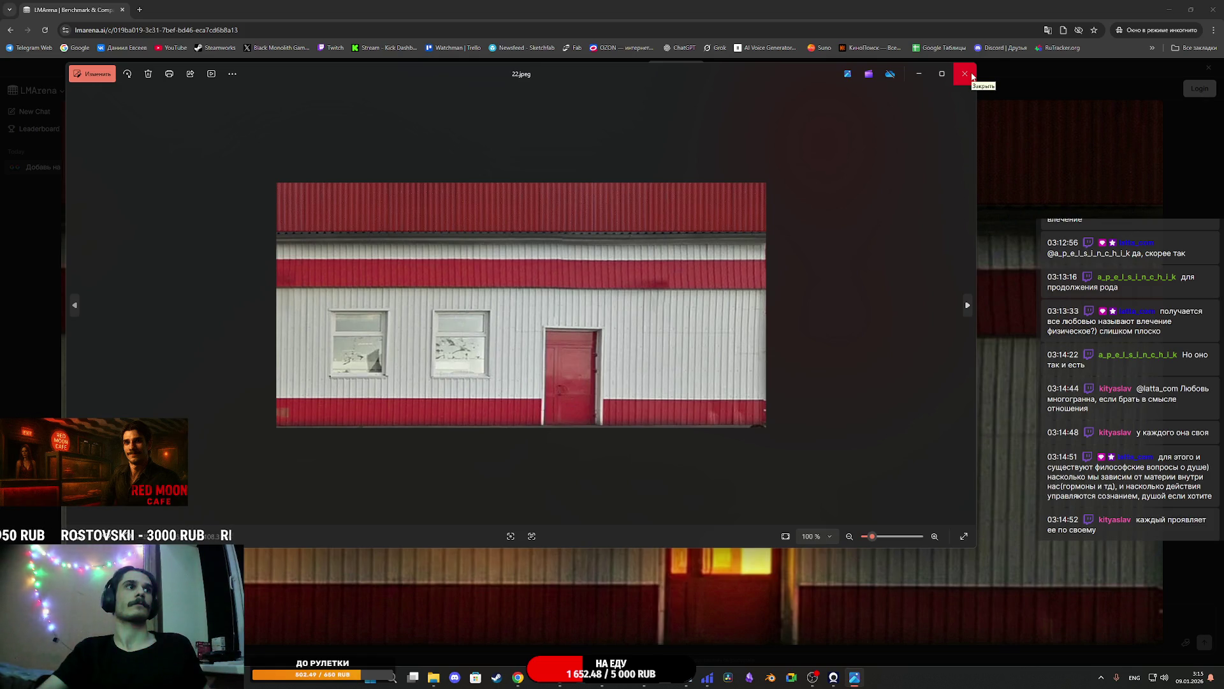
pyautogui.click(964, 74)
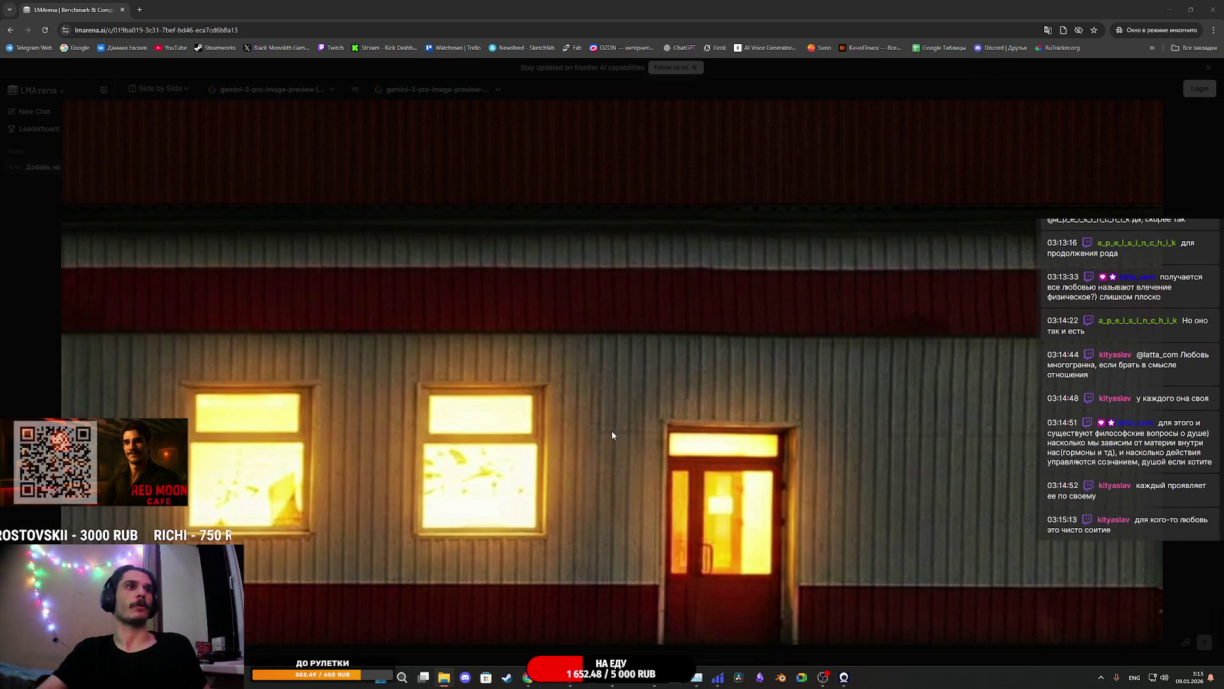
pyautogui.press('Return')
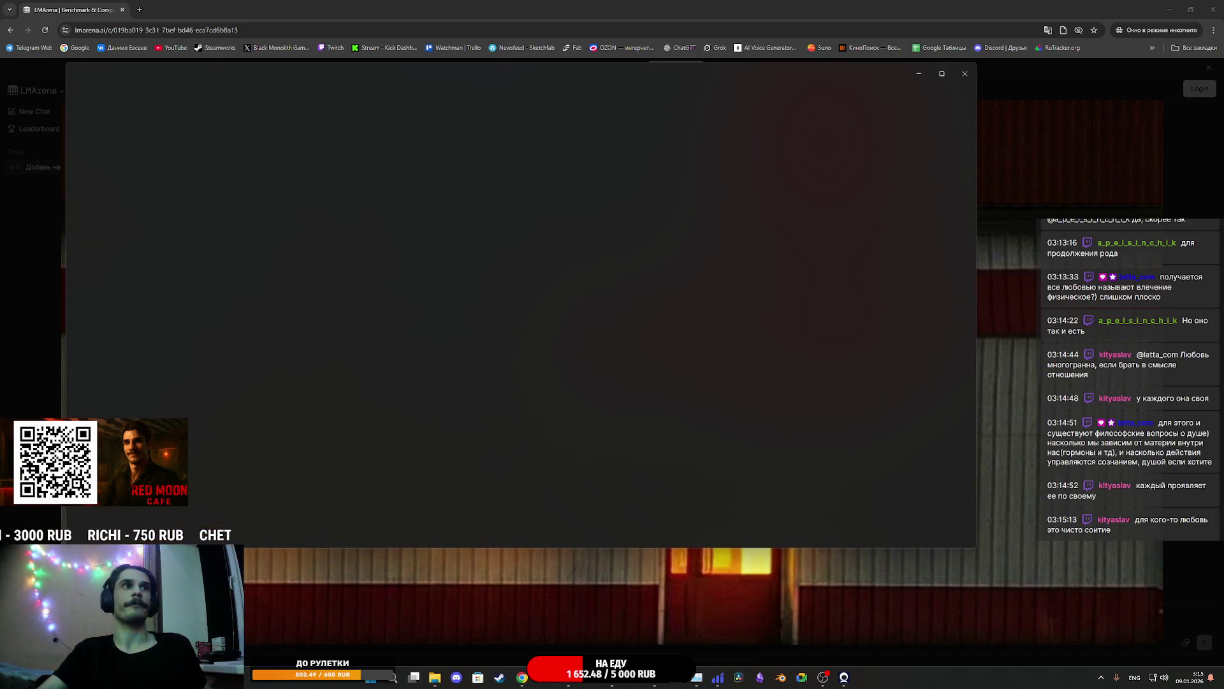
pyautogui.click(963, 74)
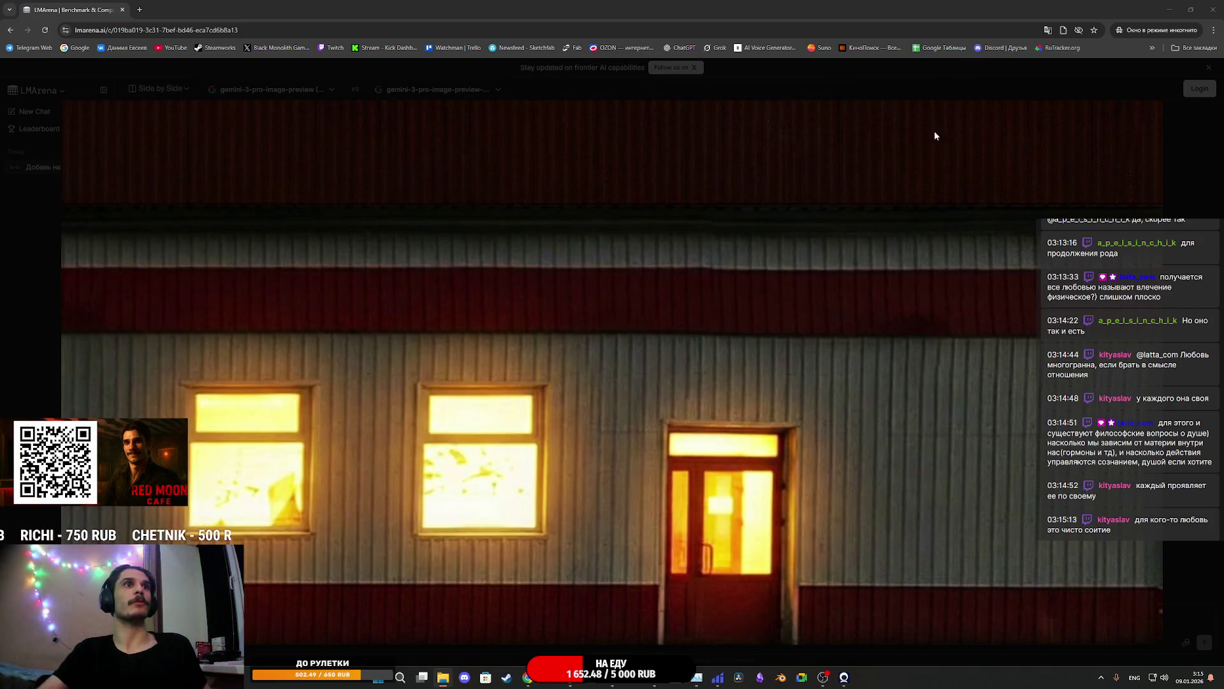
# Glance at the 6EM.png emissive texture in Photoshop, then return to the browser's night facade
pyautogui.moveTo(576, 682)
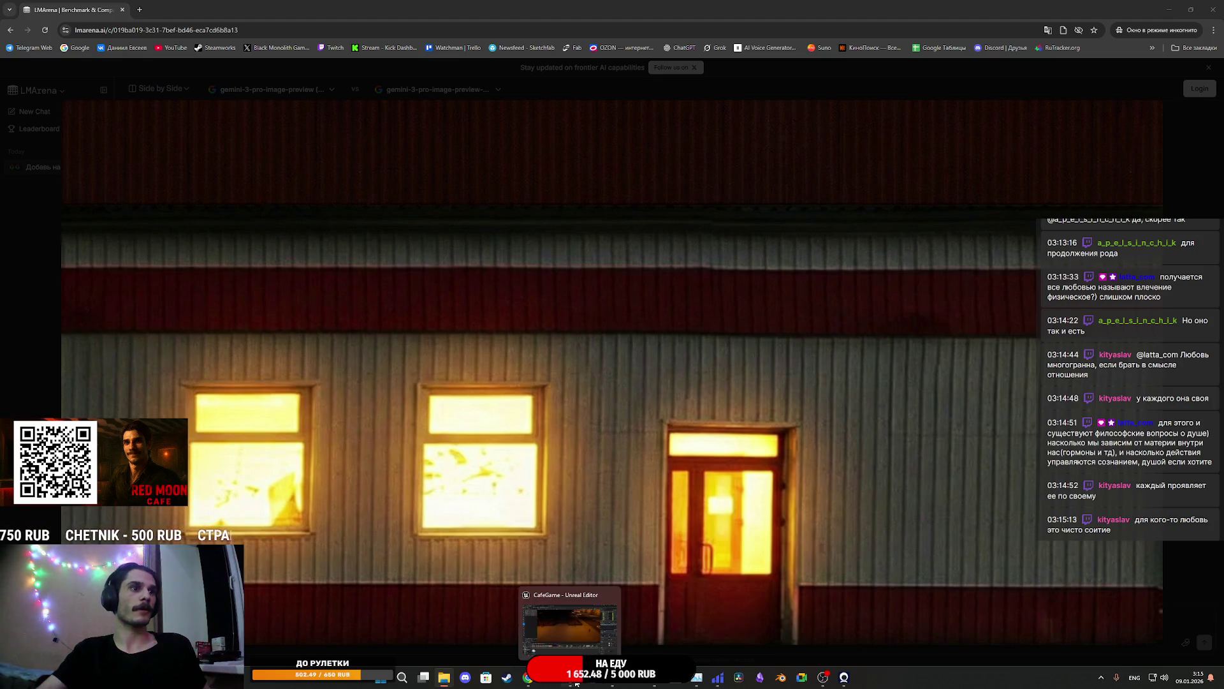
pyautogui.click(618, 684)
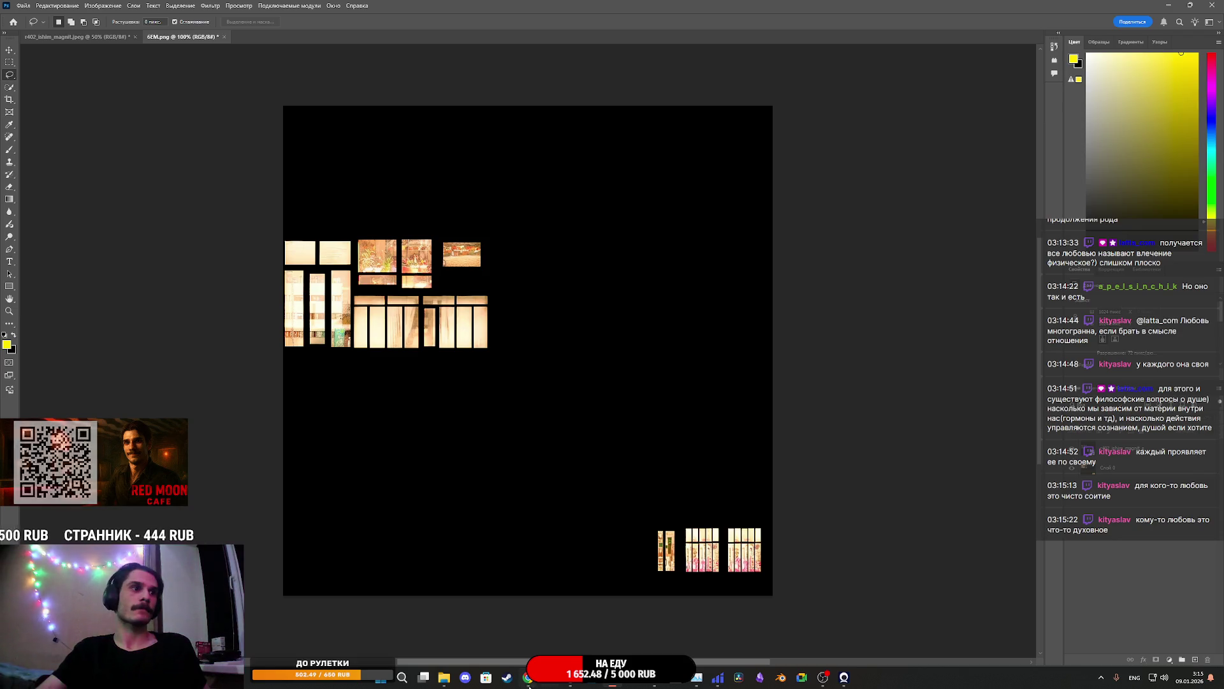
pyautogui.moveTo(529, 681)
pyautogui.click(603, 615)
# Save the enlarged night facade as em2.png inside the r402_ishim_magnit2 folder
pyautogui.rightClick(767, 400)
pyautogui.click(823, 429)
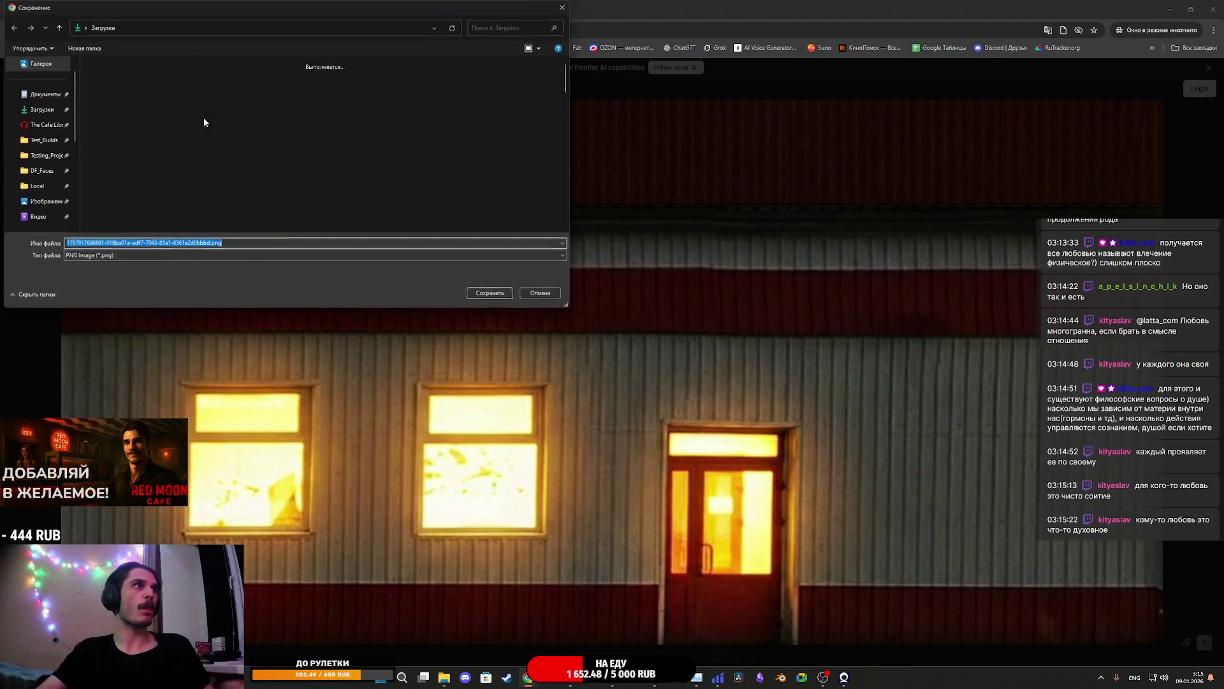
pyautogui.doubleClick(112, 110)
pyautogui.click(107, 90)
pyautogui.click(82, 259)
pyautogui.click(82, 259)
pyautogui.press('BackSpace')
pyautogui.write('2')
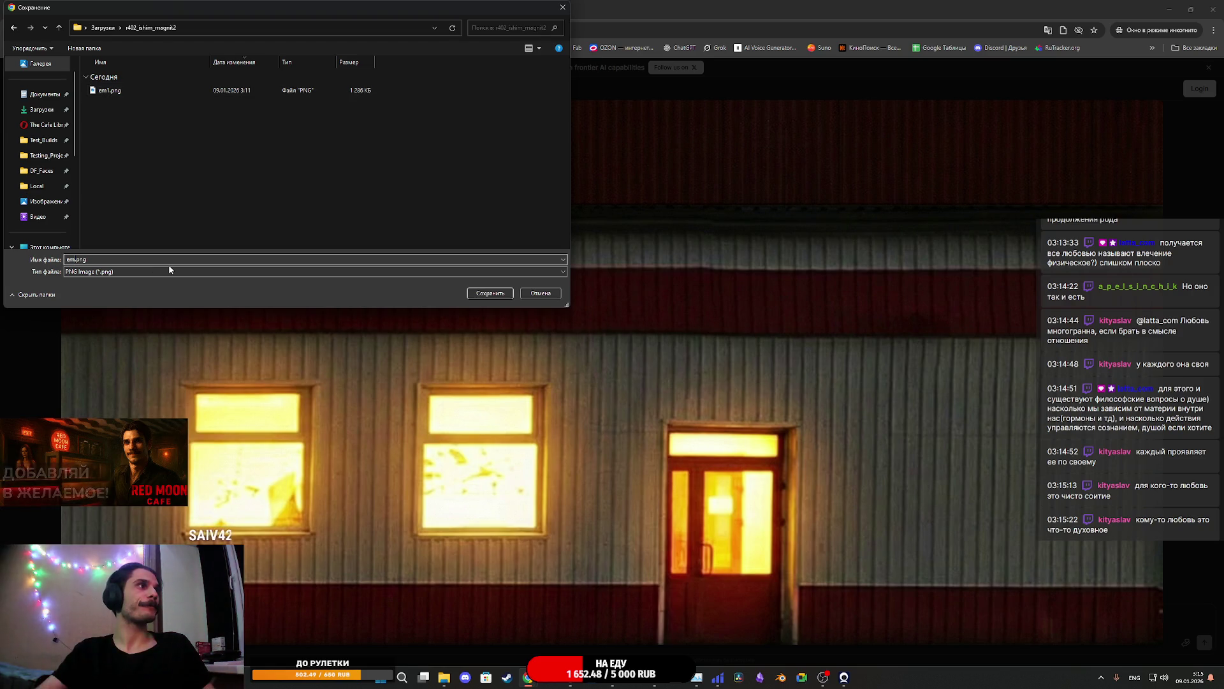
pyautogui.click(507, 293)
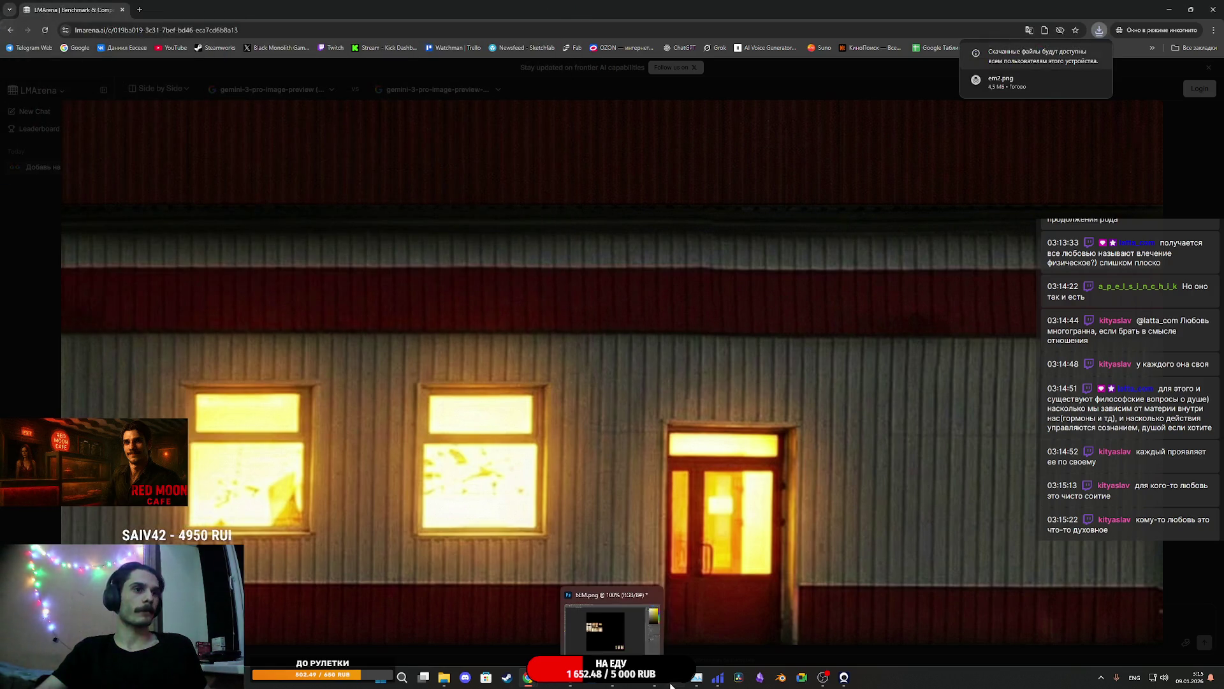
# Return to Photoshop's 6EM.png emissive sheet and begin opening the night storefront image
pyautogui.hotkey('alt', 'Tab')
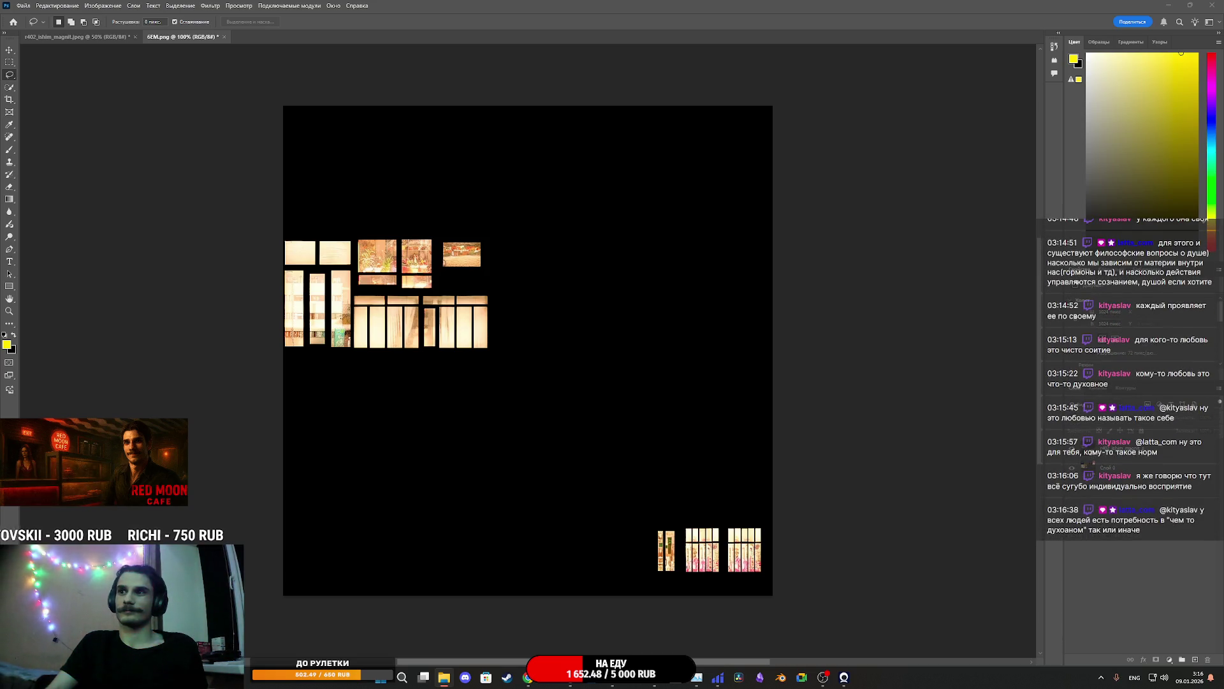
pyautogui.press('i')
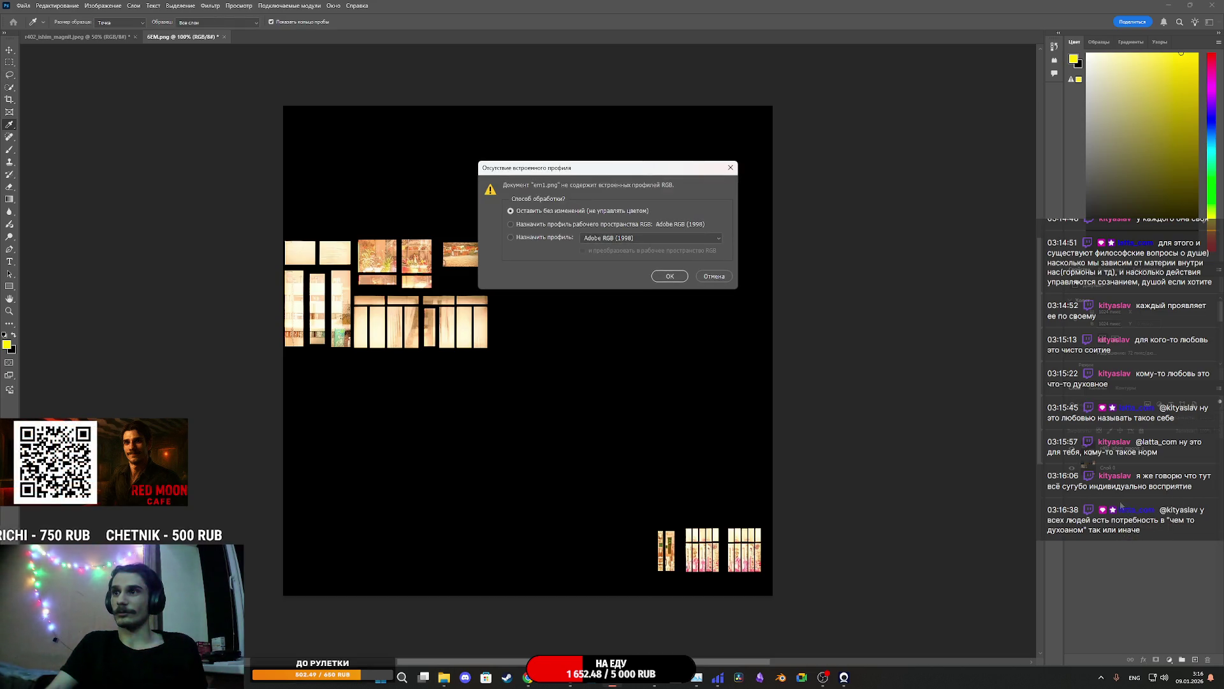
# Open em1.png without its colour profile and start a crop that widens the canvas rightward
pyautogui.click(669, 276)
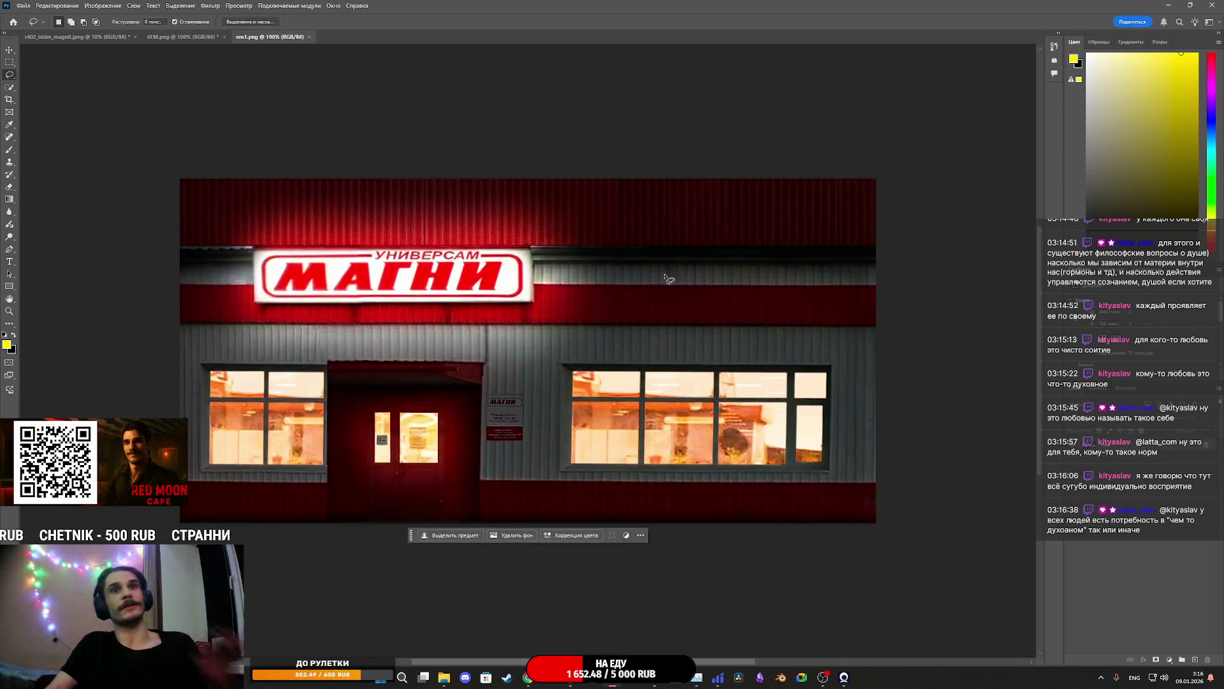
pyautogui.click(1207, 447)
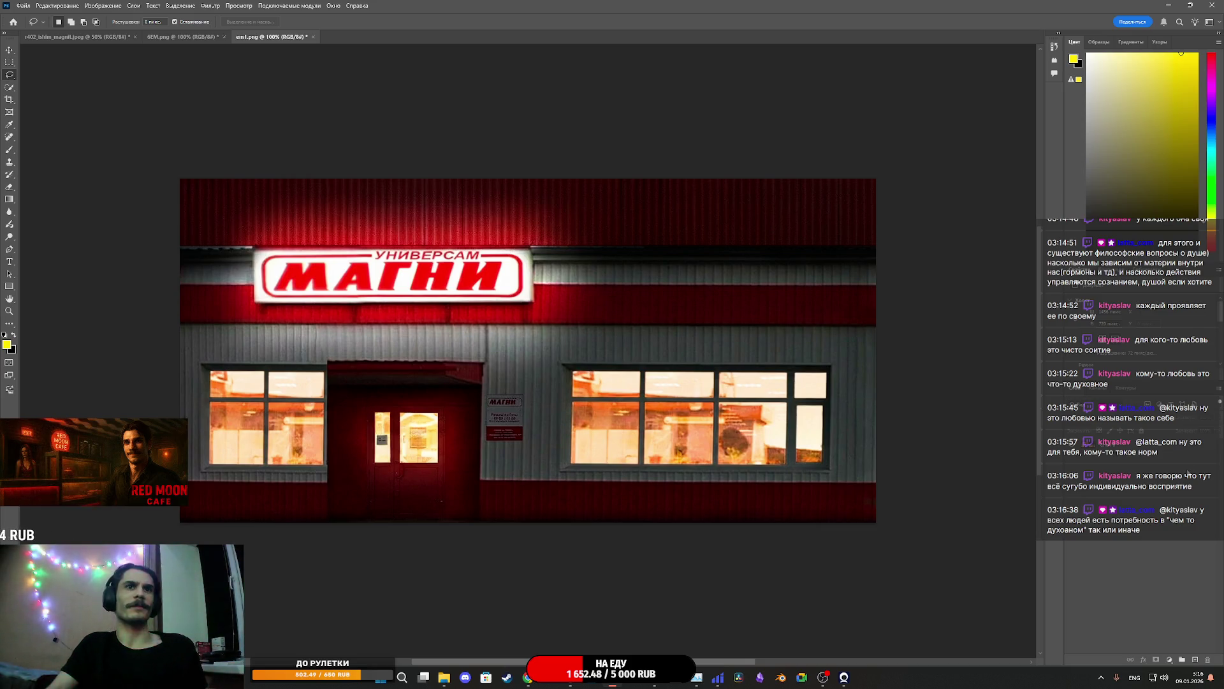
pyautogui.click(10, 49)
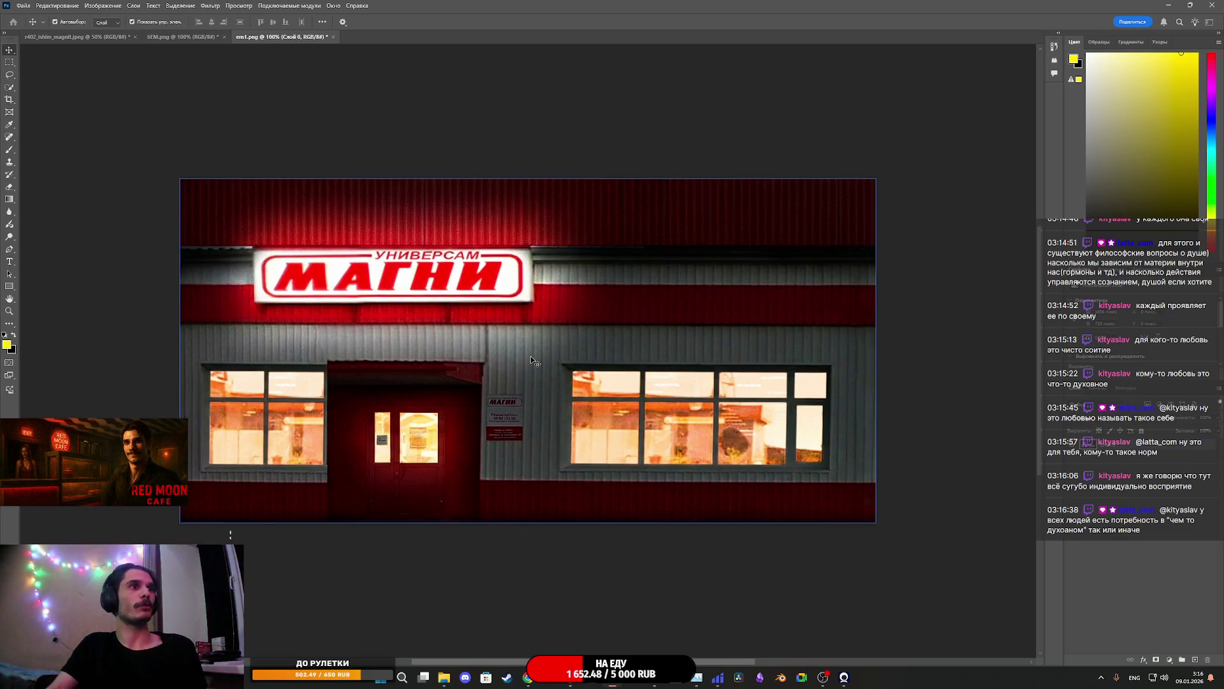
pyautogui.press('c')
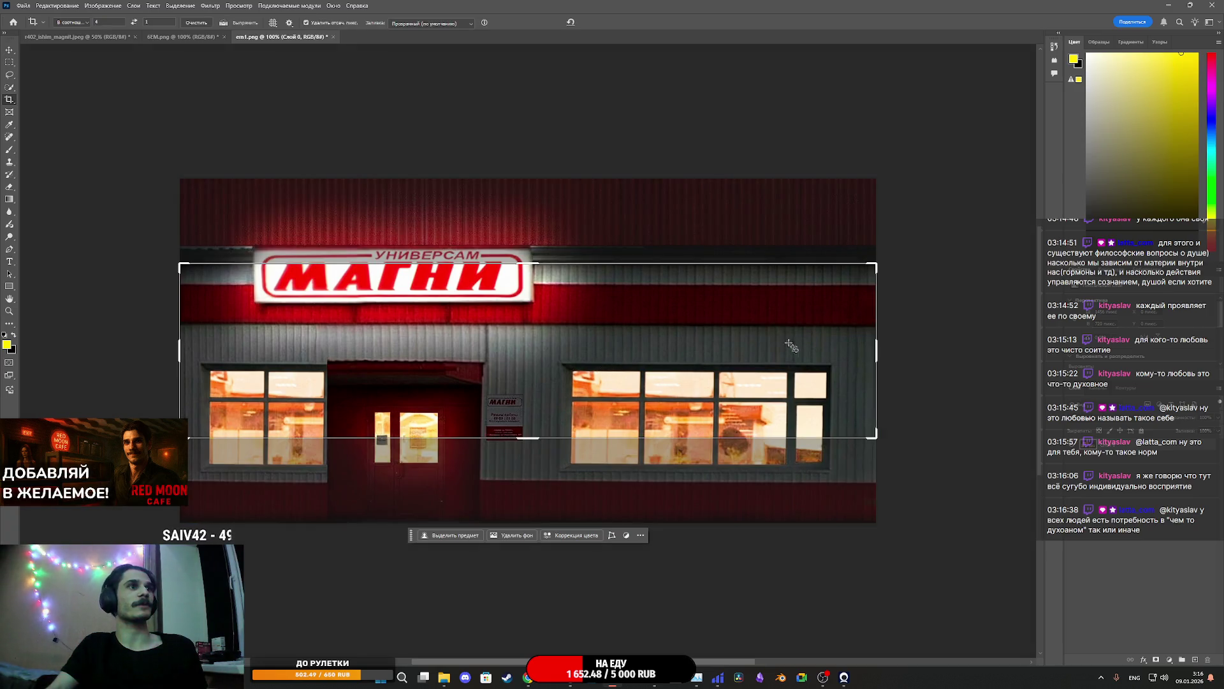
pyautogui.moveTo(877, 349)
pyautogui.mouseDown()
pyautogui.moveTo(935, 336)
pyautogui.moveTo(1028, 354)
pyautogui.moveTo(801, 344)
pyautogui.moveTo(839, 349)
pyautogui.mouseUp()
# Commit the wider canvas and place em2.png, slightly narrowed, on its right side
pyautogui.click(604, 22)
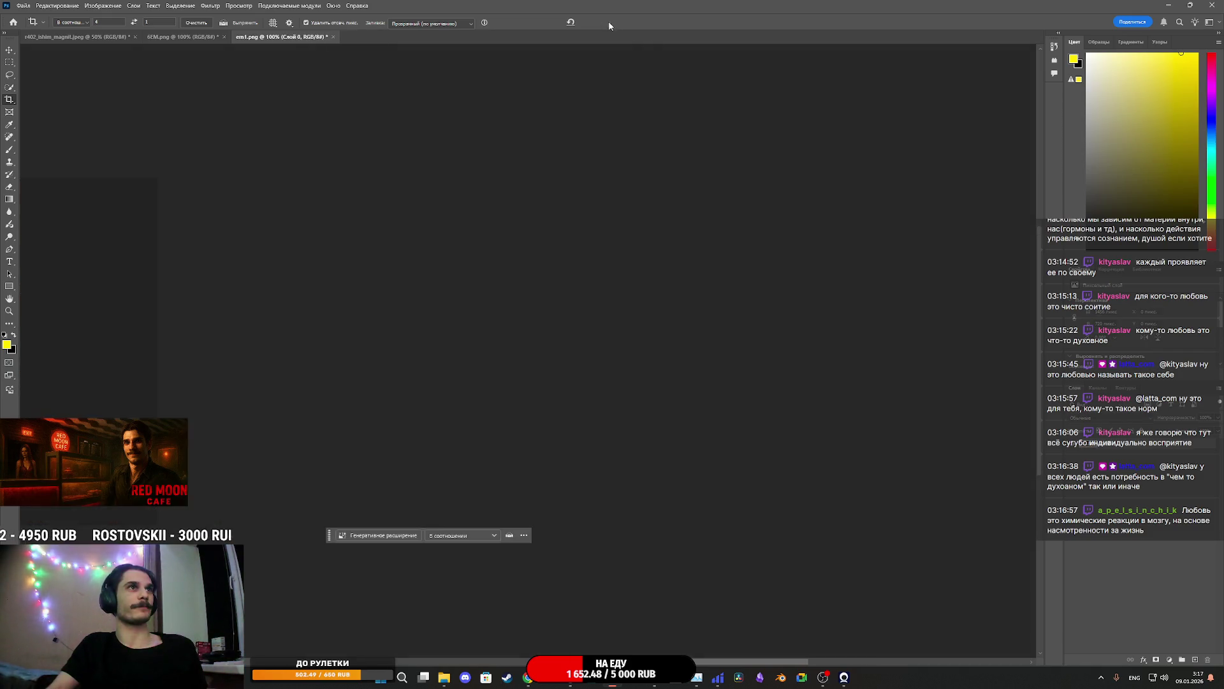
pyautogui.moveTo(1218, 345); pyautogui.dragTo(503, 361)
pyautogui.moveTo(402, 376)
pyautogui.mouseDown()
pyautogui.moveTo(506, 386)
pyautogui.moveTo(488, 385)
pyautogui.mouseUp()
pyautogui.moveTo(853, 351); pyautogui.dragTo(836, 354)
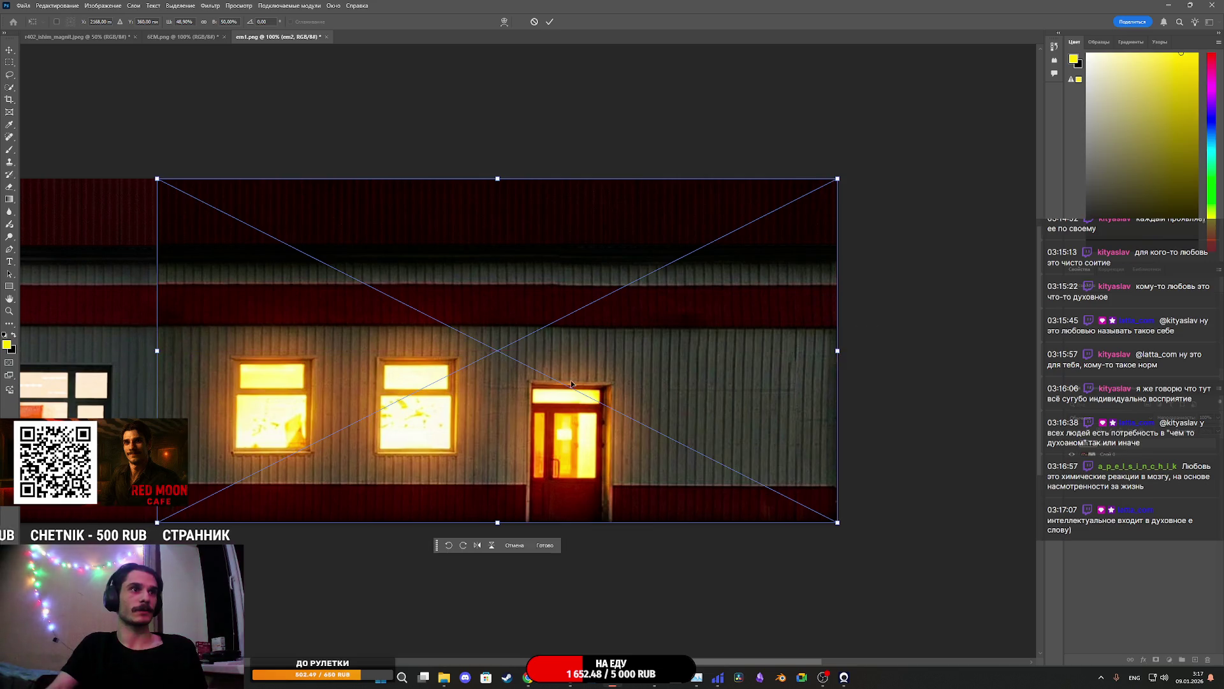
pyautogui.click(550, 22)
pyautogui.press('c')
# Add an Exposure adjustment layer to darken the combined facade
pyautogui.scroll(-2, 220, 414)
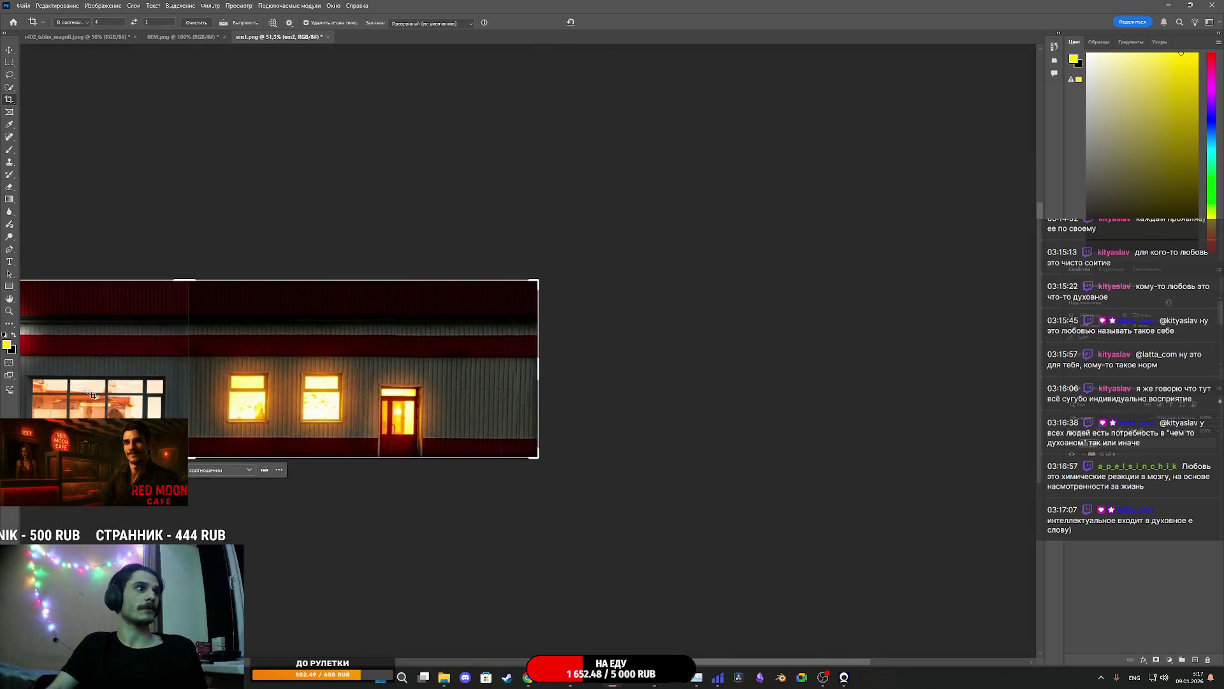
pyautogui.scroll(-3, 491, 350)
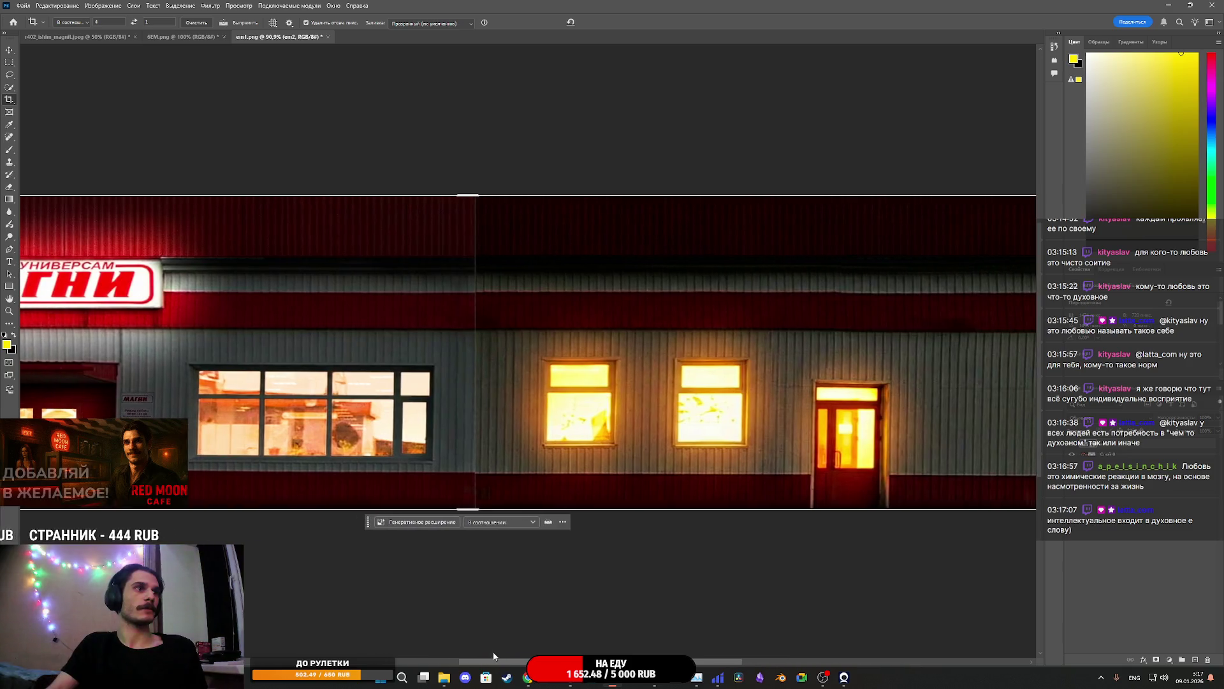
pyautogui.click(1170, 660)
pyautogui.click(1171, 550)
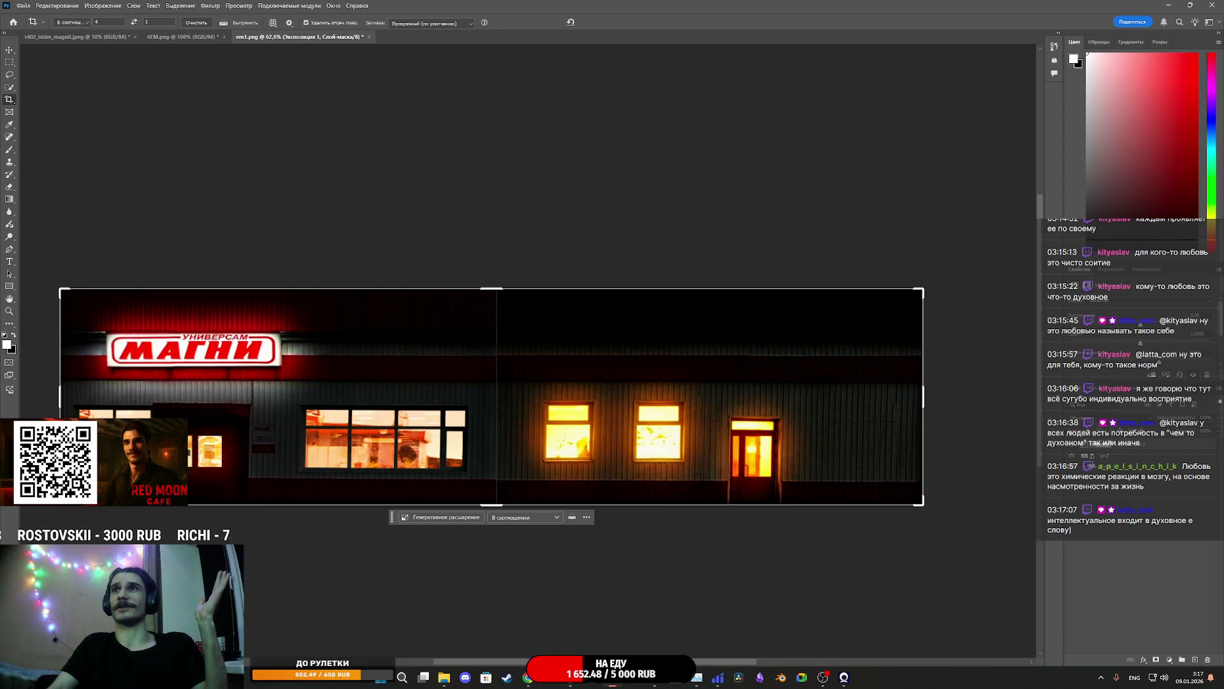
# Select the base layer Слой 0 and begin cropping the combined facade
pyautogui.hotkey('alt', 'Tab')
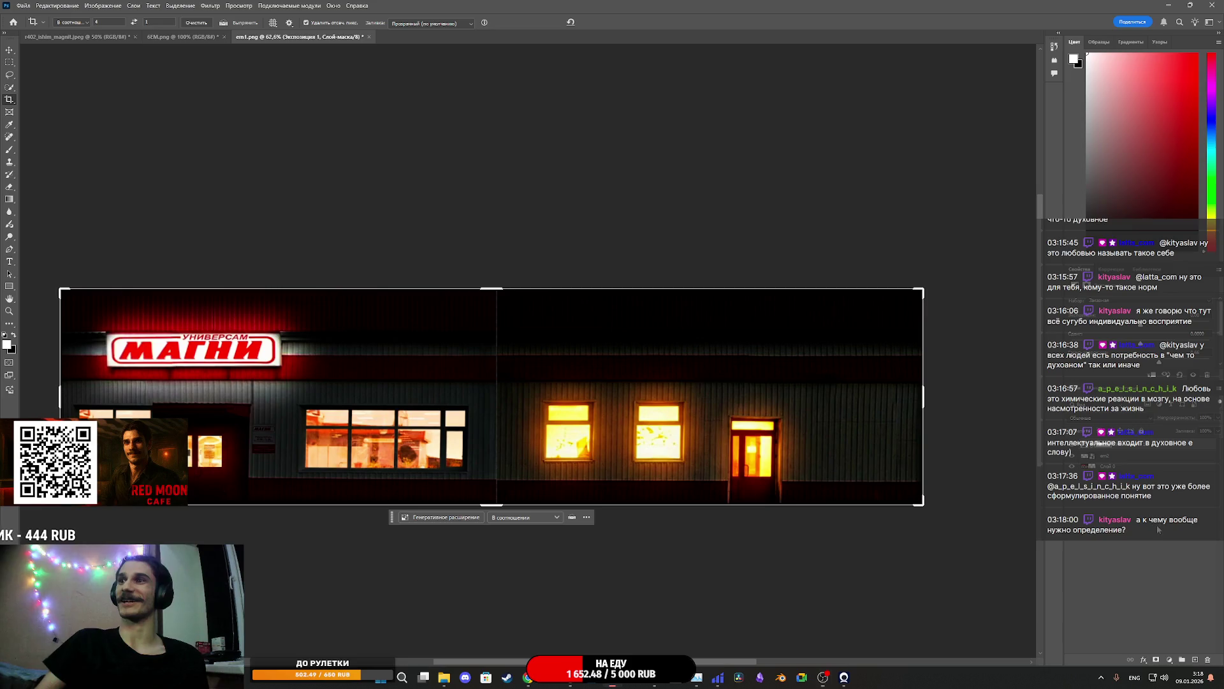
pyautogui.click(1110, 466)
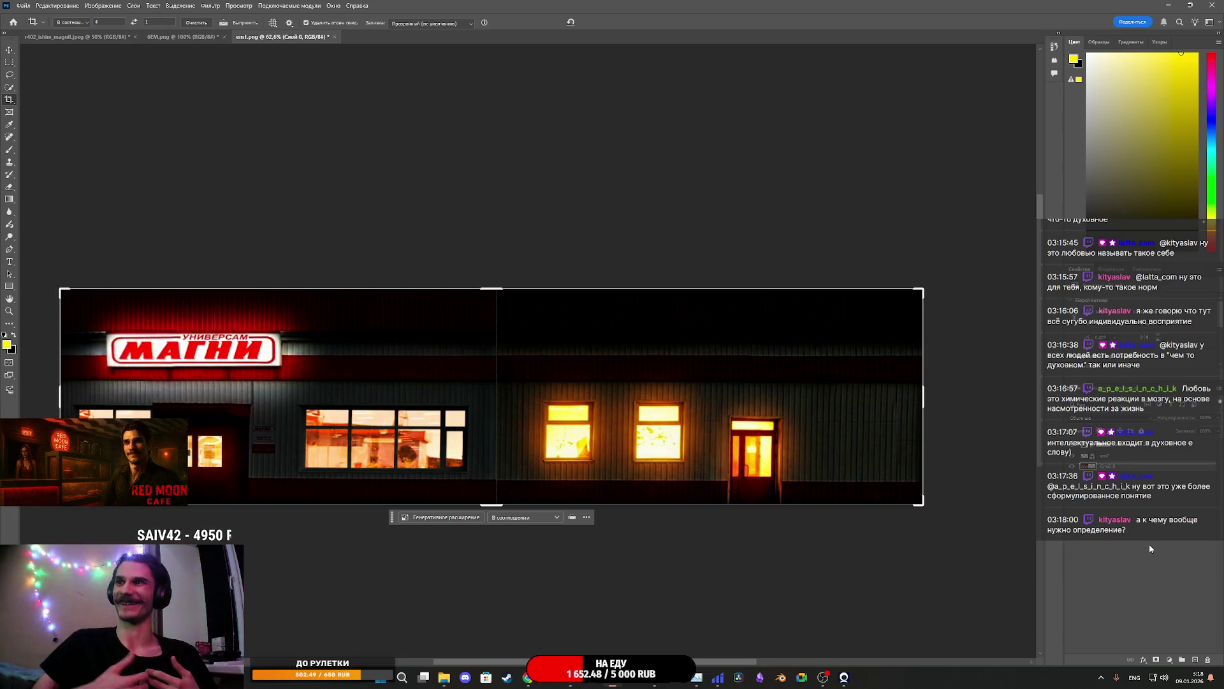
pyautogui.click(567, 383)
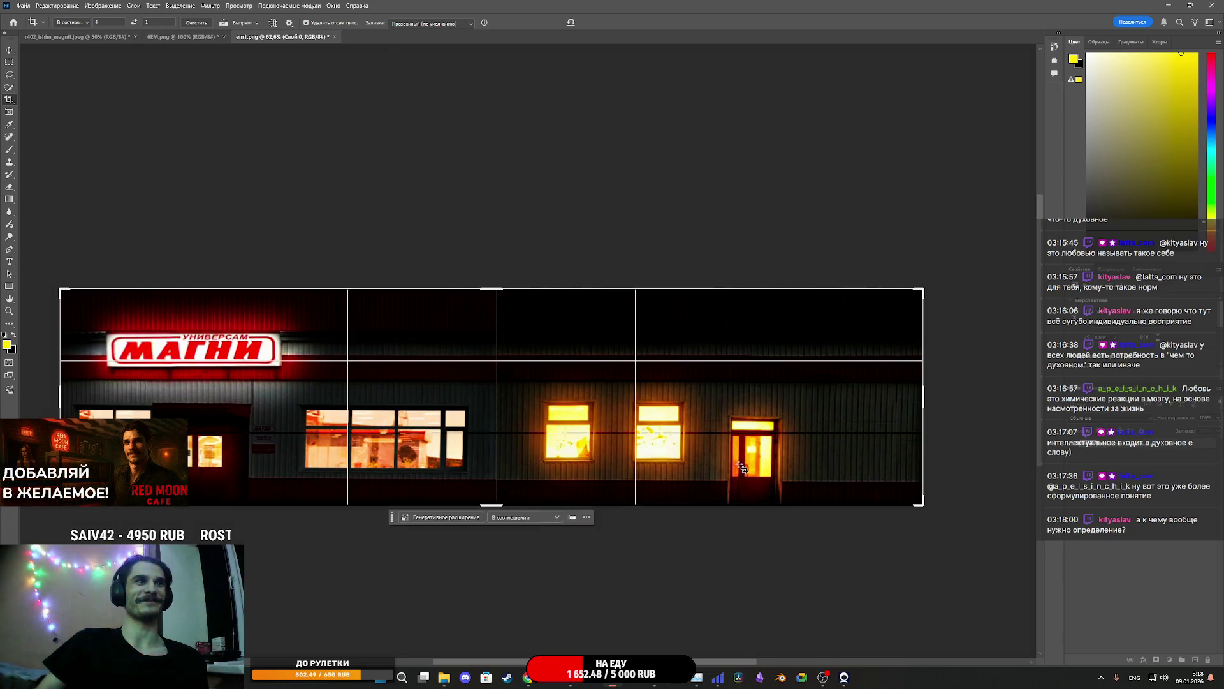
# Stretch the em2 facade's edge toward the МАГНИ supermarket facade to close the gap
pyautogui.scroll(15, 487, 418)
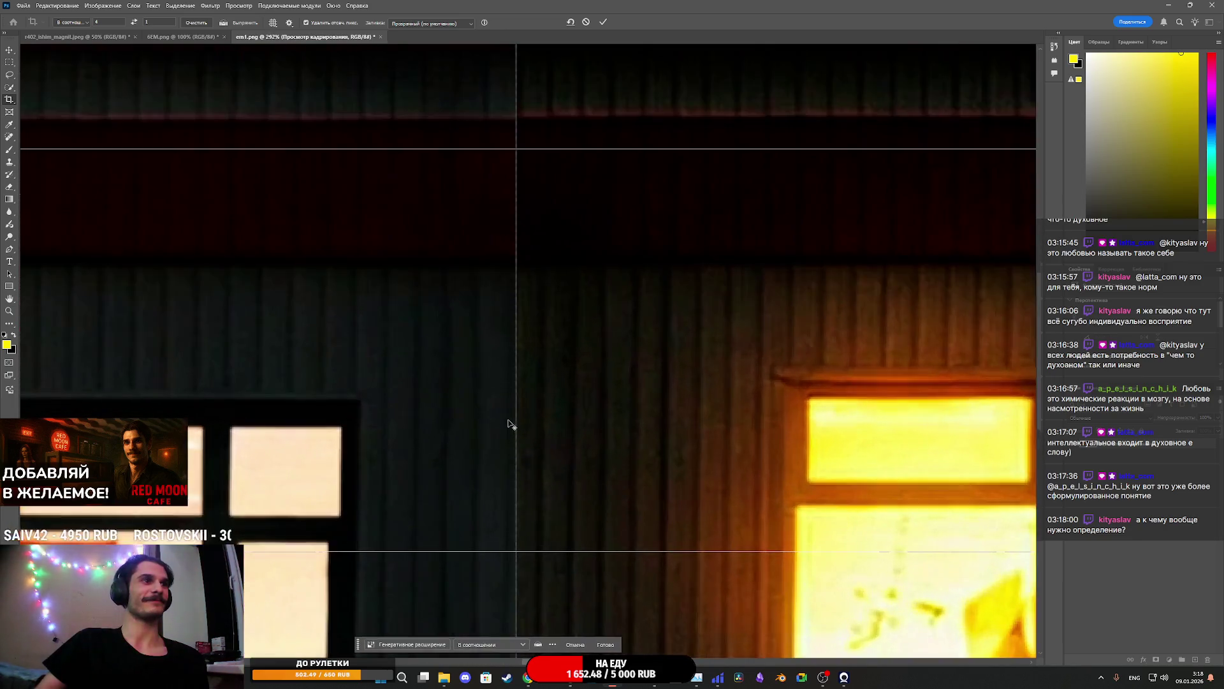
pyautogui.scroll(-12, 517, 432)
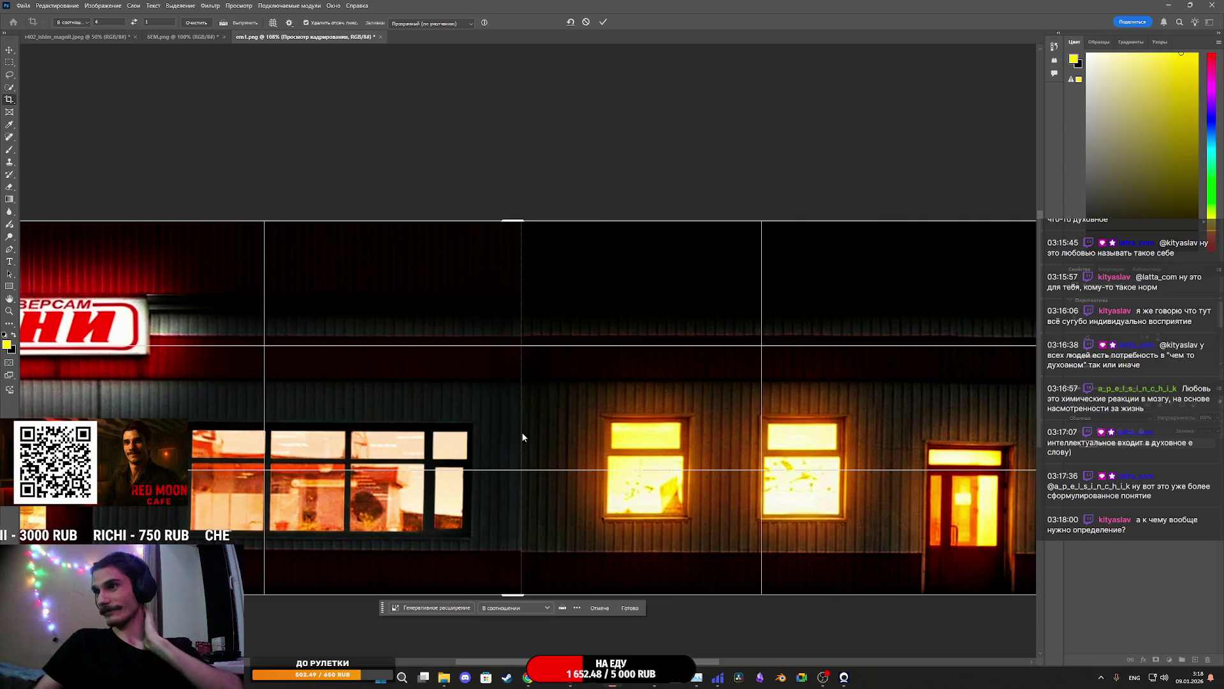
pyautogui.click(10, 50)
pyautogui.scroll(10, 533, 421)
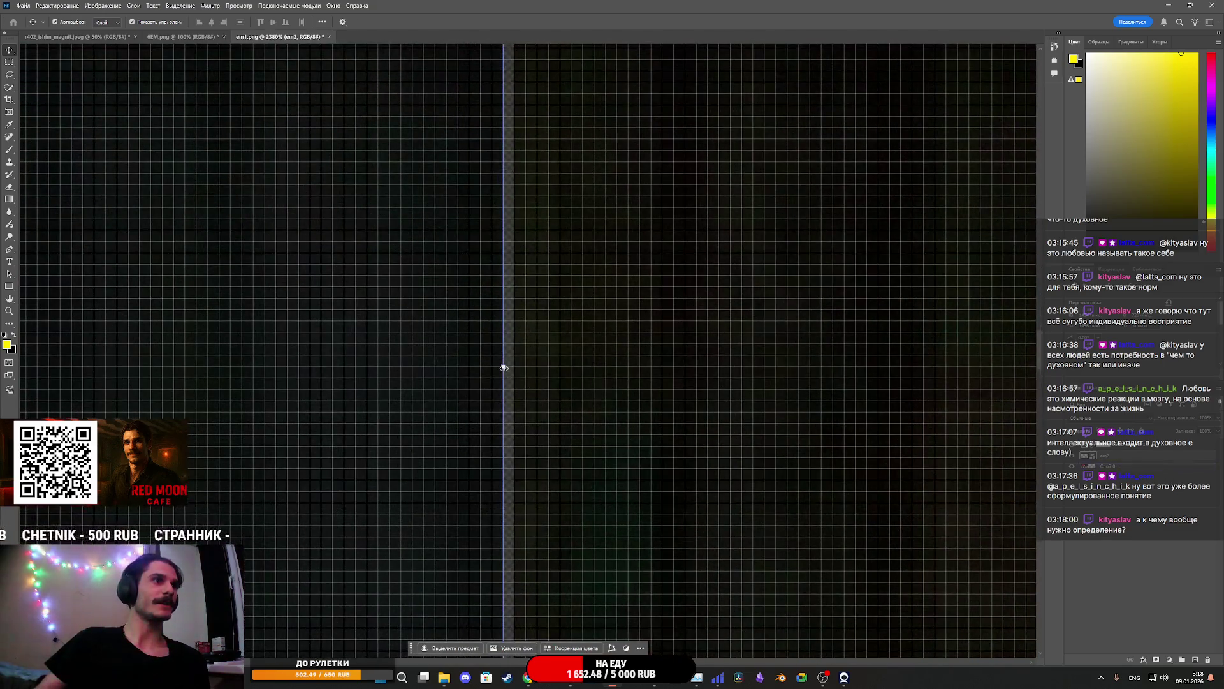
pyautogui.moveTo(503, 368)
pyautogui.mouseDown()
pyautogui.moveTo(487, 366)
pyautogui.moveTo(503, 371)
pyautogui.mouseUp()
pyautogui.scroll(-15, 399, 416)
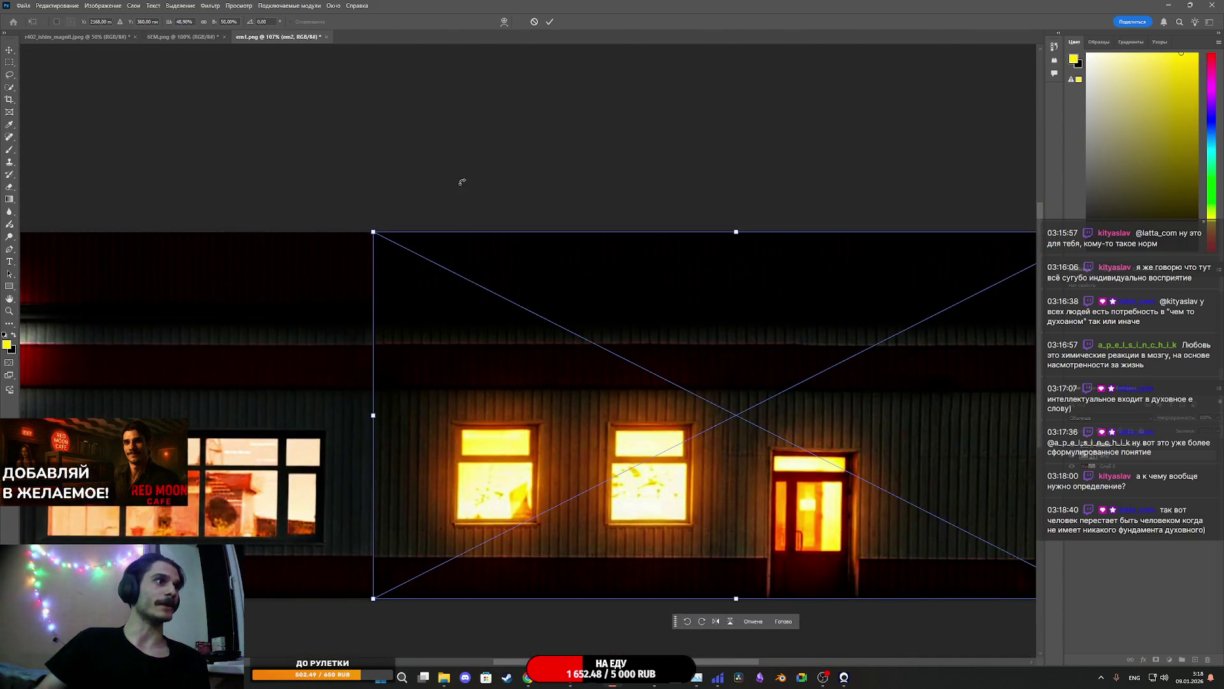
pyautogui.click(783, 621)
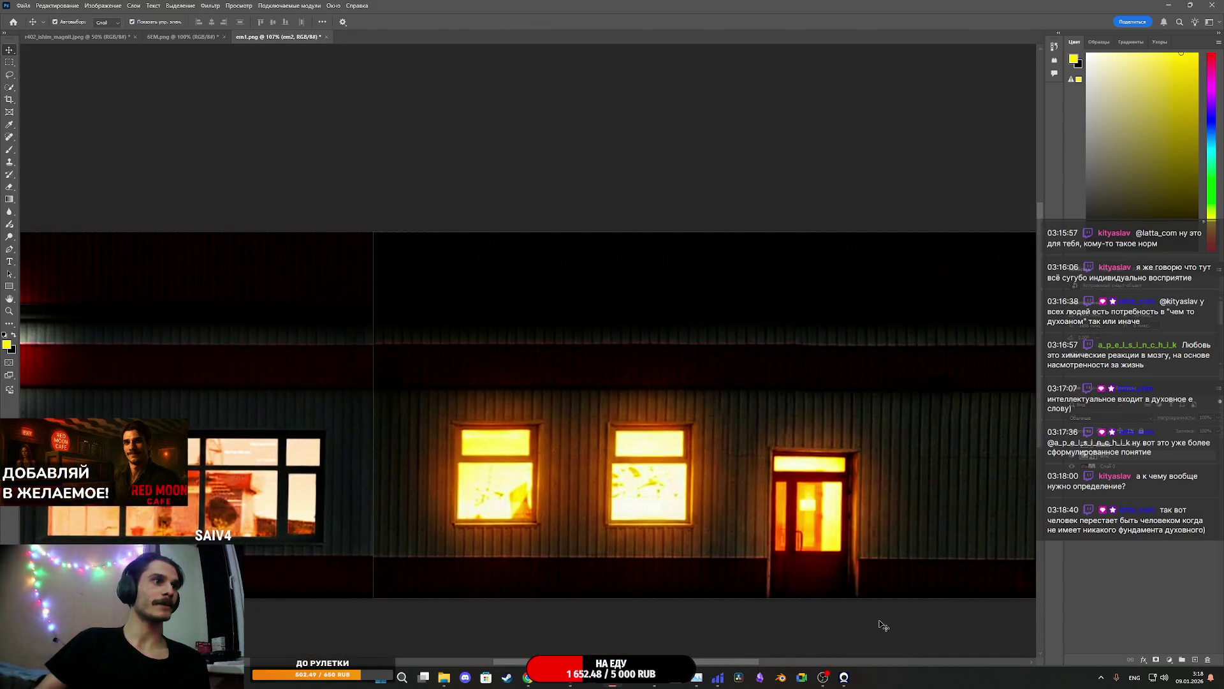
# Transform em2 again with Ctrl+T, nudging its edge so the seam disappears completely
pyautogui.scroll(15, 358, 459)
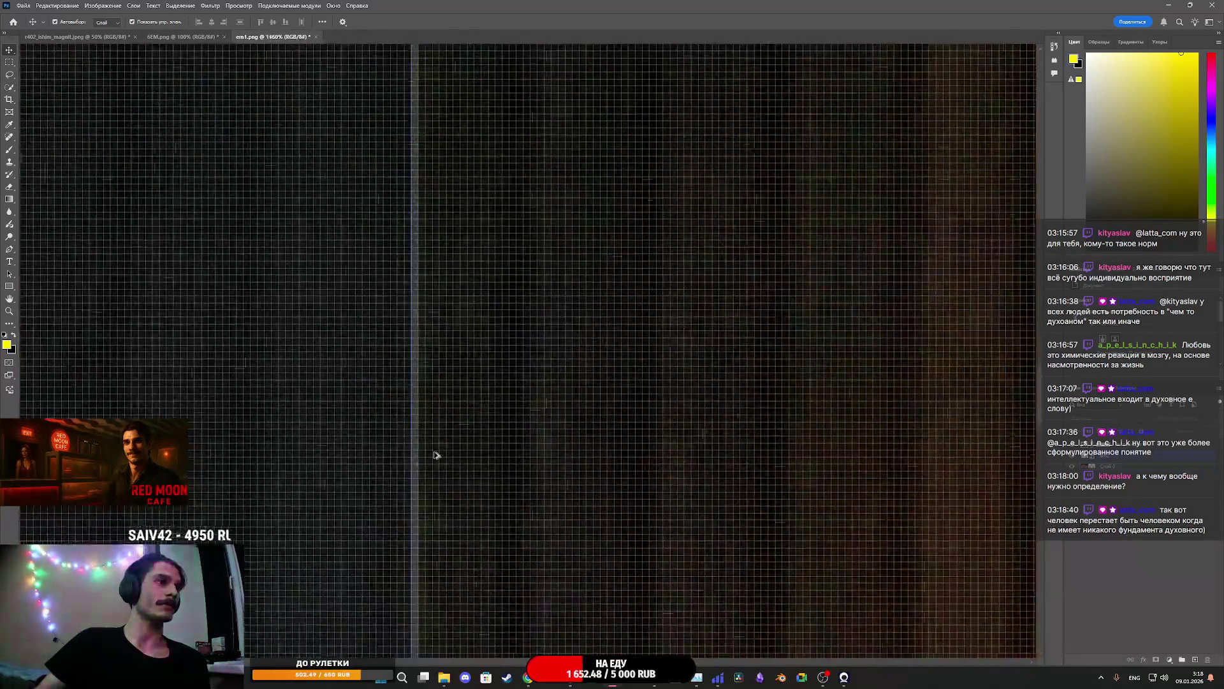
pyautogui.scroll(-9, 650, 460)
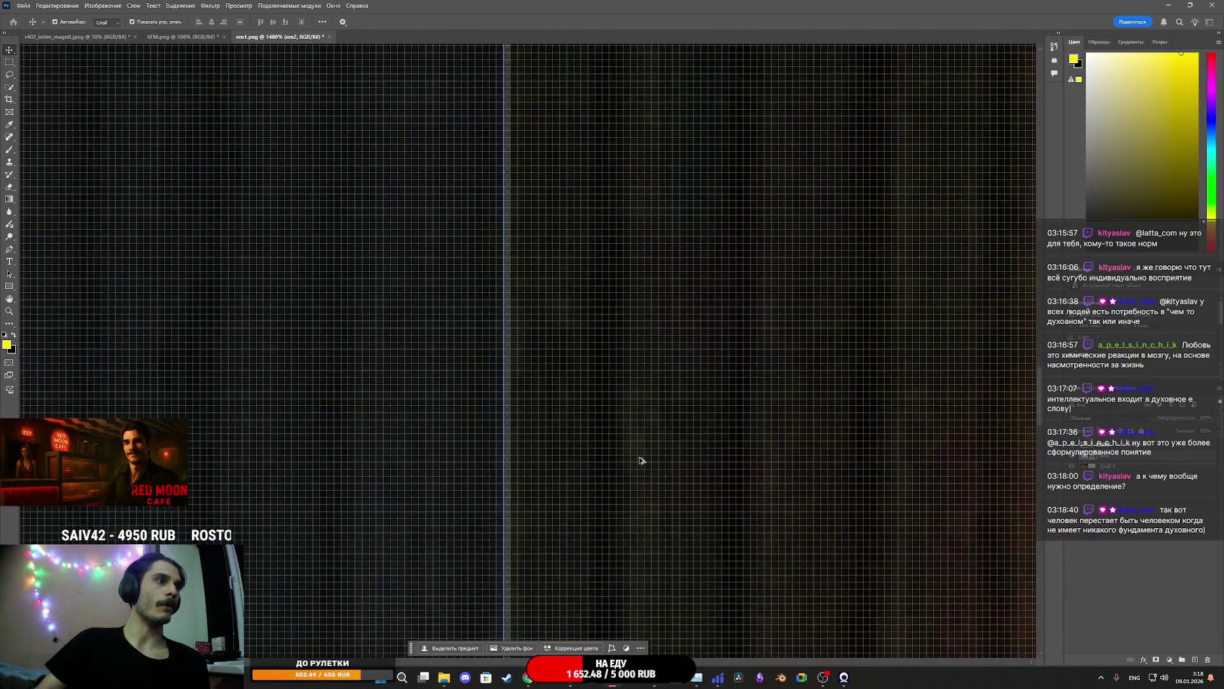
pyautogui.scroll(5, 617, 429)
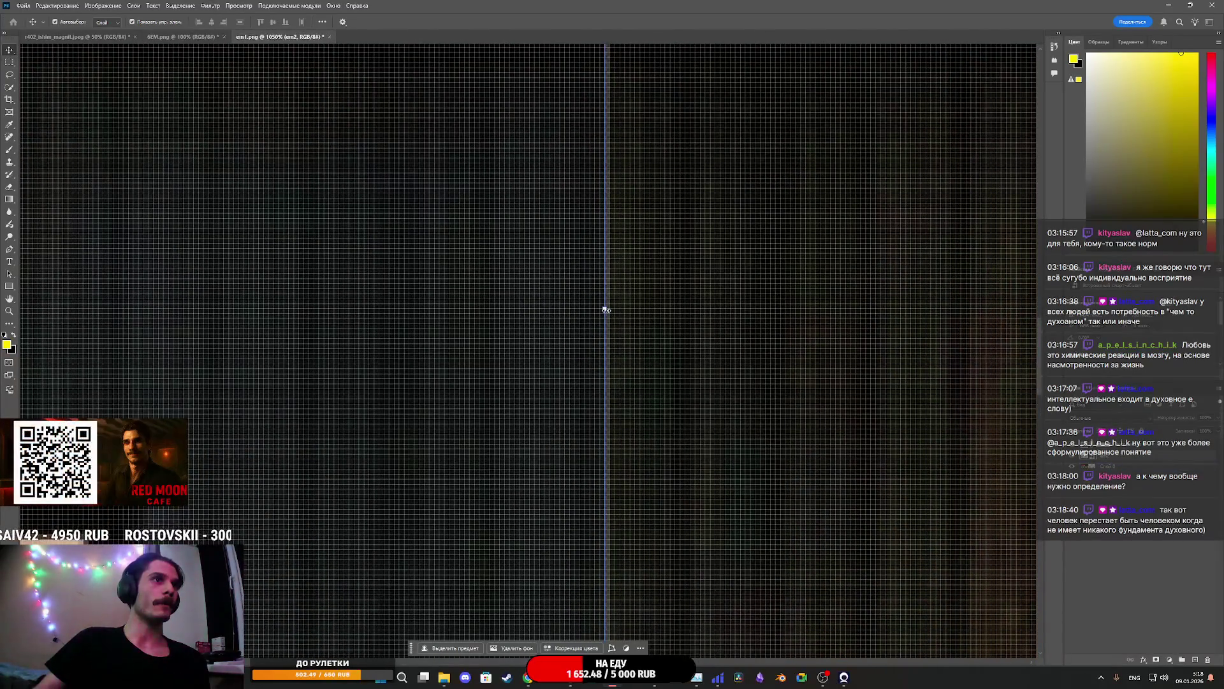
pyautogui.hotkey('ctrl', 't')
pyautogui.moveTo(598, 311); pyautogui.dragTo(601, 312)
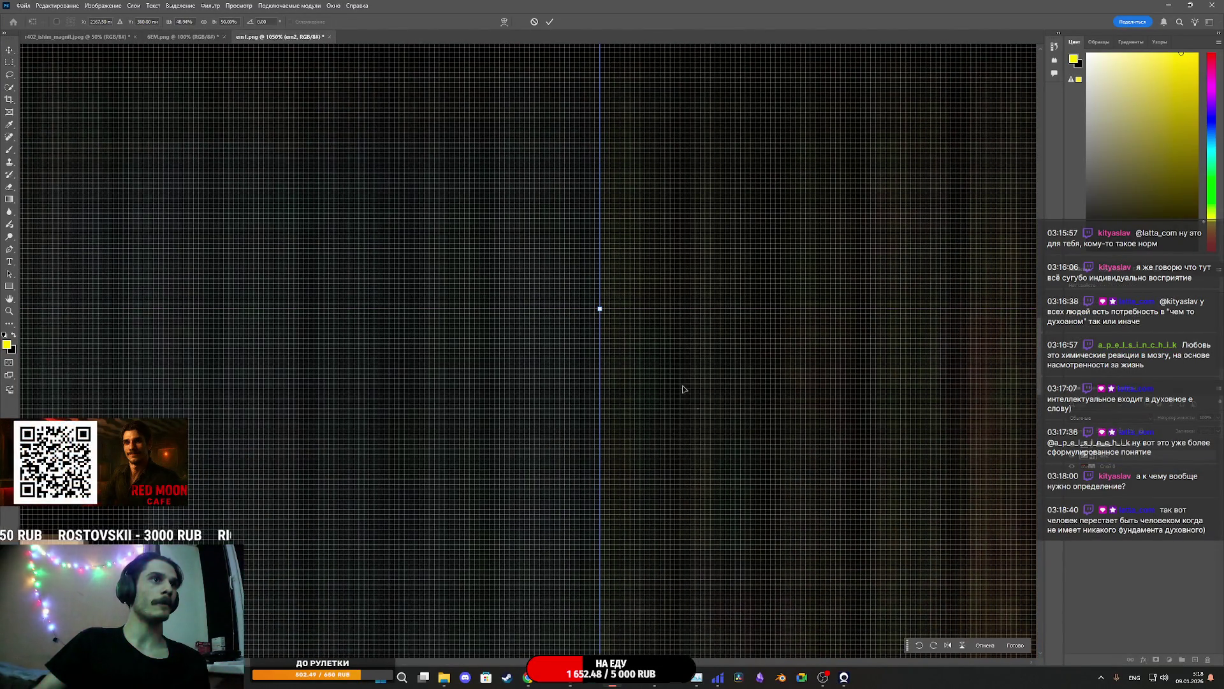
pyautogui.scroll(-10, 745, 444)
pyautogui.scroll(-2, 749, 382)
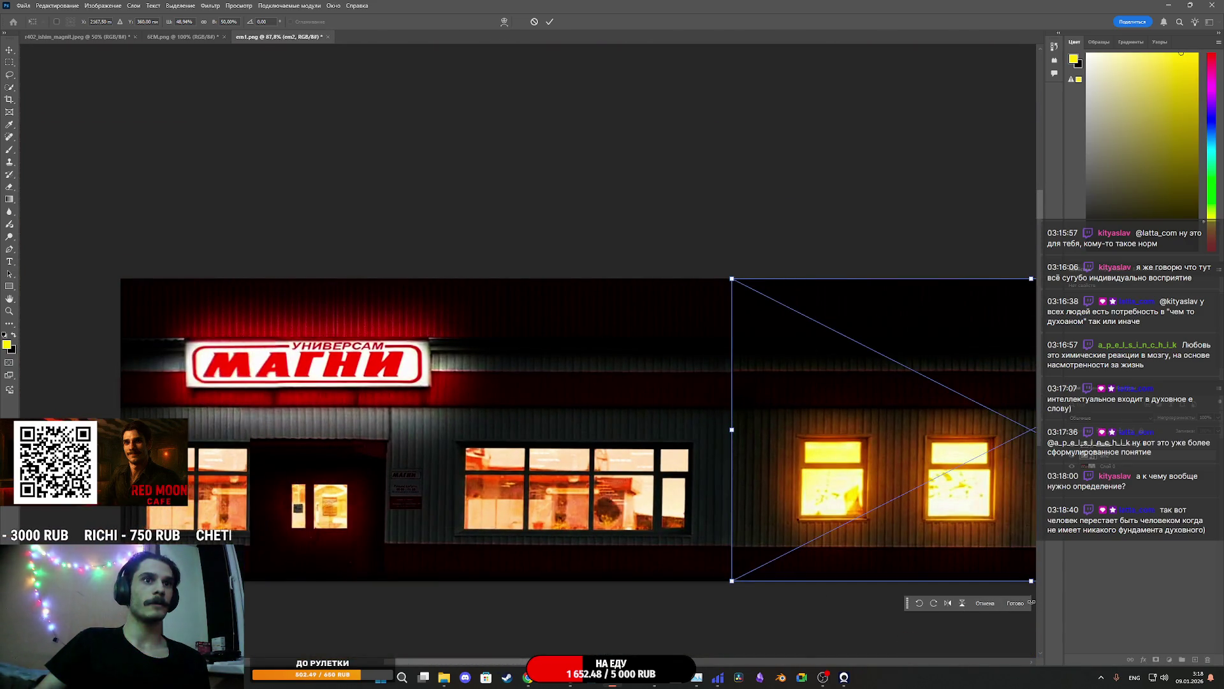
pyautogui.click(1029, 602)
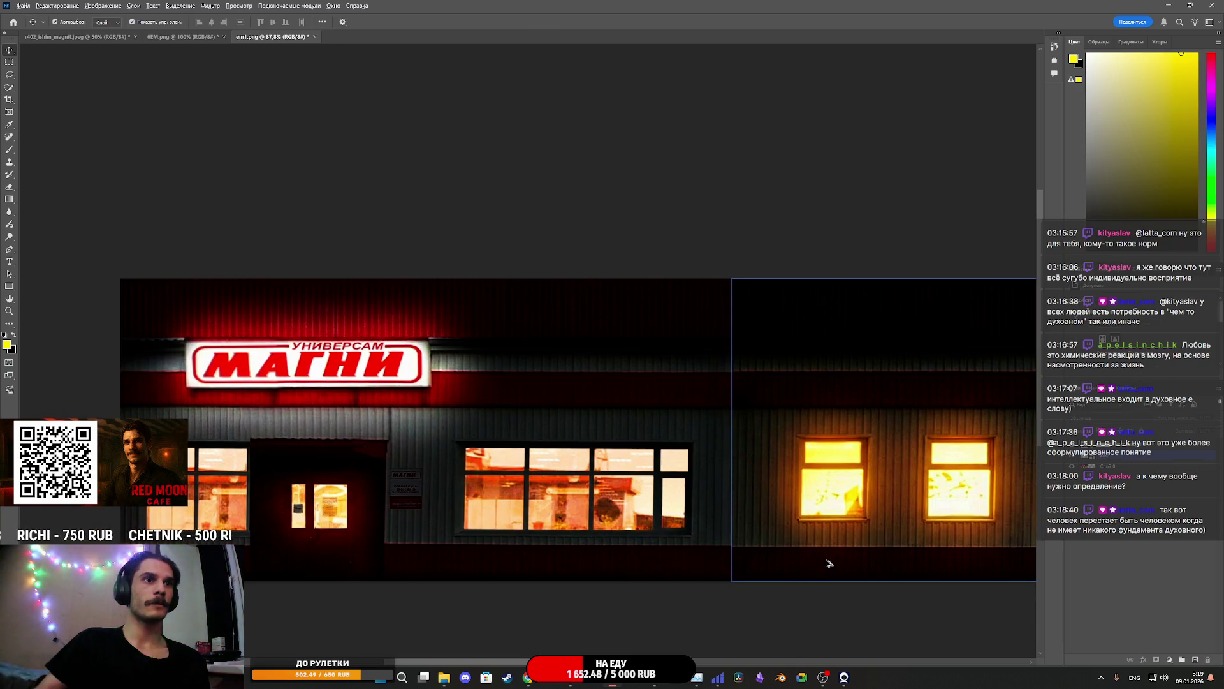
pyautogui.scroll(-3, 872, 619)
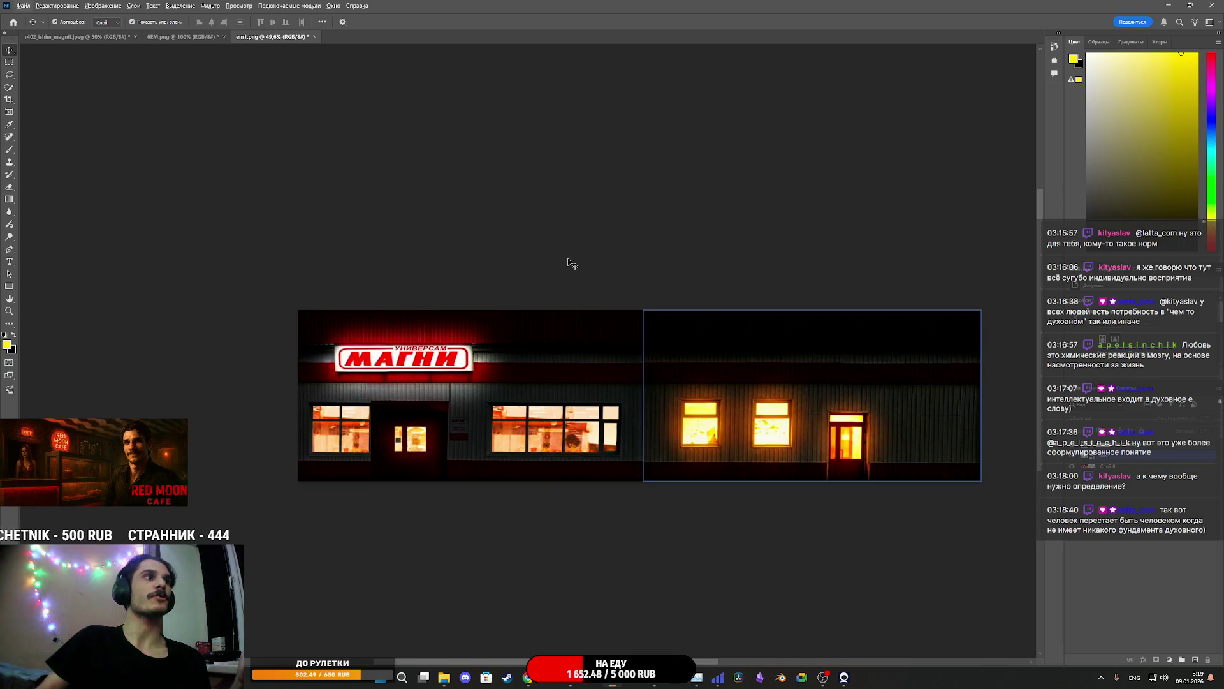
# Export the combined facade image as PNG with the height set to 256
pyautogui.click(23, 5)
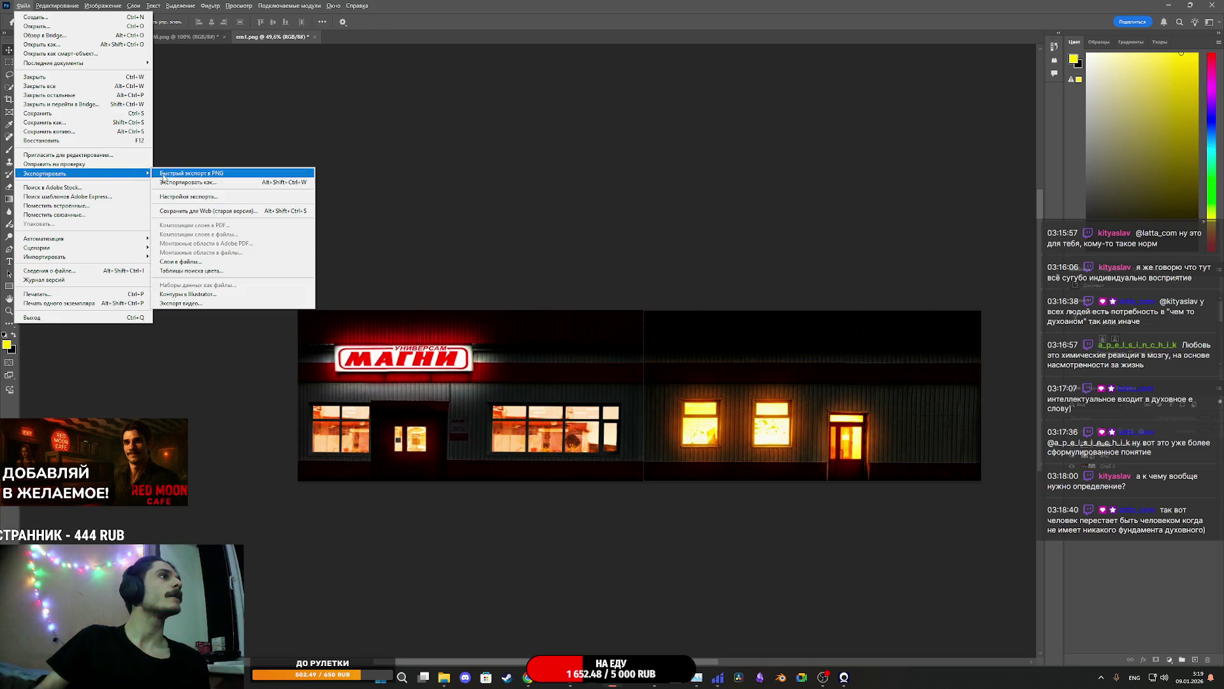
pyautogui.click(186, 182)
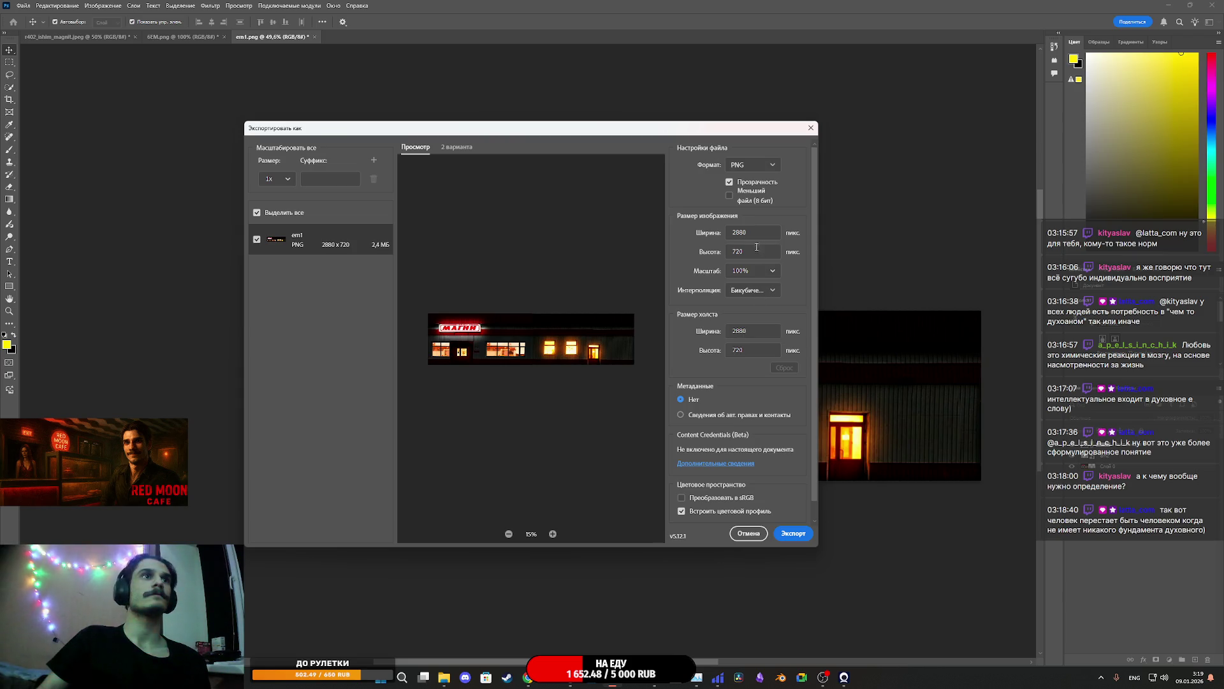
pyautogui.doubleClick(756, 251)
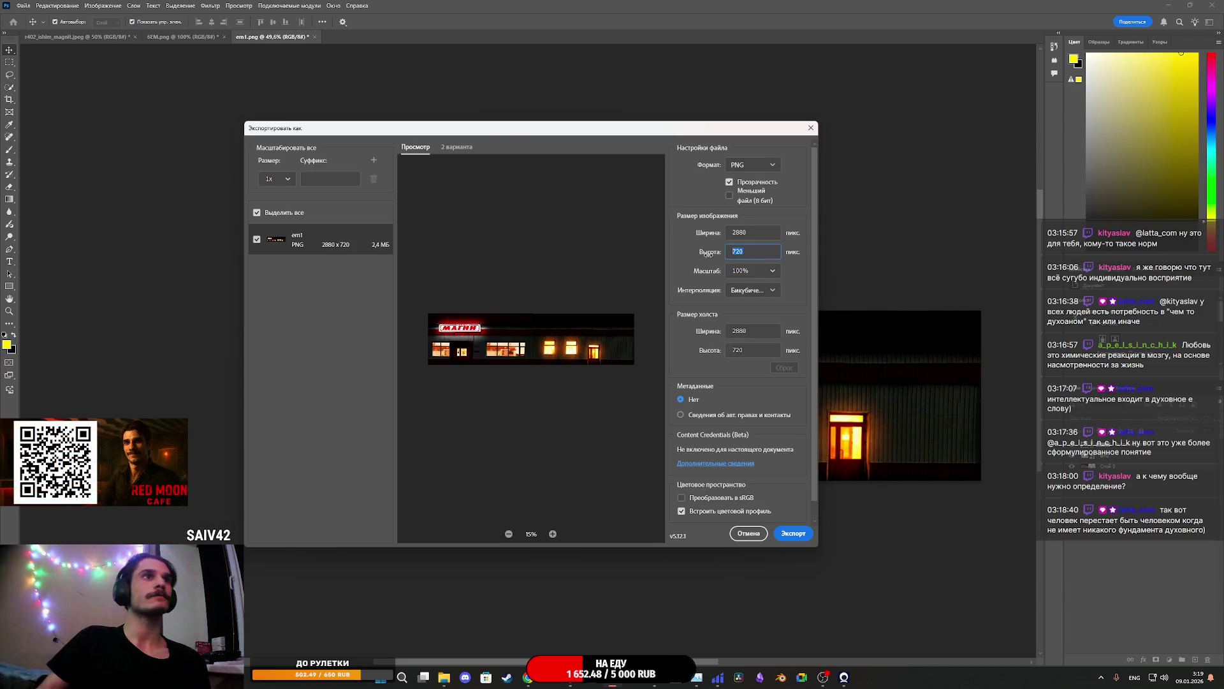
pyautogui.write('256')
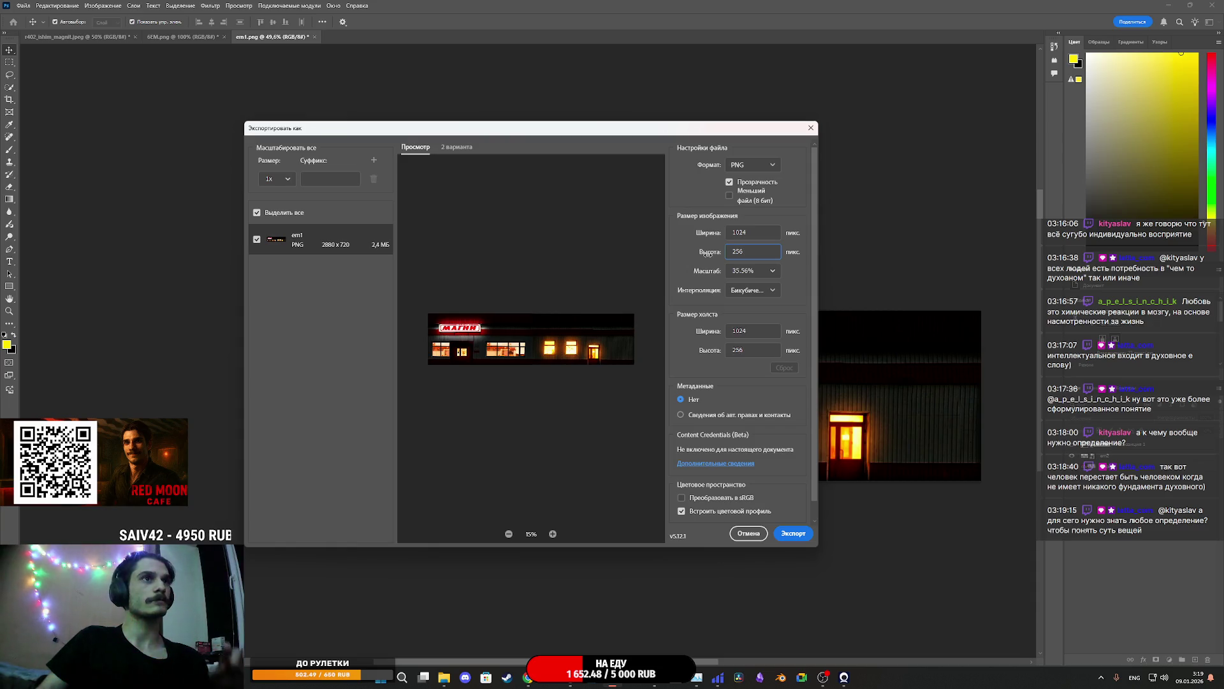
pyautogui.click(794, 535)
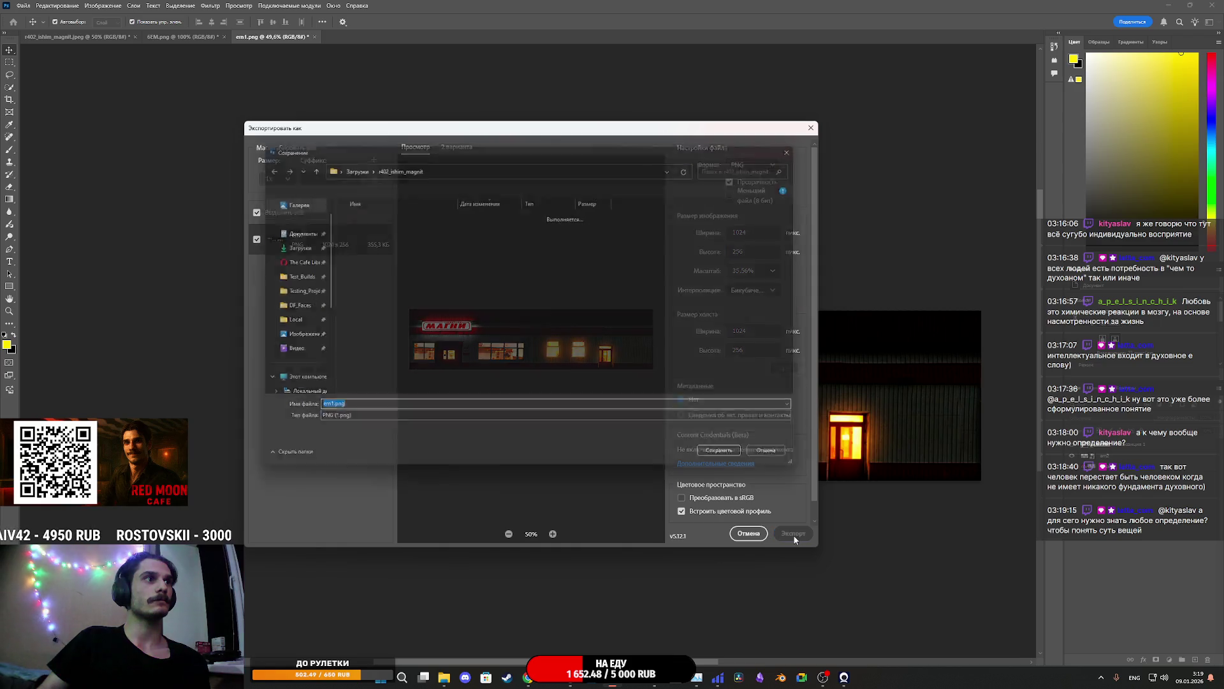
# Save the export as 7EM.png in the r402_ishim_magnit2 folder inside Загрузки
pyautogui.click(348, 163)
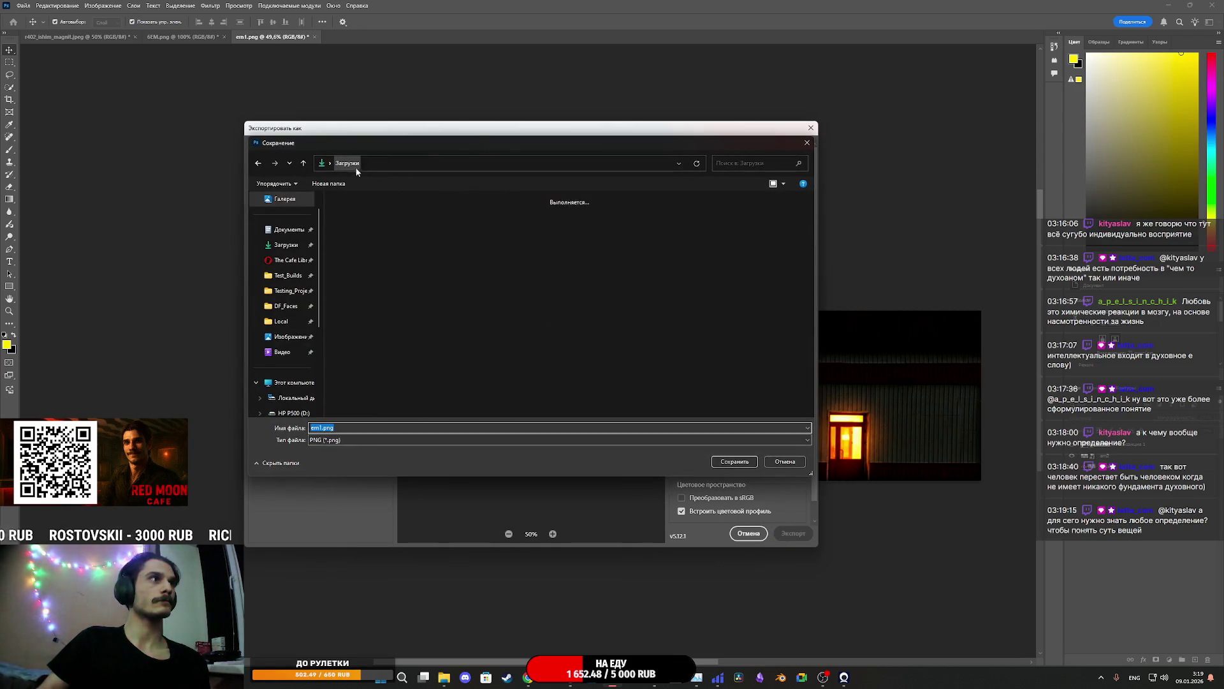
pyautogui.doubleClick(365, 241)
pyautogui.click(344, 428)
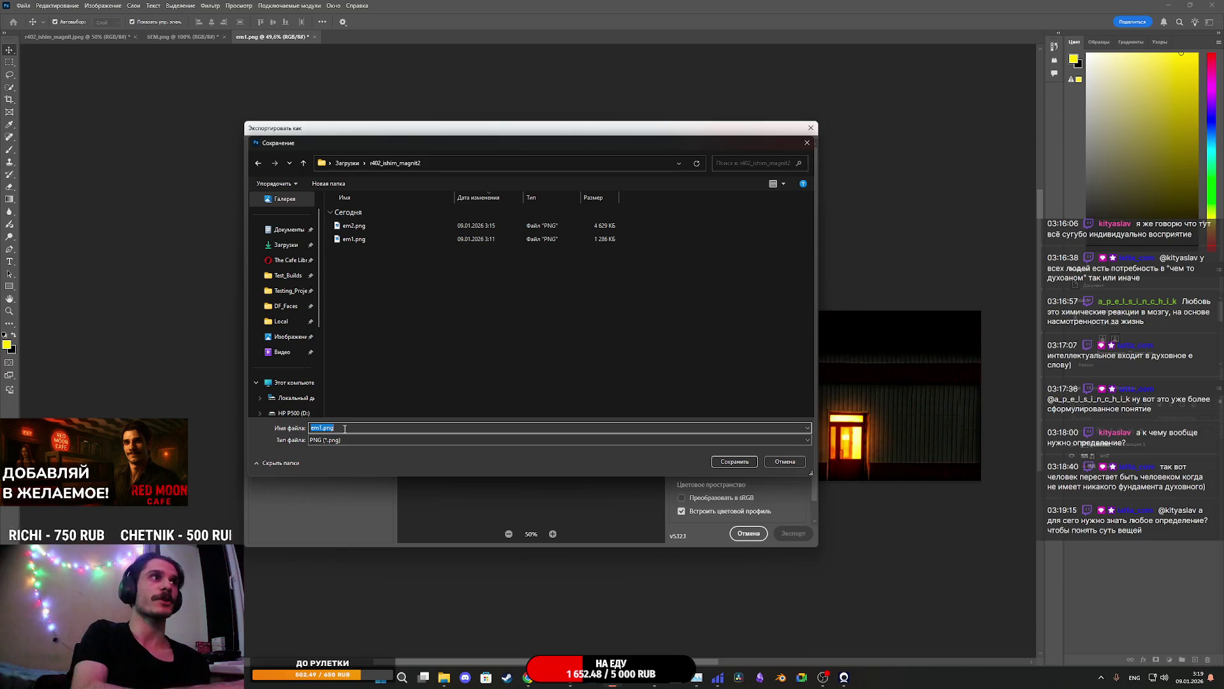
pyautogui.moveTo(444, 678)
pyautogui.moveTo(438, 633)
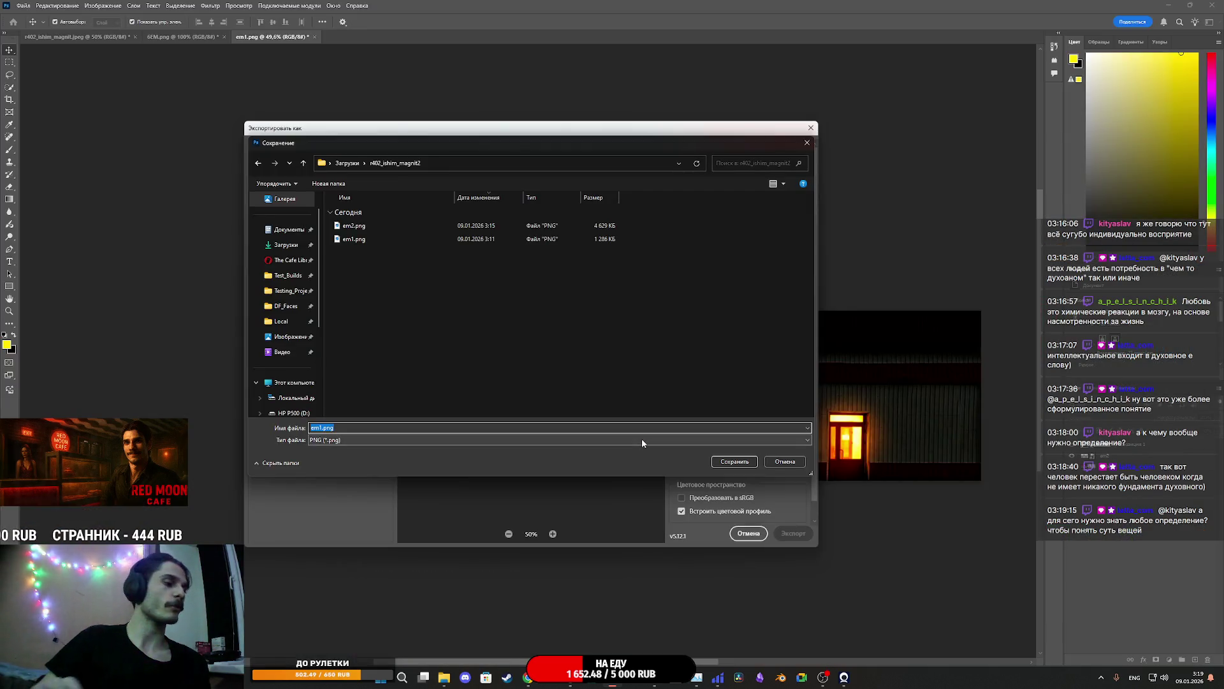
pyautogui.write('7EM')
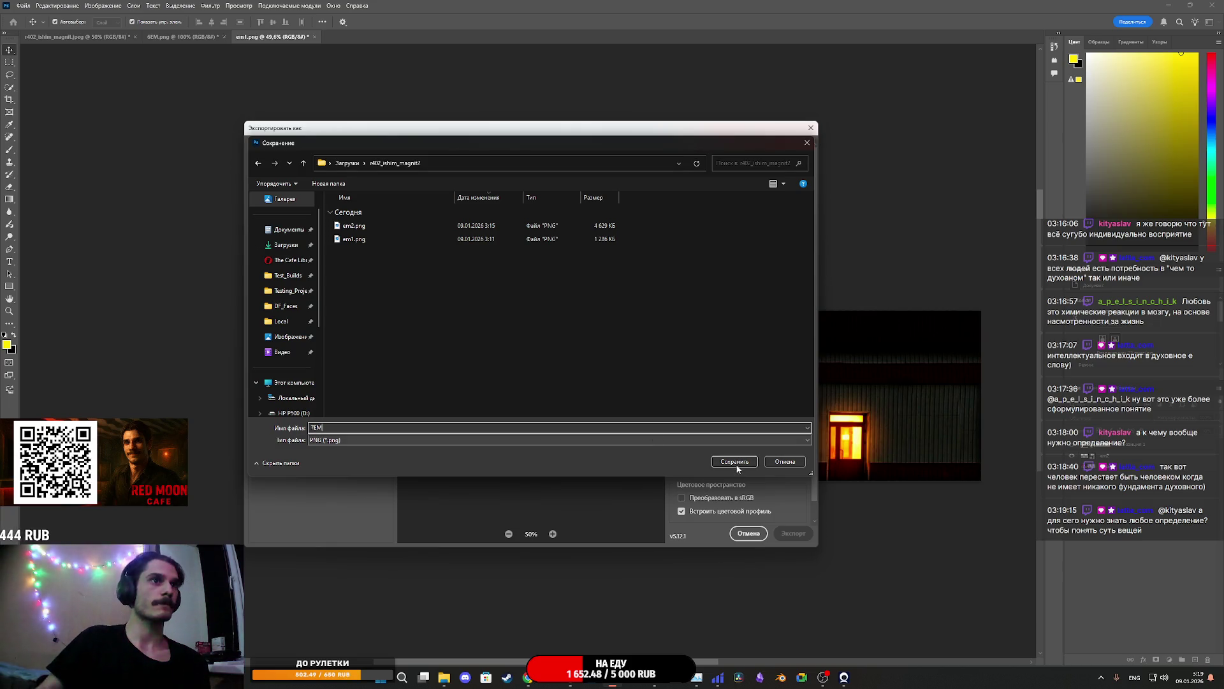
pyautogui.click(734, 463)
pyautogui.moveTo(612, 678)
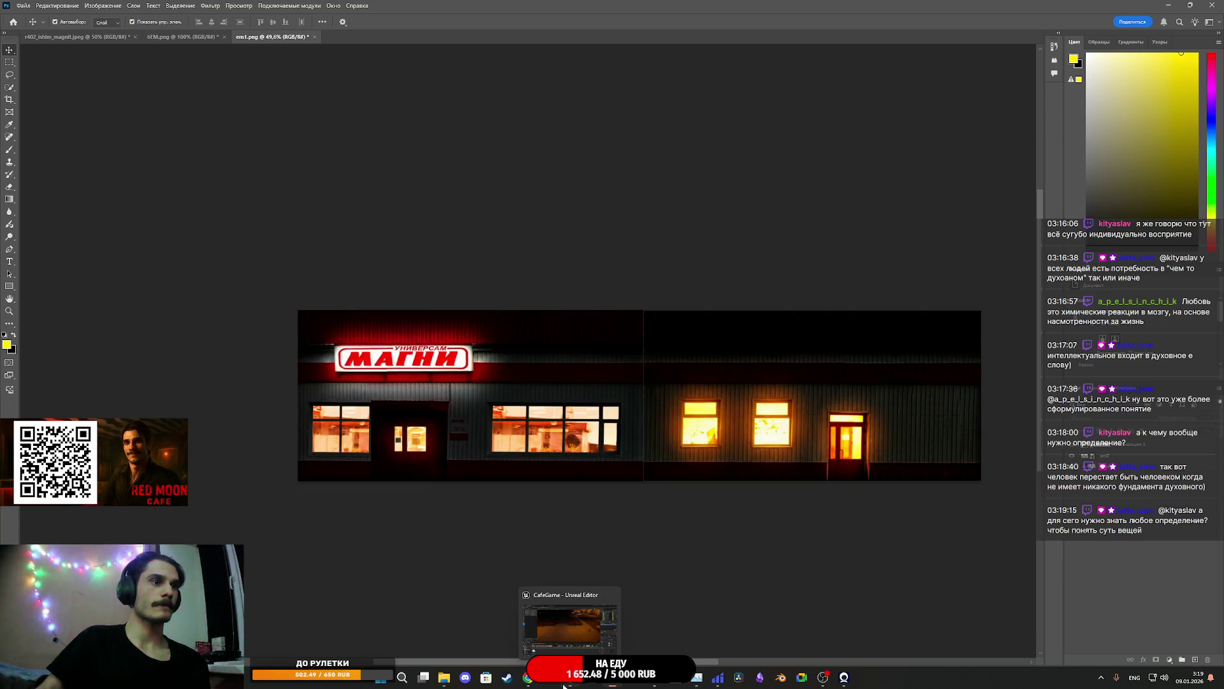
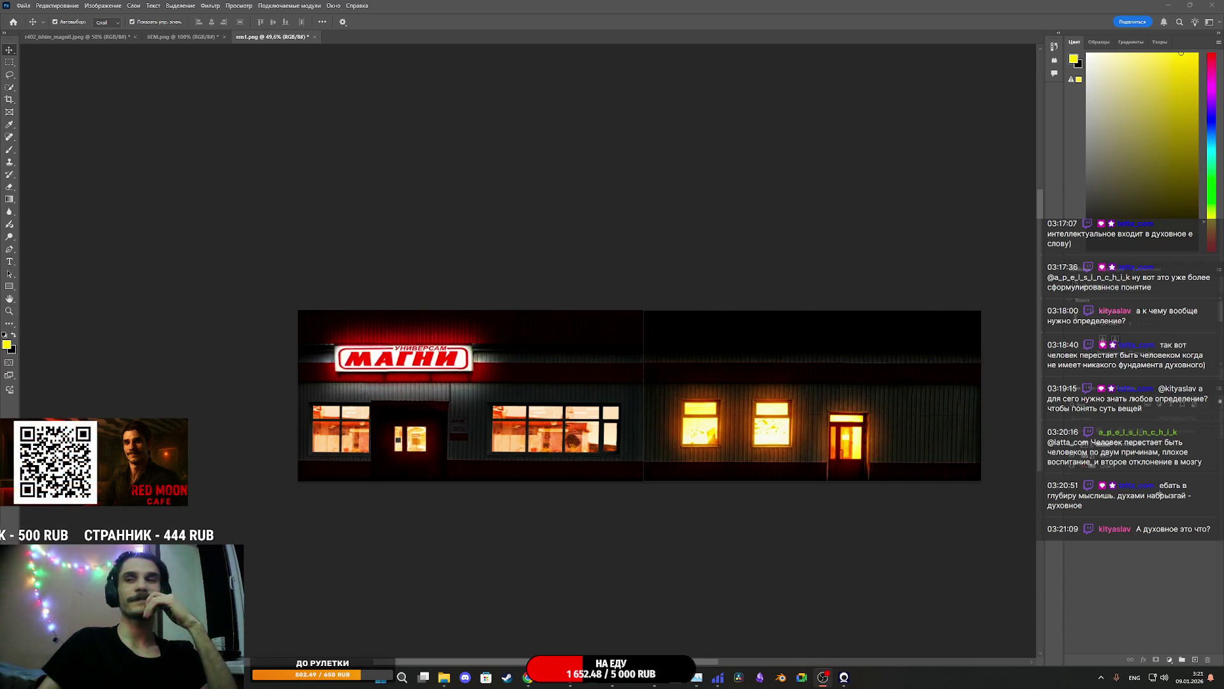
# Switch from Photoshop to the CafeGame project in Unreal Editor
pyautogui.moveTo(611, 683)
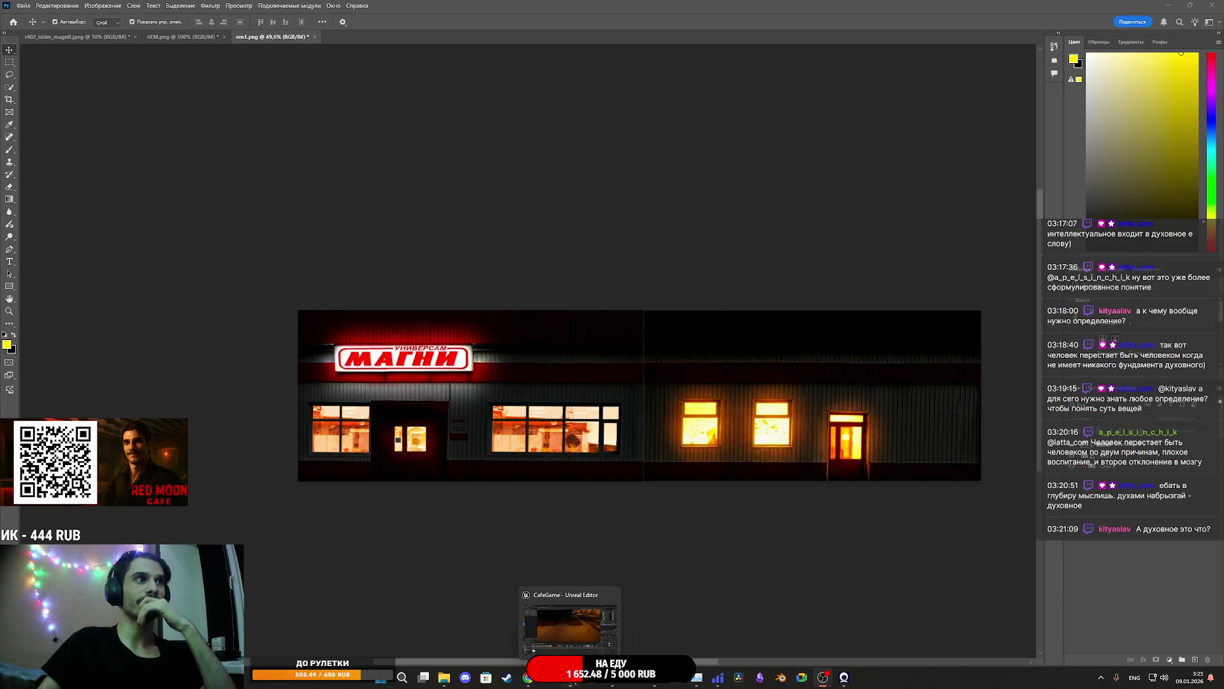
pyautogui.click(570, 681)
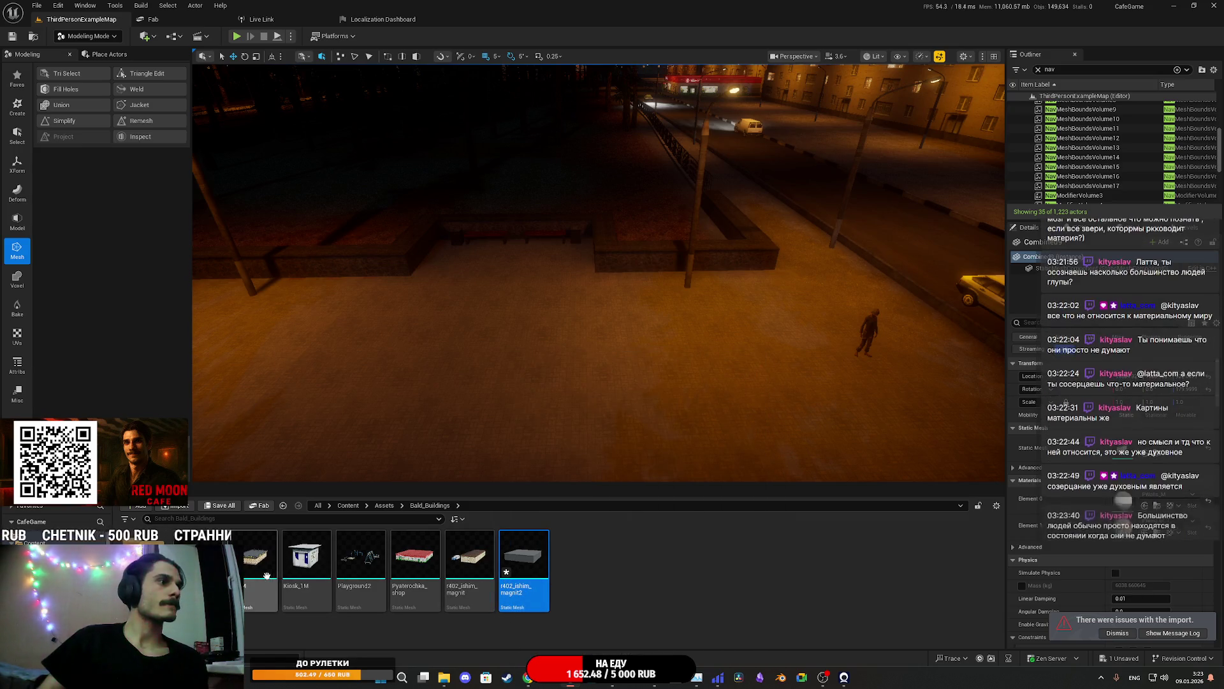
# Rename the Pyaterochka_shop mesh to 5Shop2
pyautogui.click(426, 585)
pyautogui.click(426, 586)
pyautogui.write('5Shop')
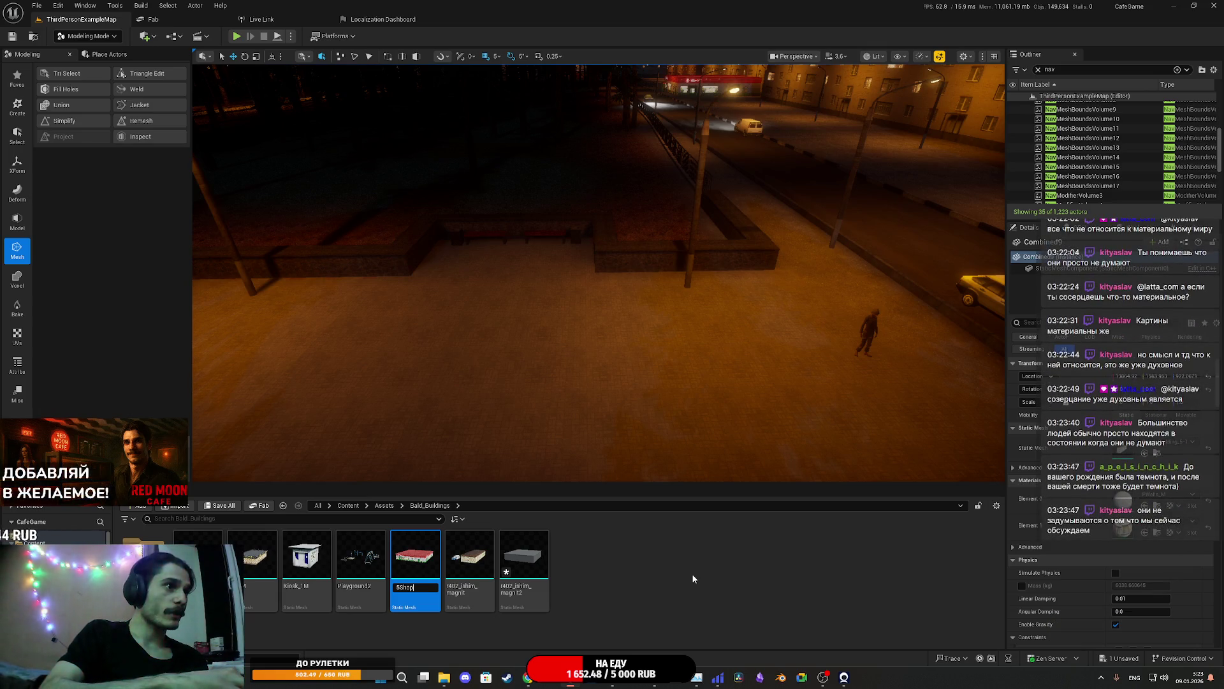
pyautogui.write('2')
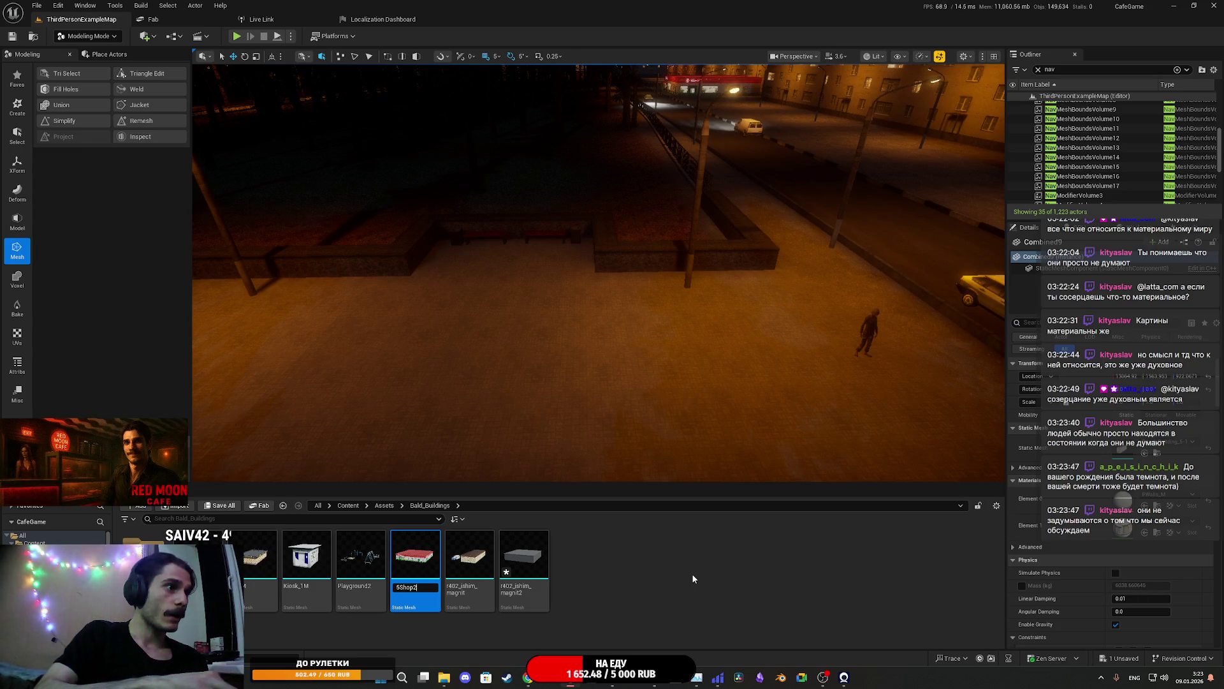
pyautogui.press('Return')
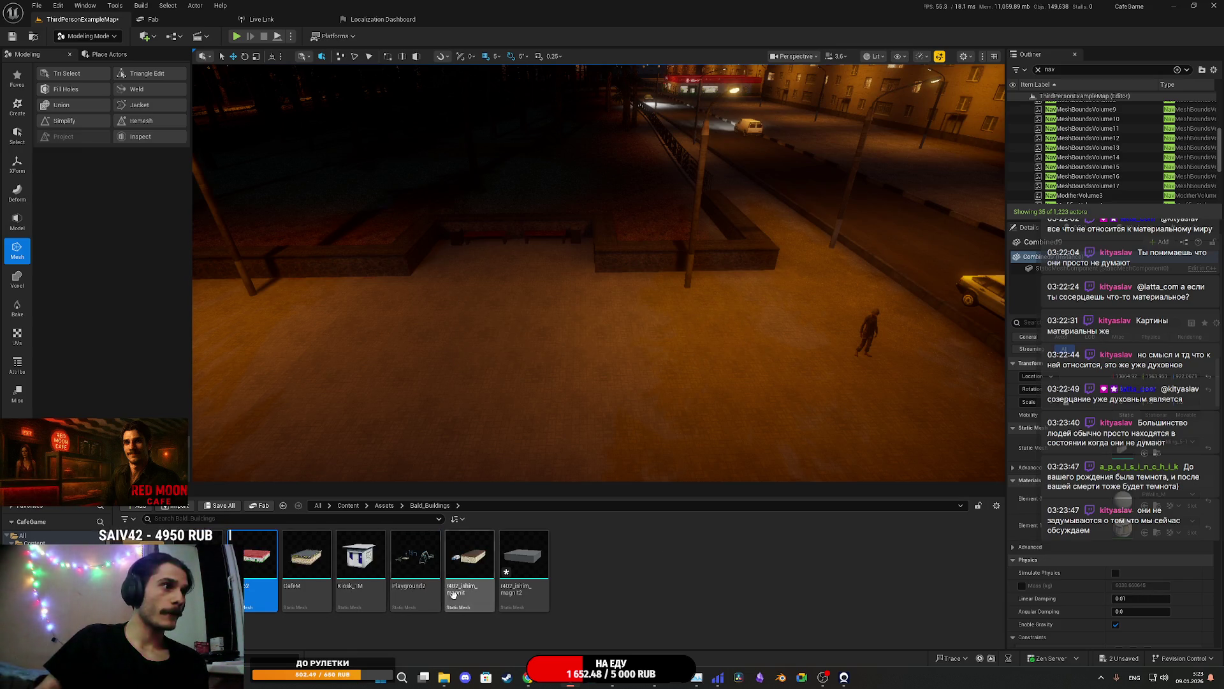
# Rename r402_ishim_magnit to Shop1 and r402_ishim_magnit2 to Shop2
pyautogui.click(463, 588)
pyautogui.press('F2')
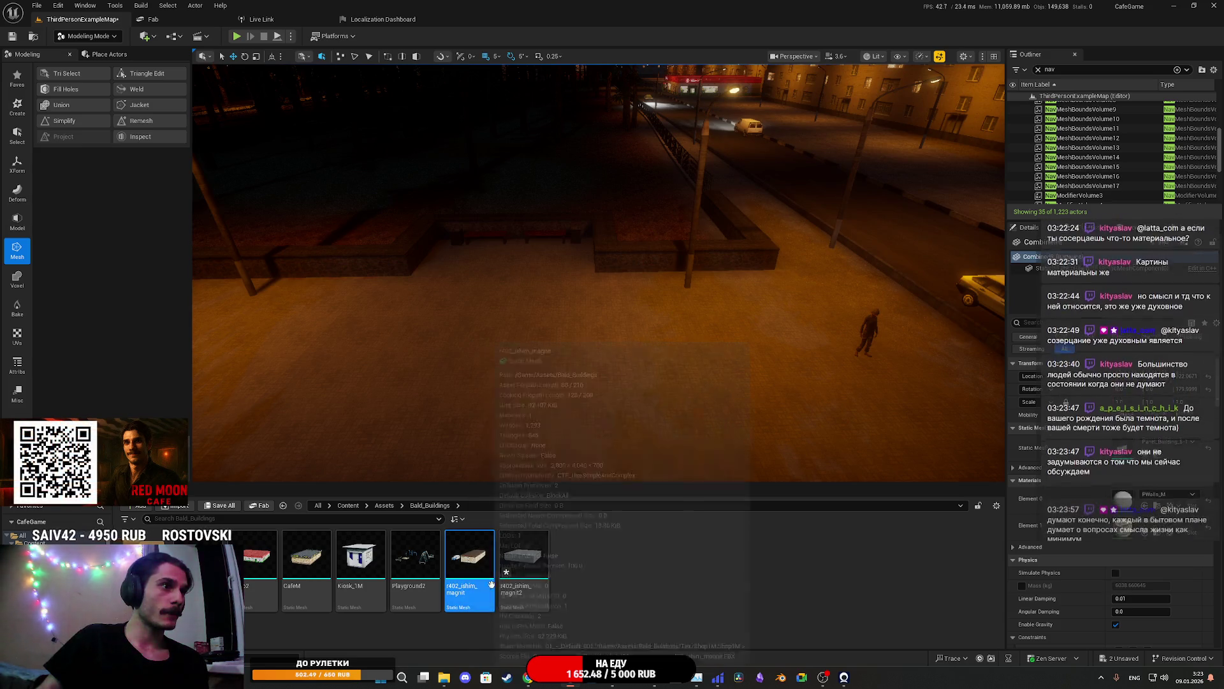
pyautogui.press('BackSpace')
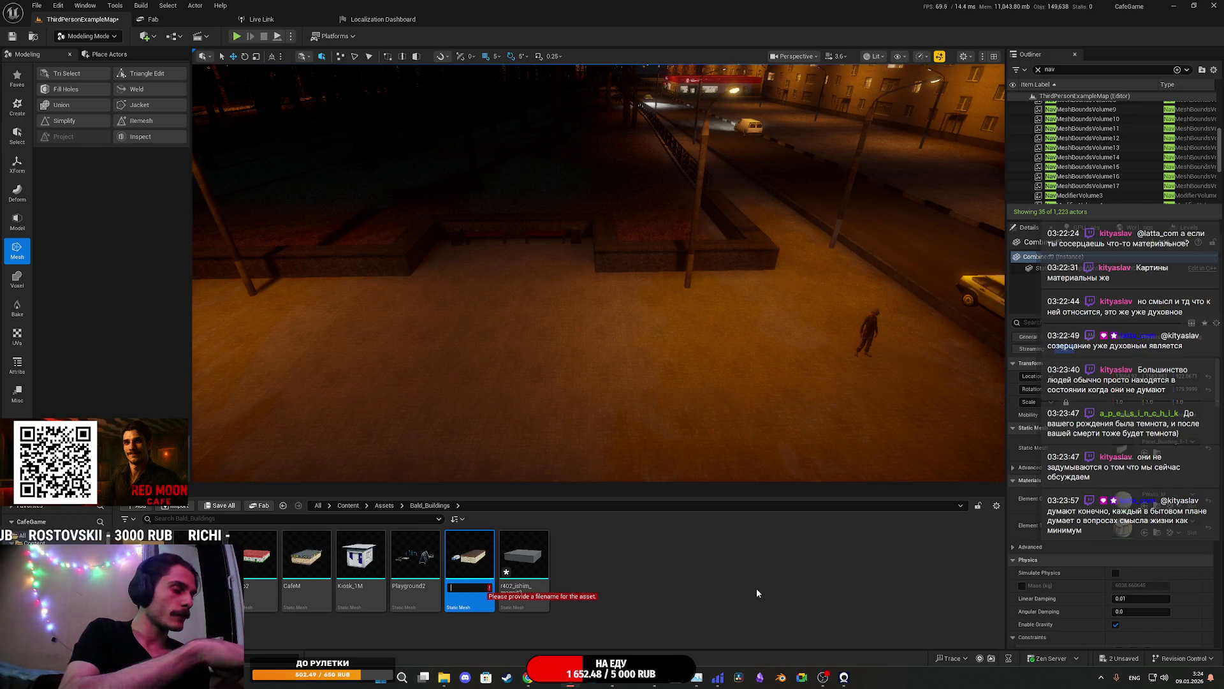
pyautogui.write('Shop1')
pyautogui.press('Return')
pyautogui.click(456, 594)
pyautogui.press('F2')
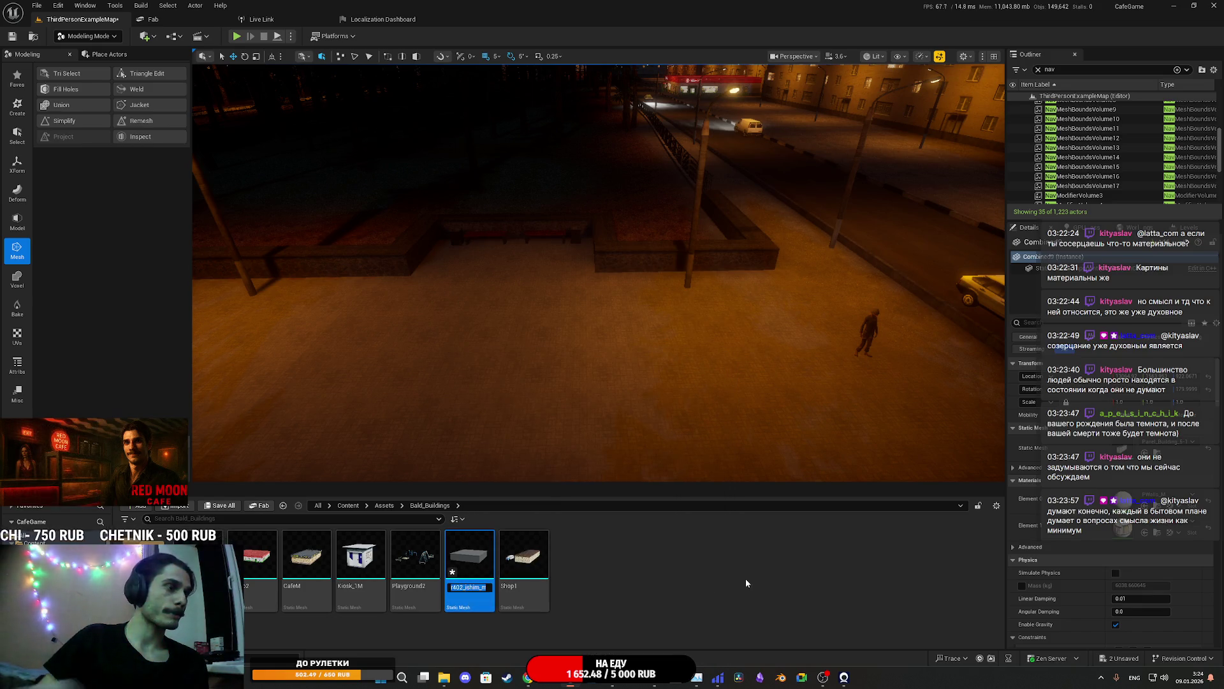
pyautogui.write('Shop2')
pyautogui.press('Return')
# Open the Tex texture folder, then switch over to Photoshop
pyautogui.doubleClick(146, 567)
pyautogui.scroll(-3, 667, 603)
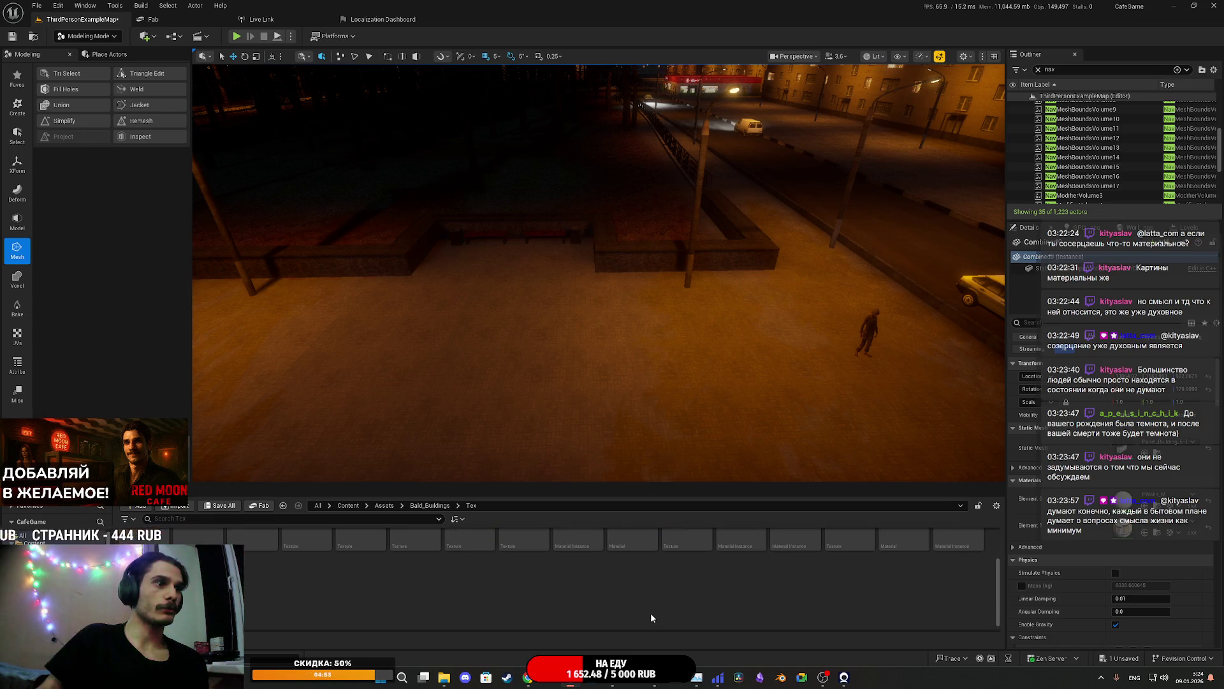
pyautogui.hotkey('alt', 'Tab')
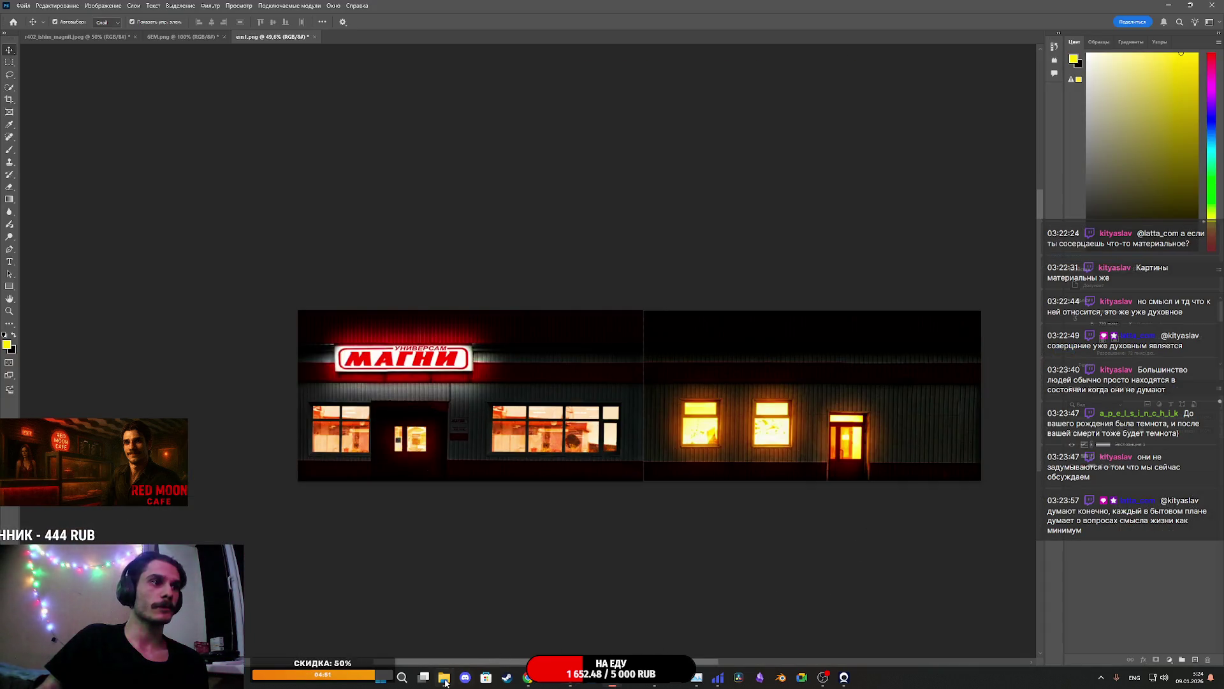
# Open the r402_ishim_magnit2 facade photo without assigning a colour profile
pyautogui.click(445, 678)
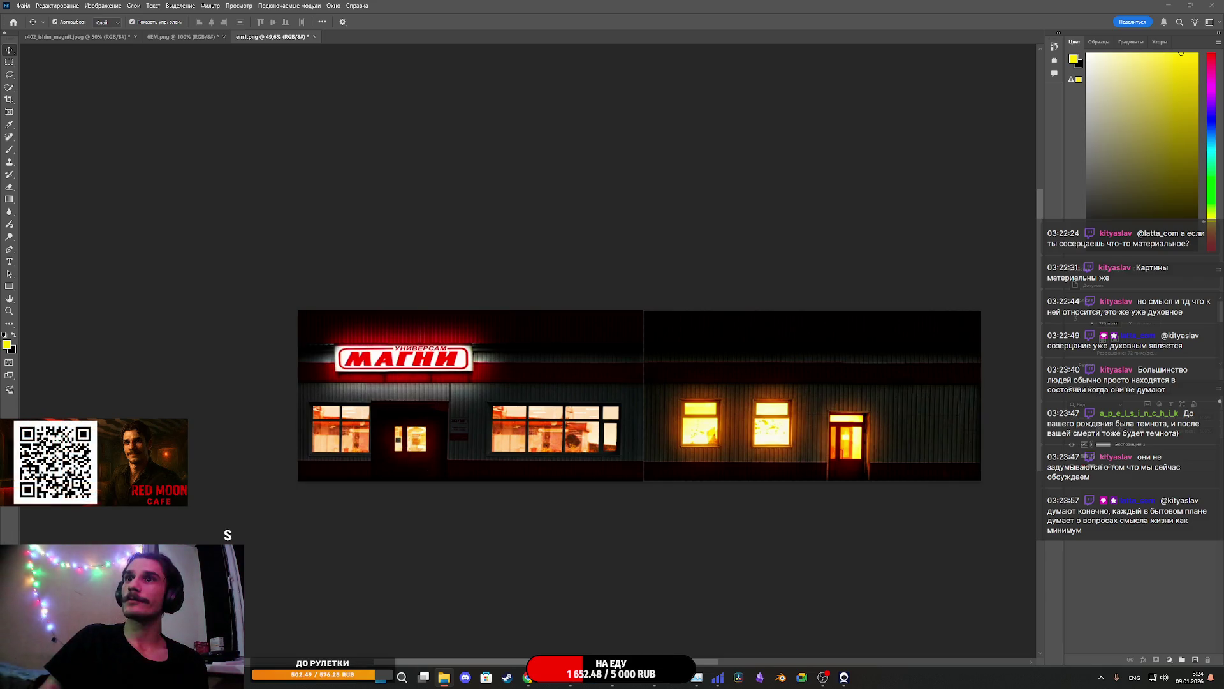
pyautogui.press('i')
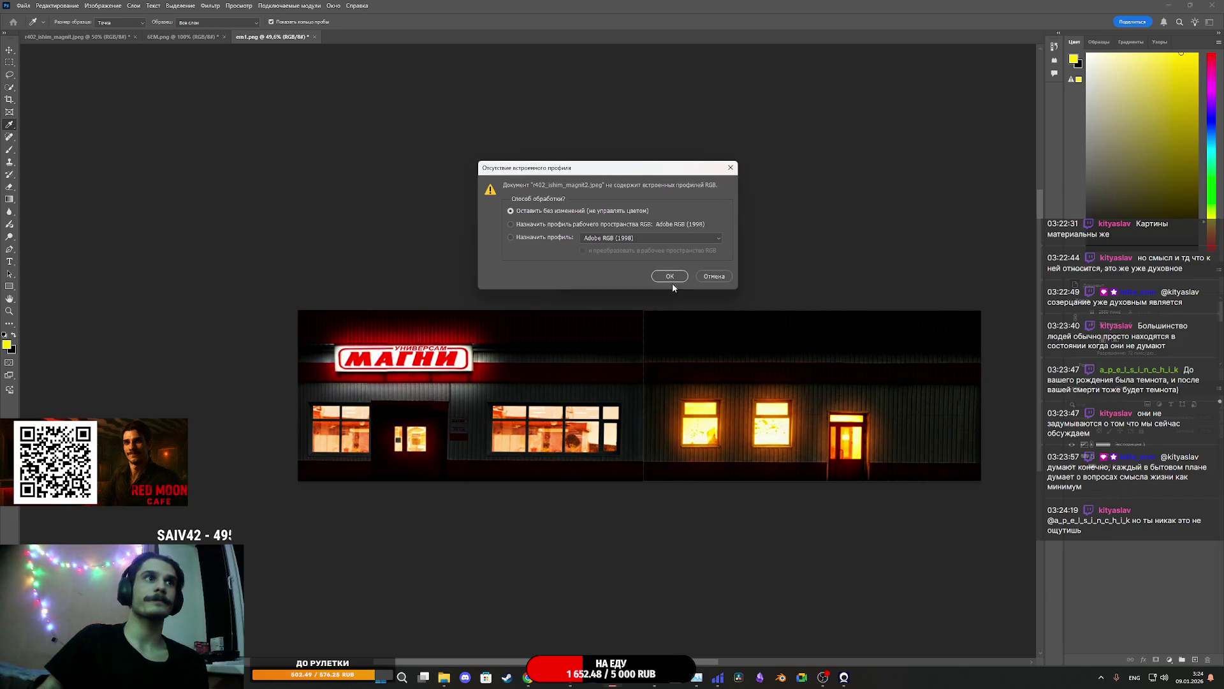
pyautogui.click(669, 277)
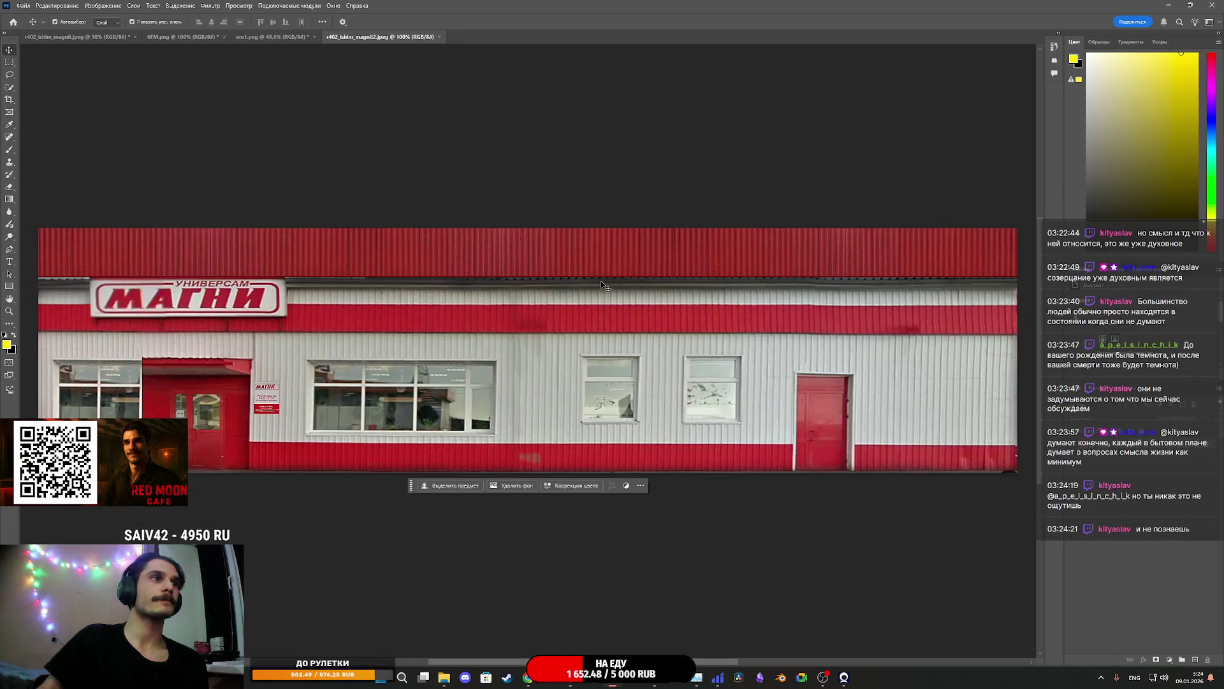
# Export the photo as a 50% scale PNG named magnit, then return to Unreal Editor
pyautogui.click(24, 5)
pyautogui.moveTo(61, 173)
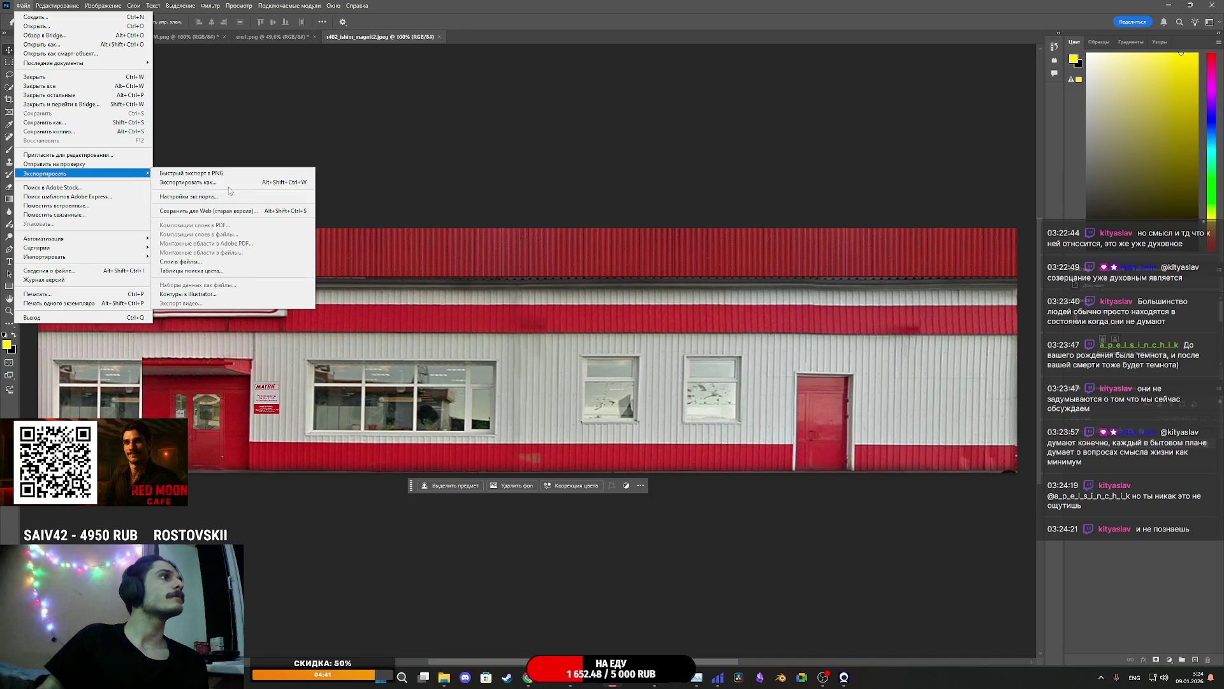
pyautogui.click(217, 183)
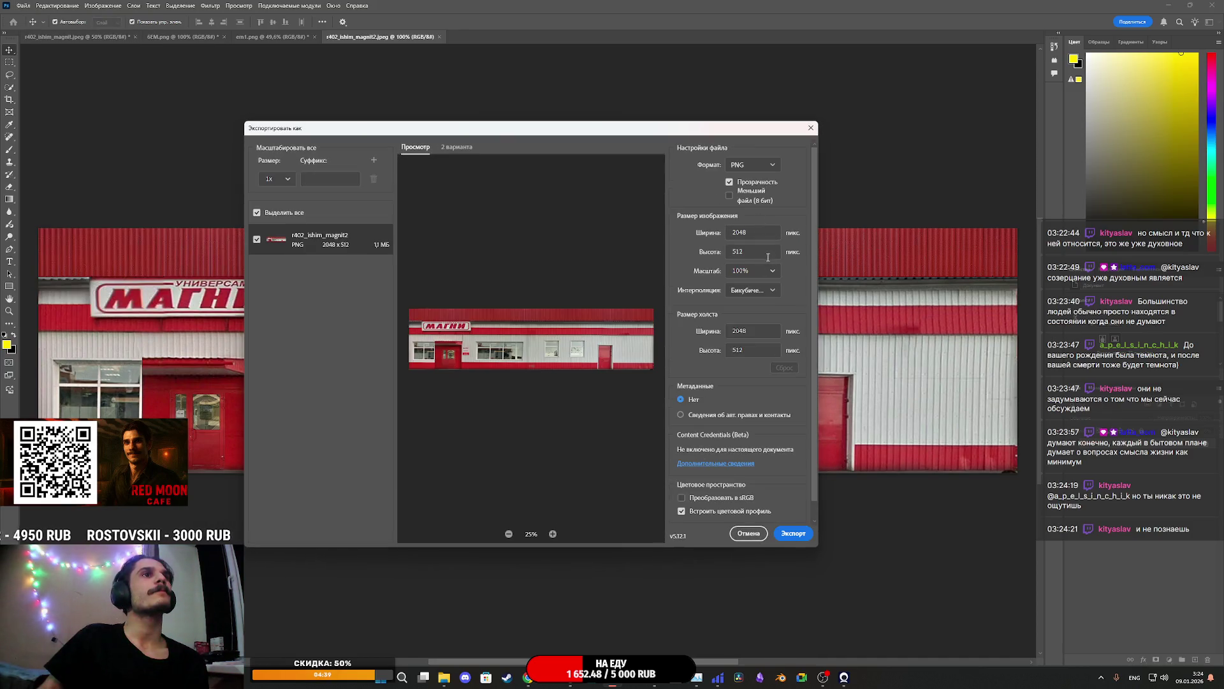
pyautogui.click(771, 273)
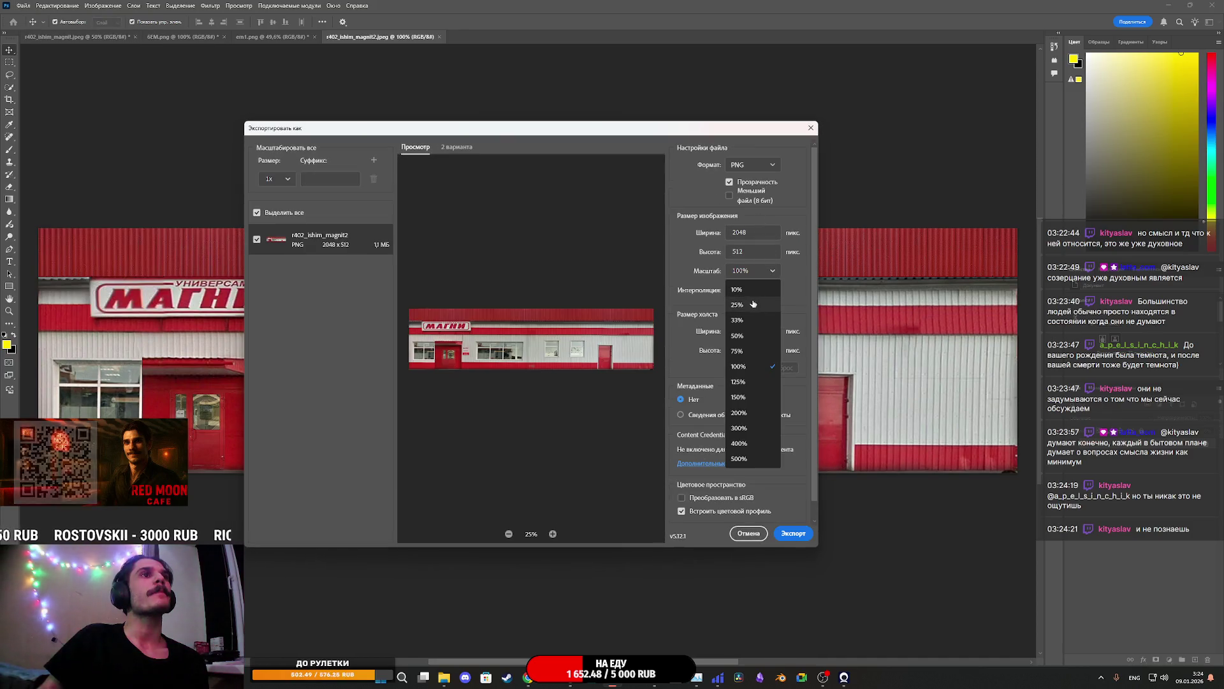
pyautogui.click(738, 335)
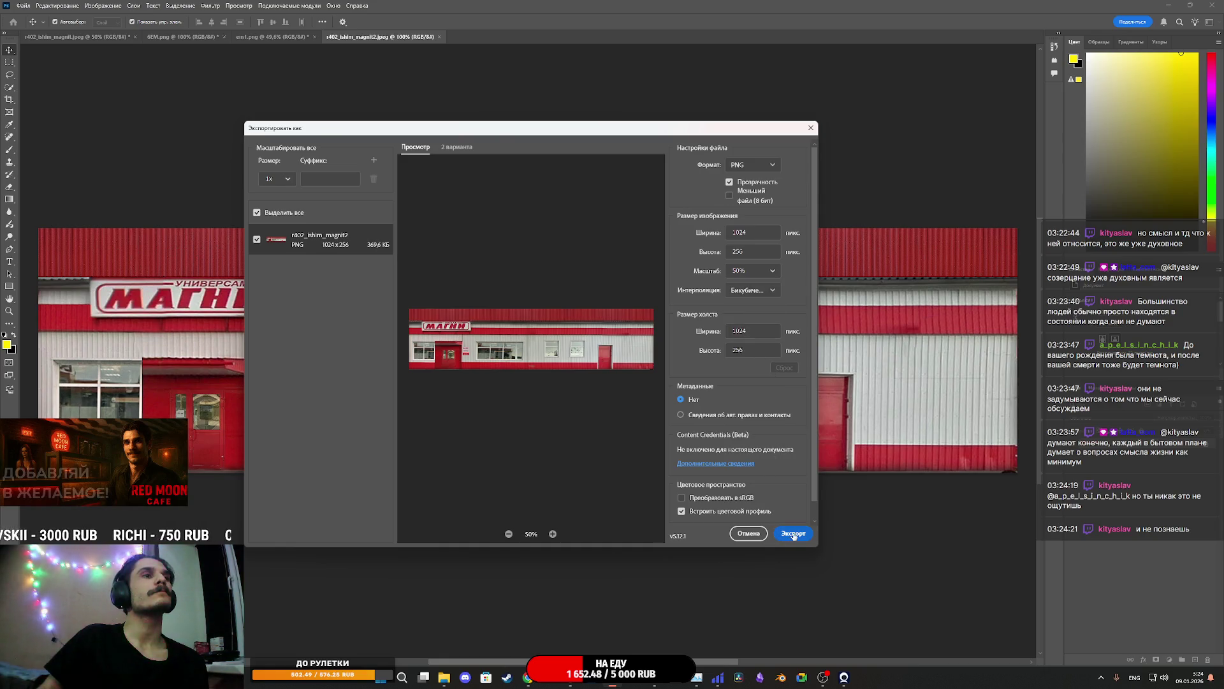
pyautogui.click(793, 533)
pyautogui.write('magnit')
pyautogui.click(733, 461)
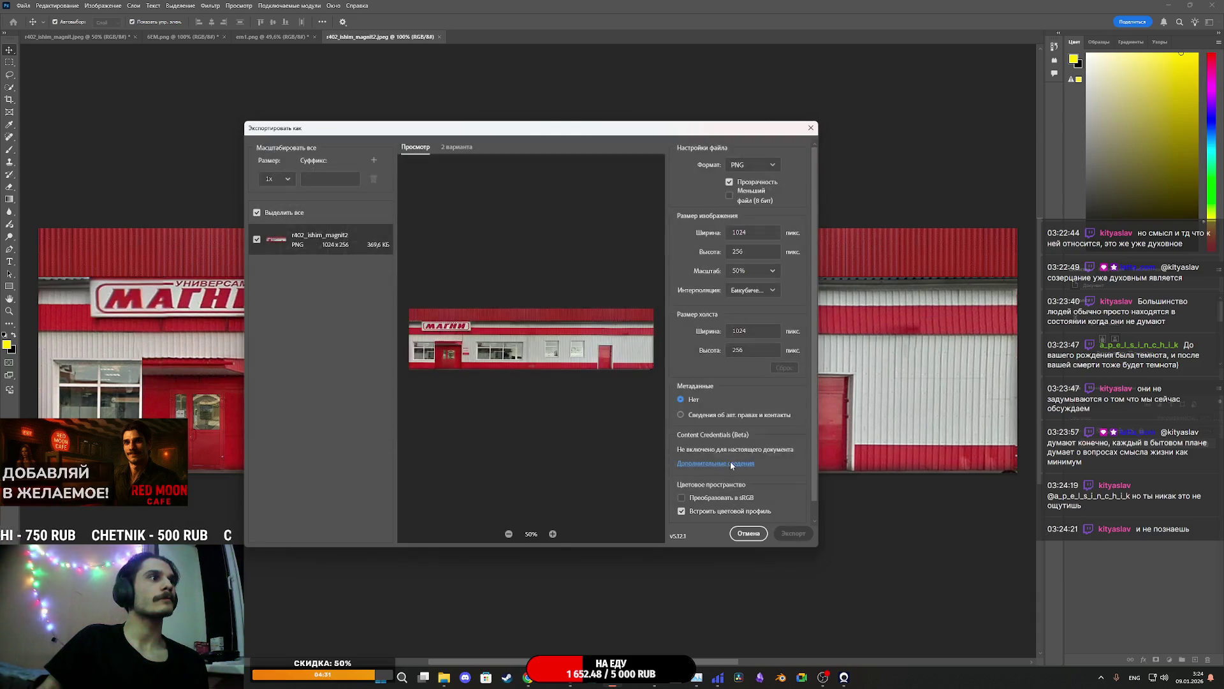
pyautogui.moveTo(612, 677)
pyautogui.click(532, 654)
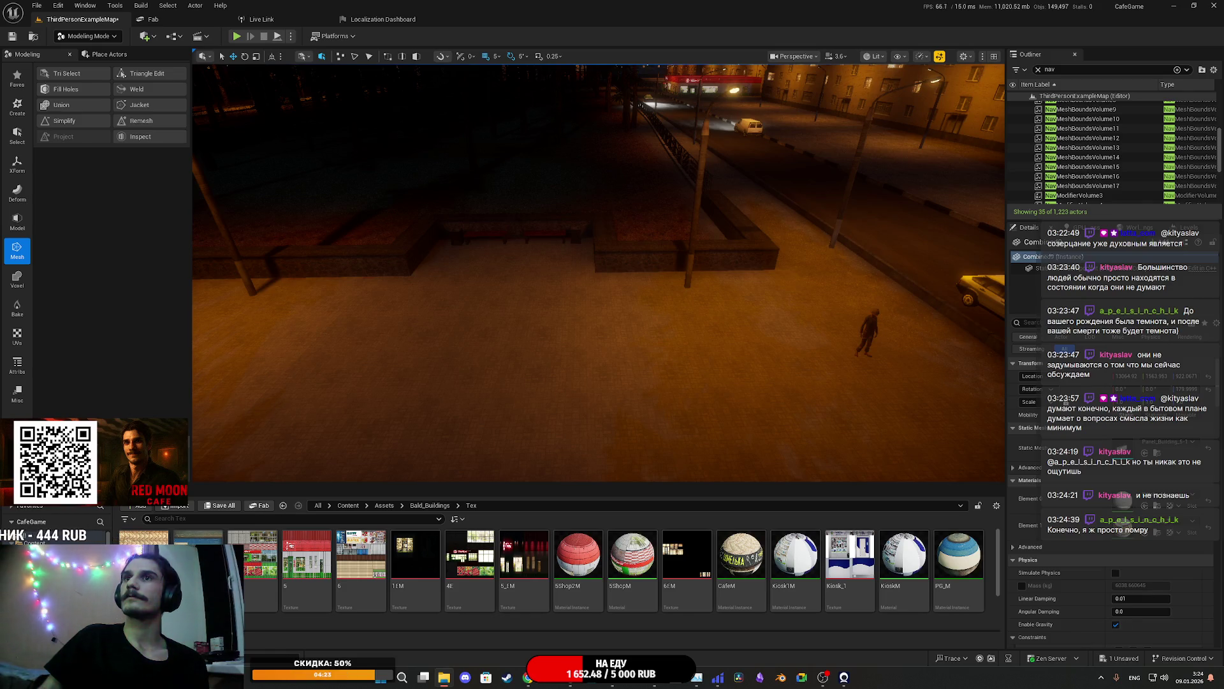
# Select the new 7EM and 7 facade textures in the Tex folder
pyautogui.scroll(-2, 786, 572)
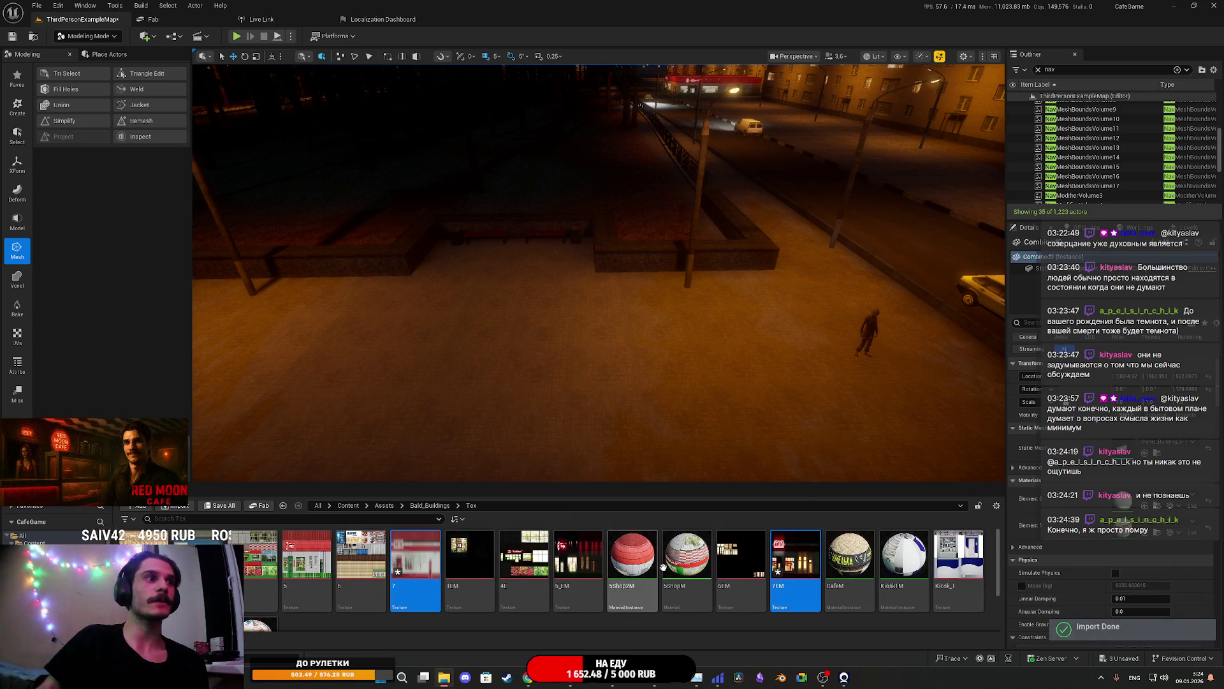
pyautogui.click(795, 567)
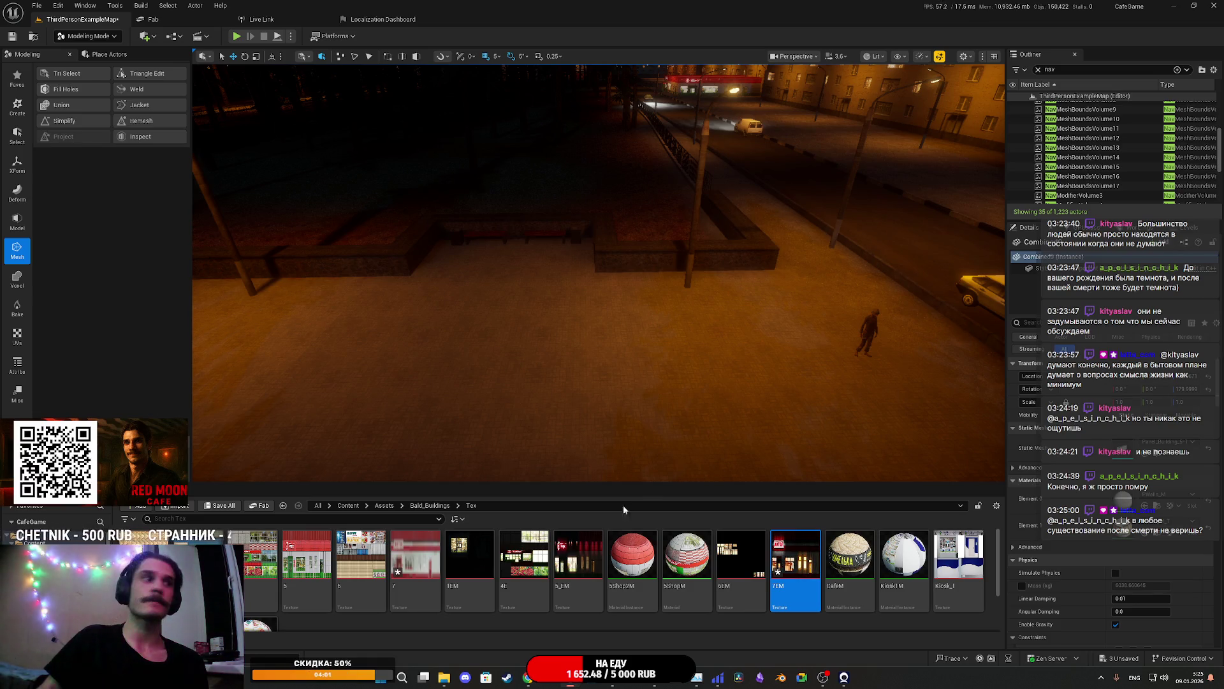
pyautogui.click(415, 562)
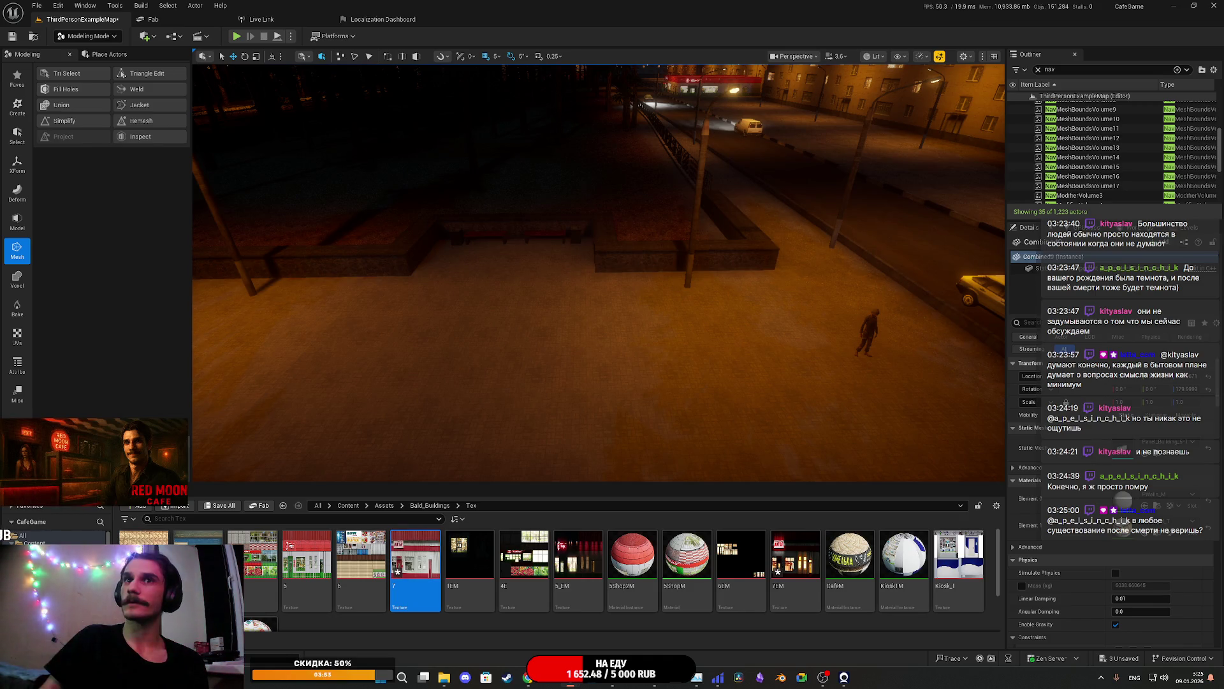
# Save all unsaved textures and the map, then duplicate the 5Shop2M material as ShM
pyautogui.click(225, 506)
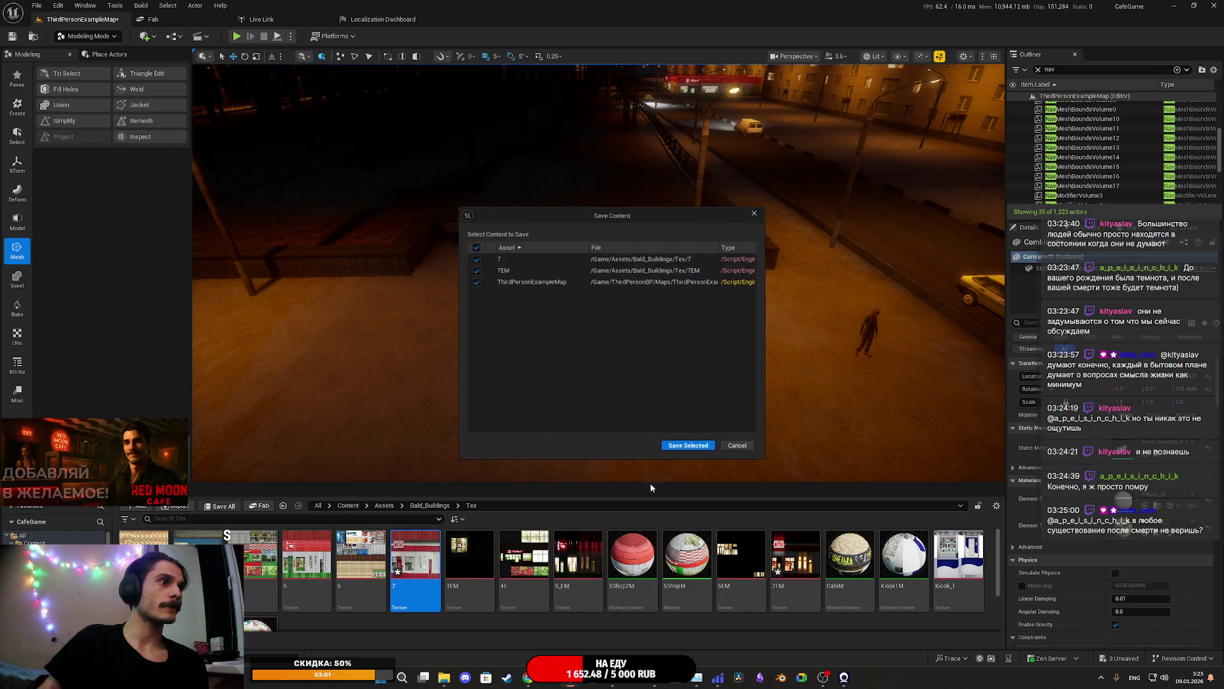
pyautogui.click(688, 442)
pyautogui.click(631, 558)
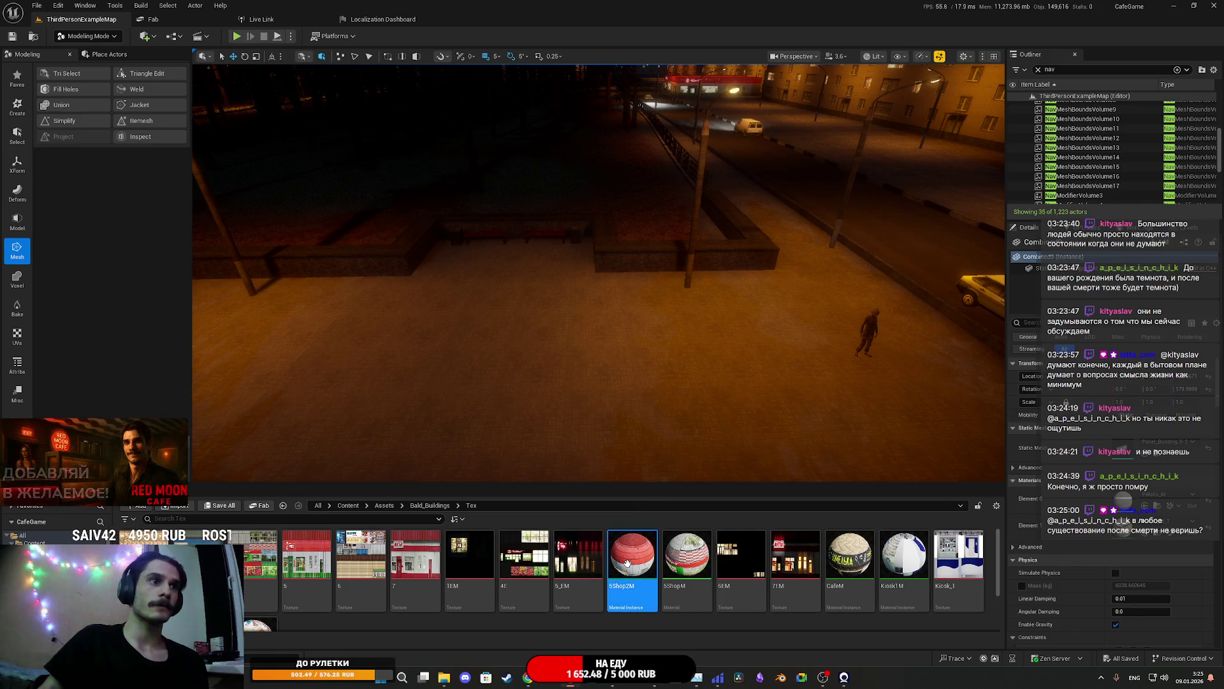
pyautogui.rightClick(631, 558)
pyautogui.click(666, 350)
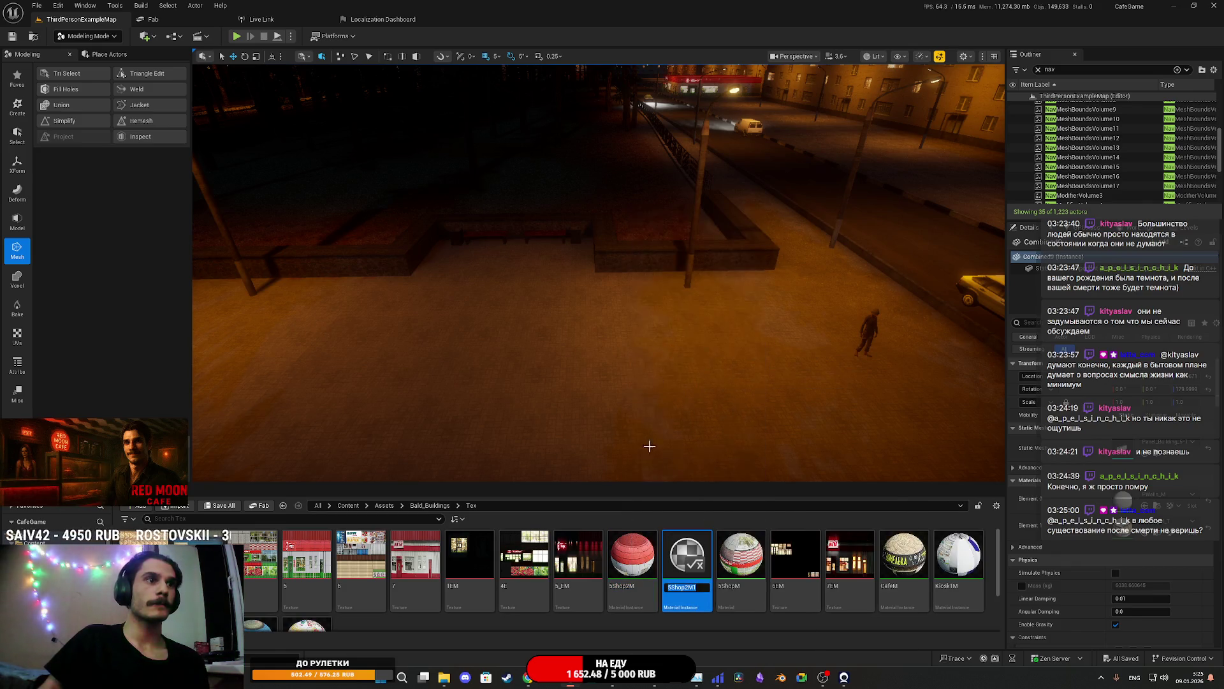
pyautogui.write('5ShopM')
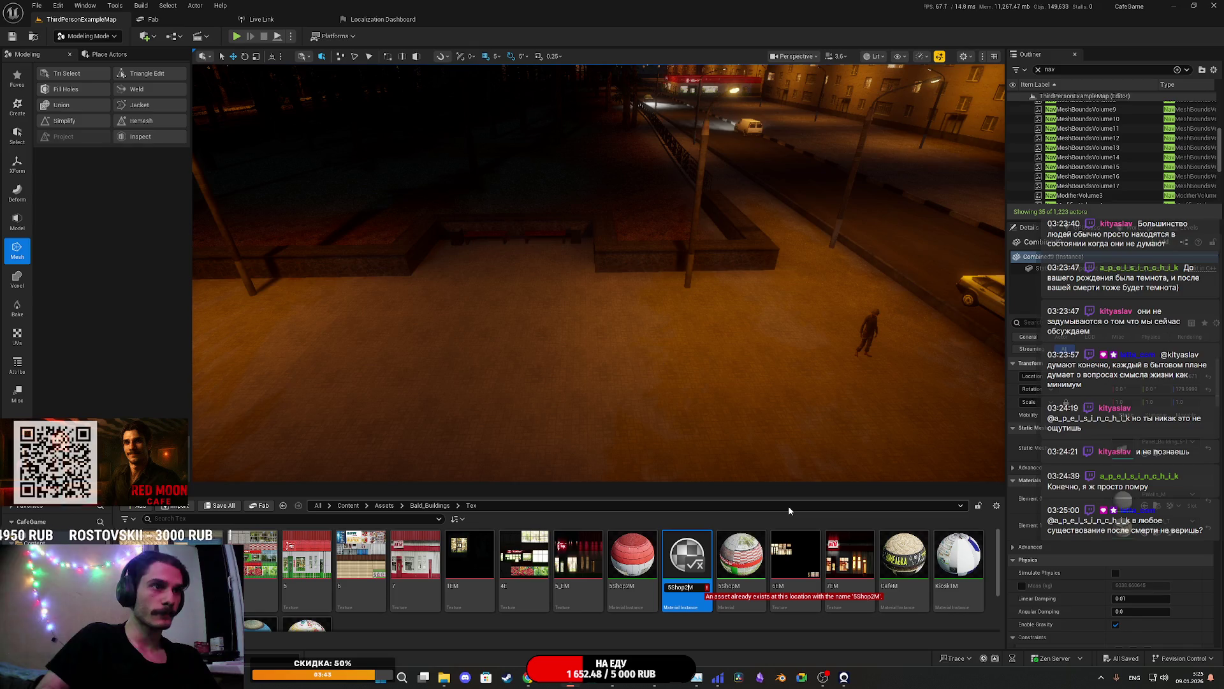
pyautogui.press('BackSpace')
pyautogui.press('BackSpace')
pyautogui.press('BackSpace')
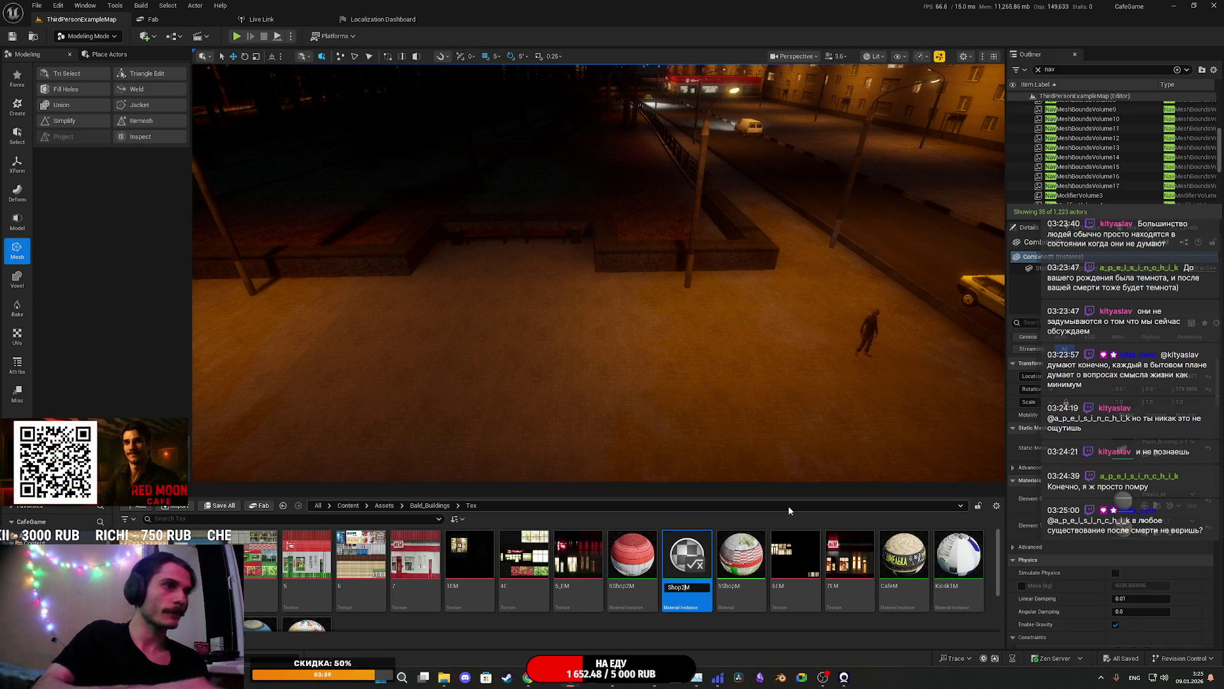
pyautogui.press('Return')
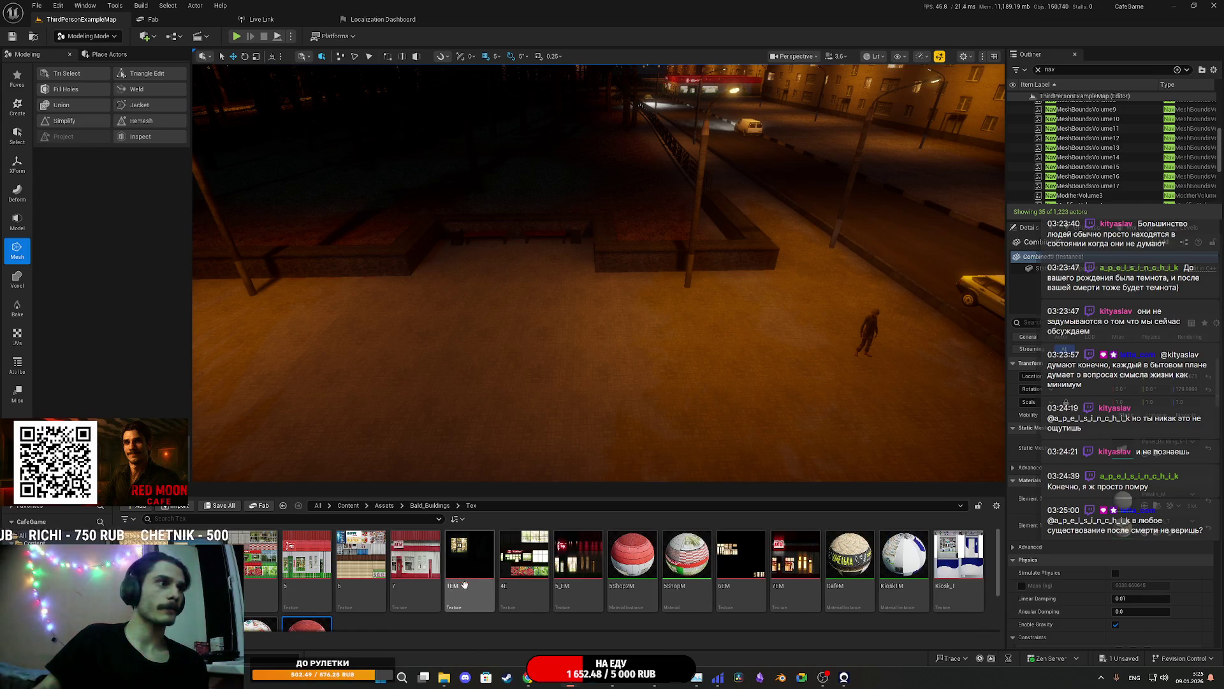
# Select the 7 and 7EM textures, save all changes, and go to the Bald_Buildings folder
pyautogui.click(410, 567)
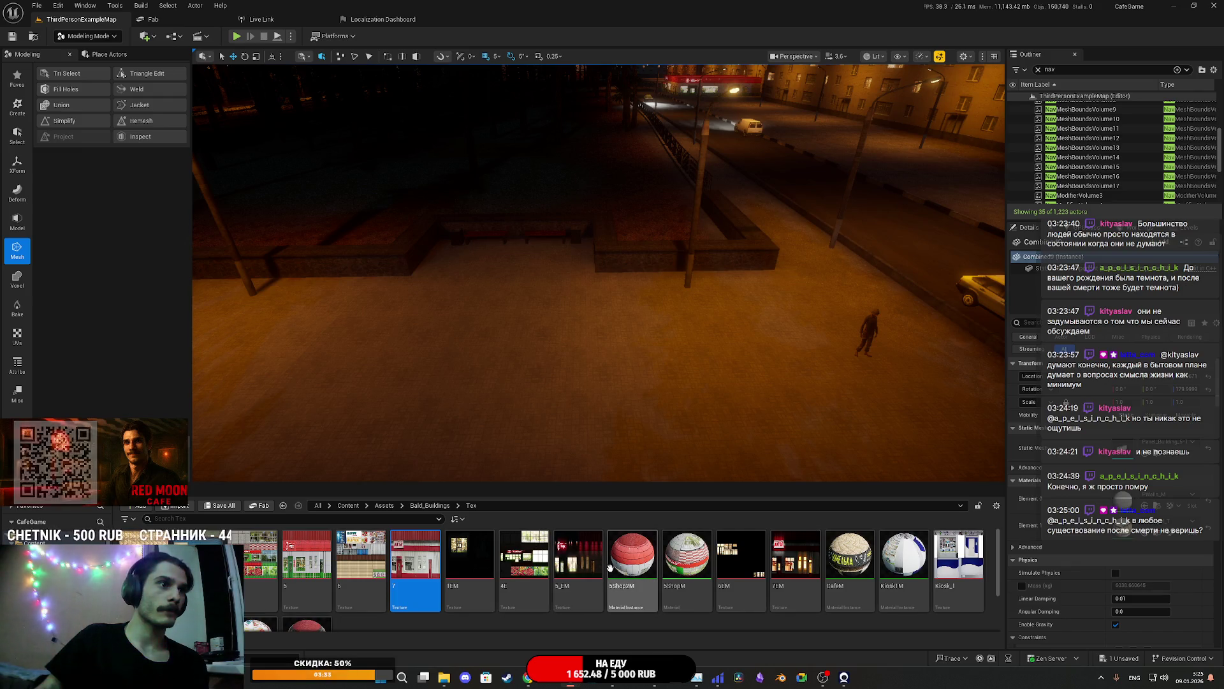
pyautogui.click(795, 561)
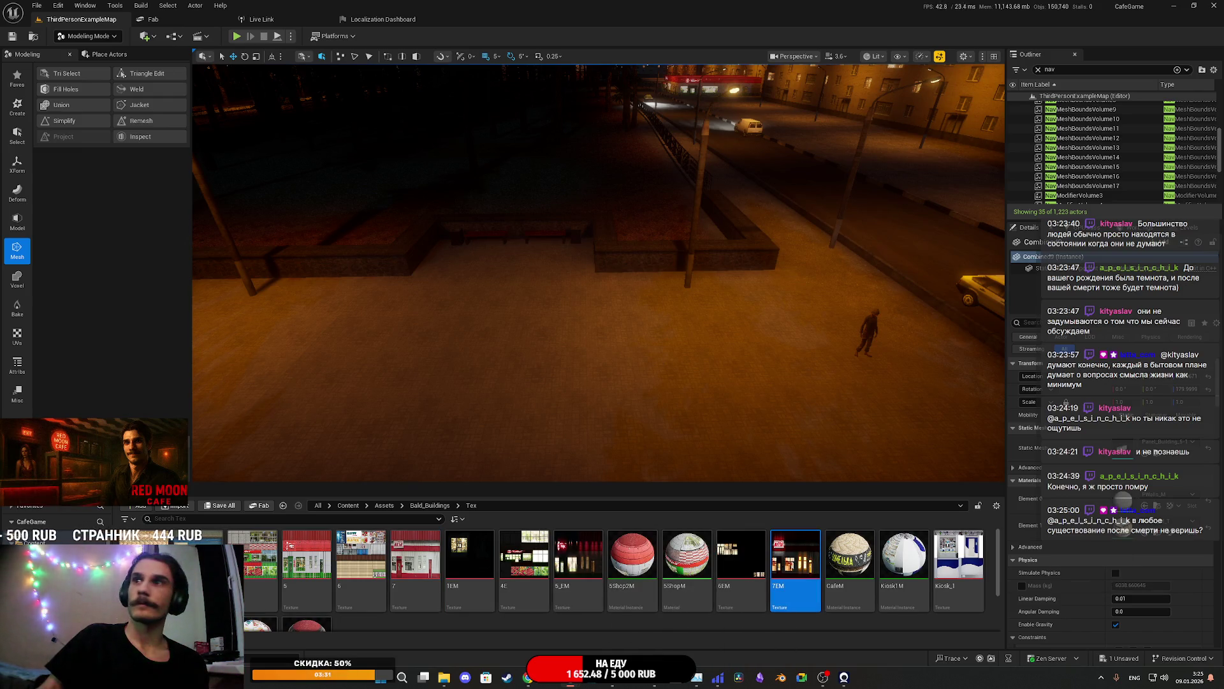
pyautogui.hotkey('ctrl', 's')
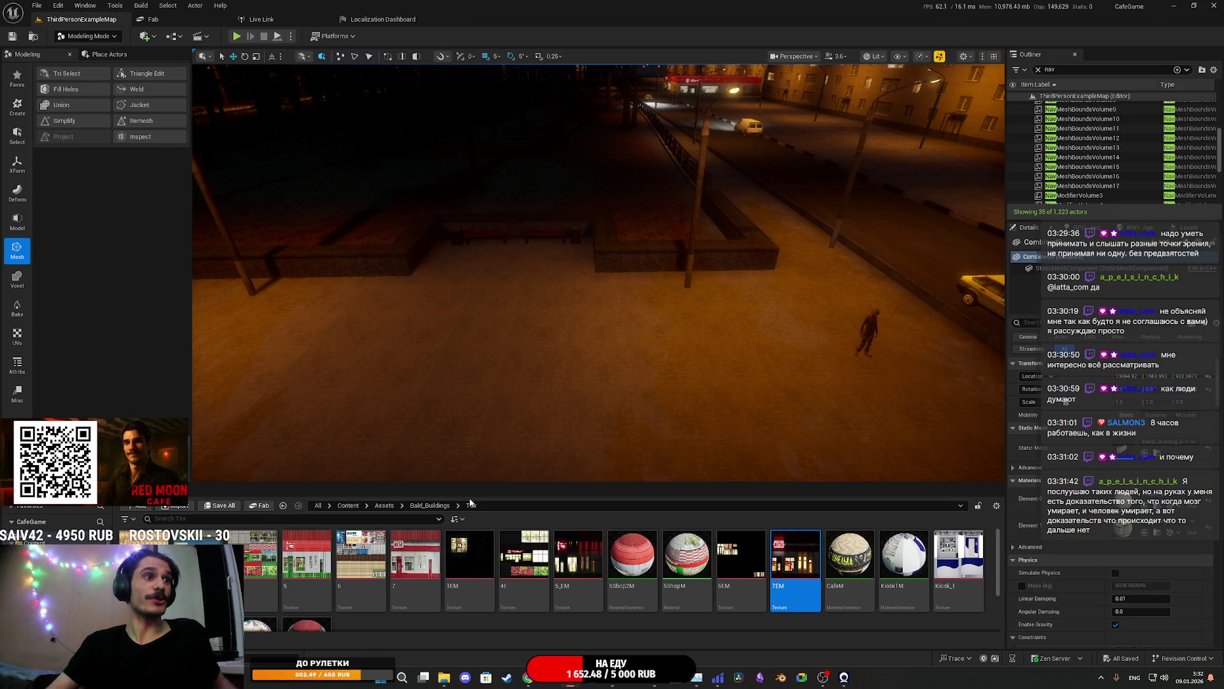
pyautogui.click(428, 506)
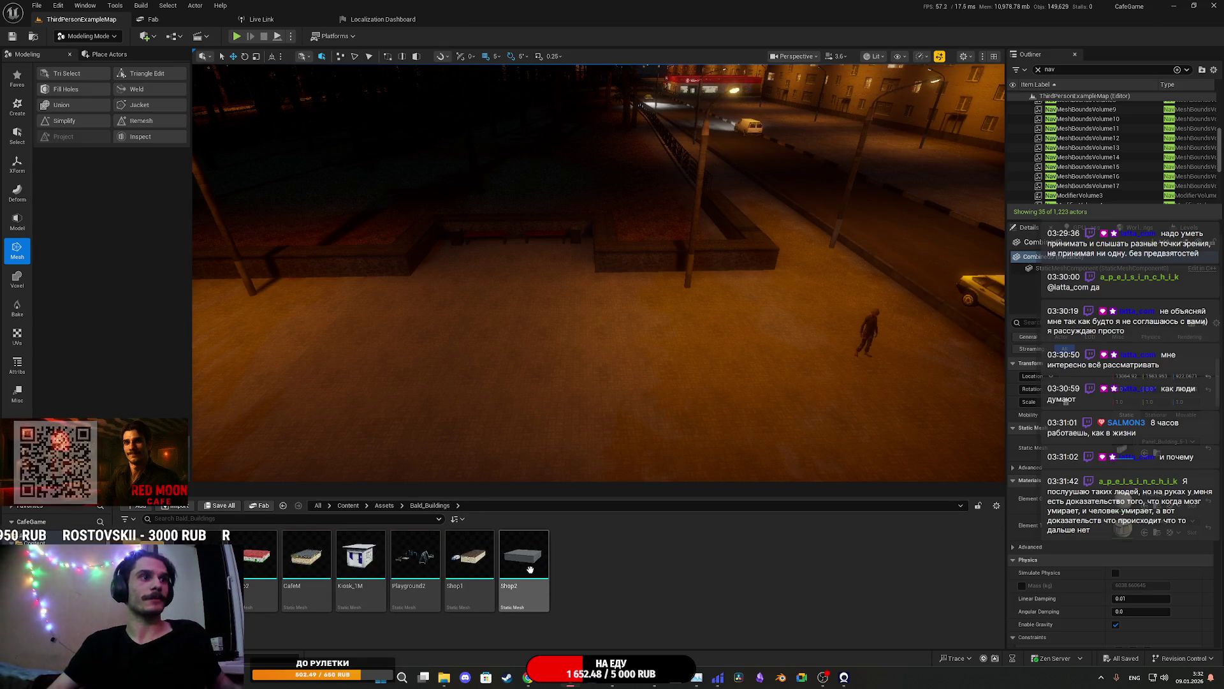
# Attempt to delete the 7EM texture, then cancel because it is still referenced
pyautogui.click(283, 505)
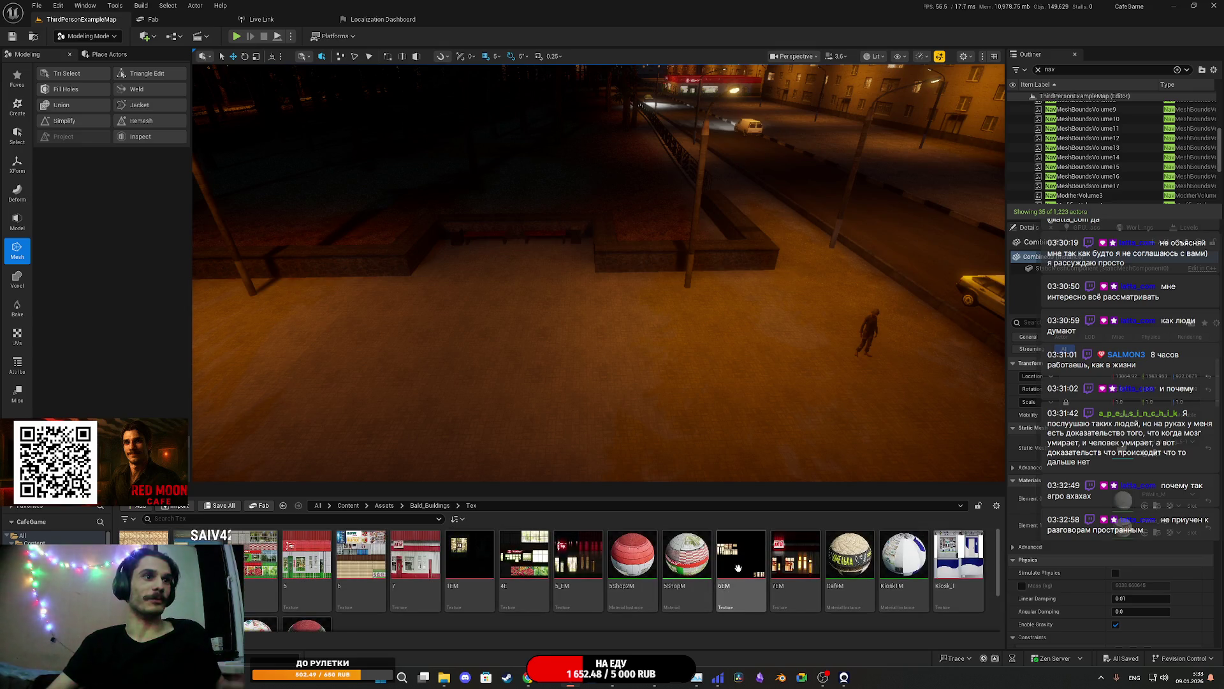
pyautogui.moveTo(810, 563)
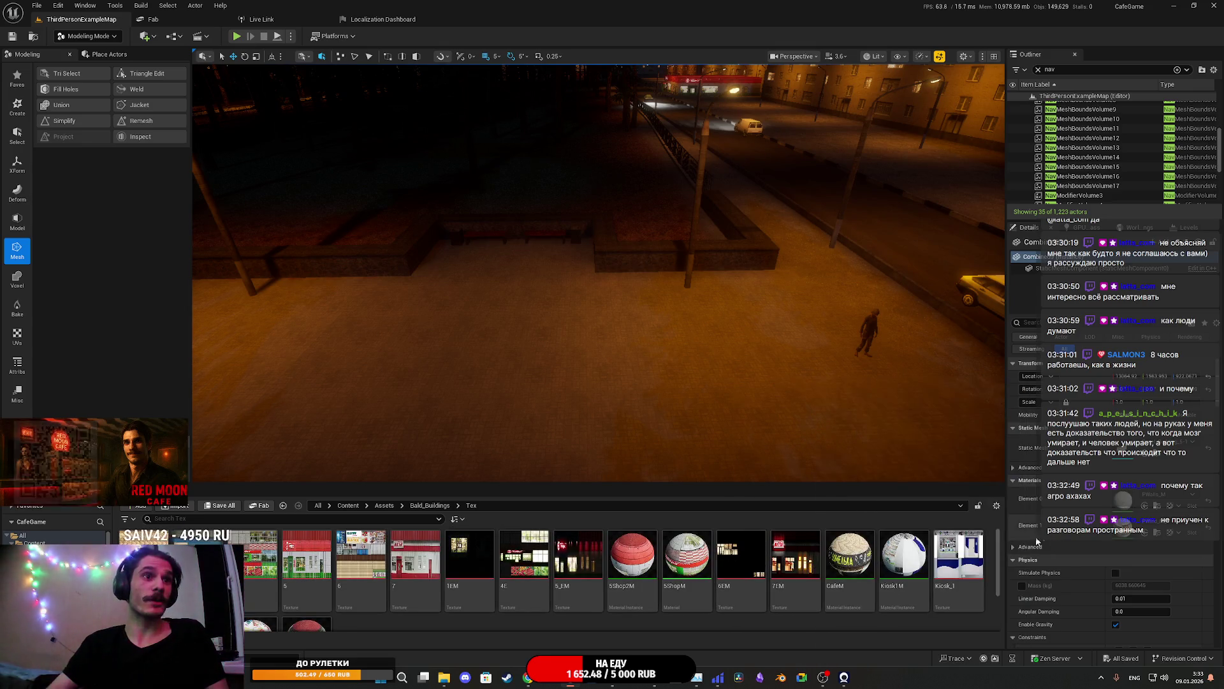
pyautogui.click(430, 506)
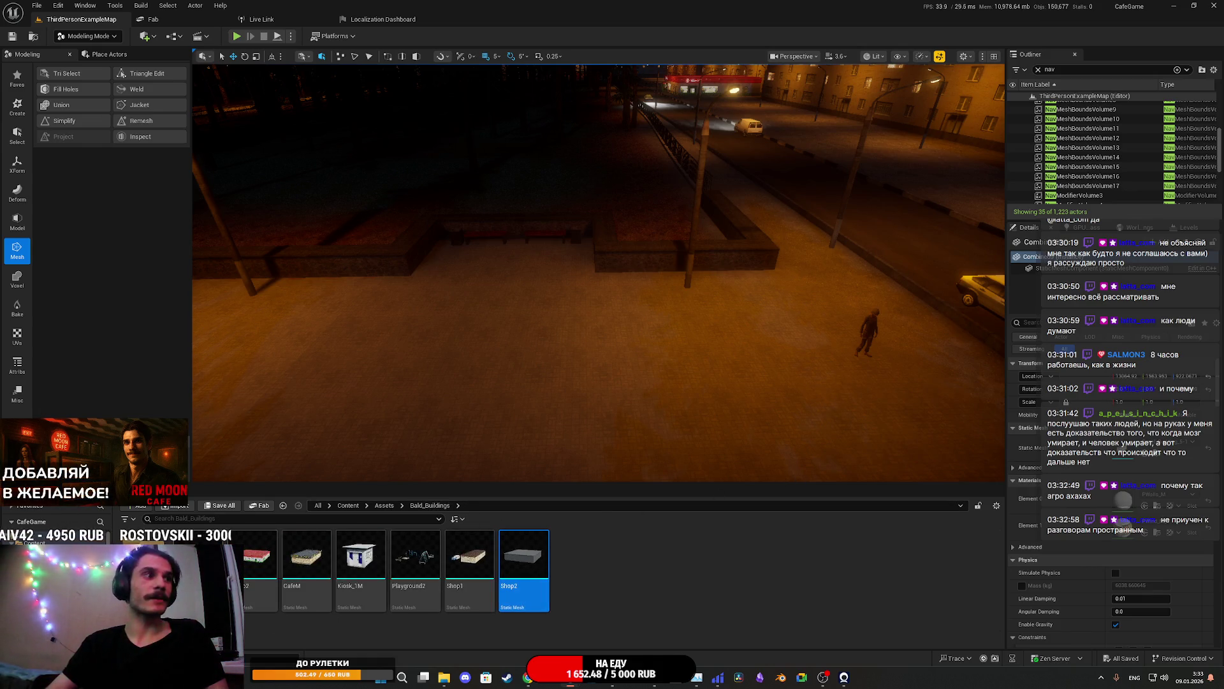
pyautogui.hotkey('alt', 'Left')
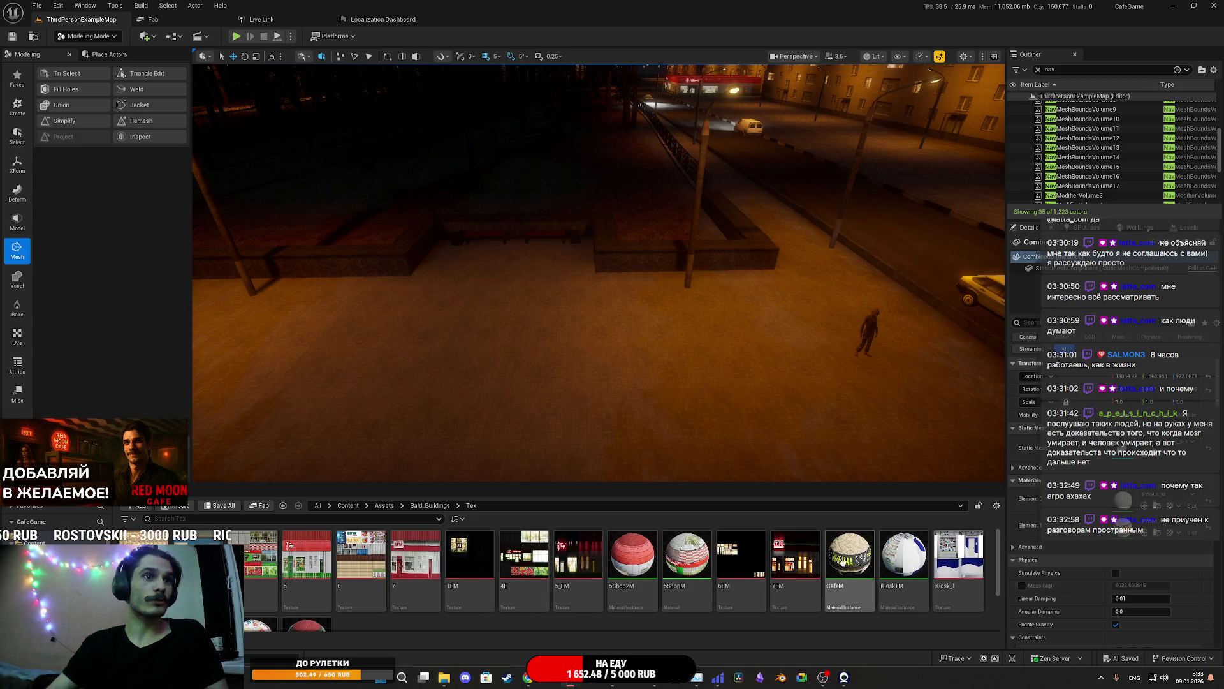
pyautogui.click(796, 567)
pyautogui.press('Delete')
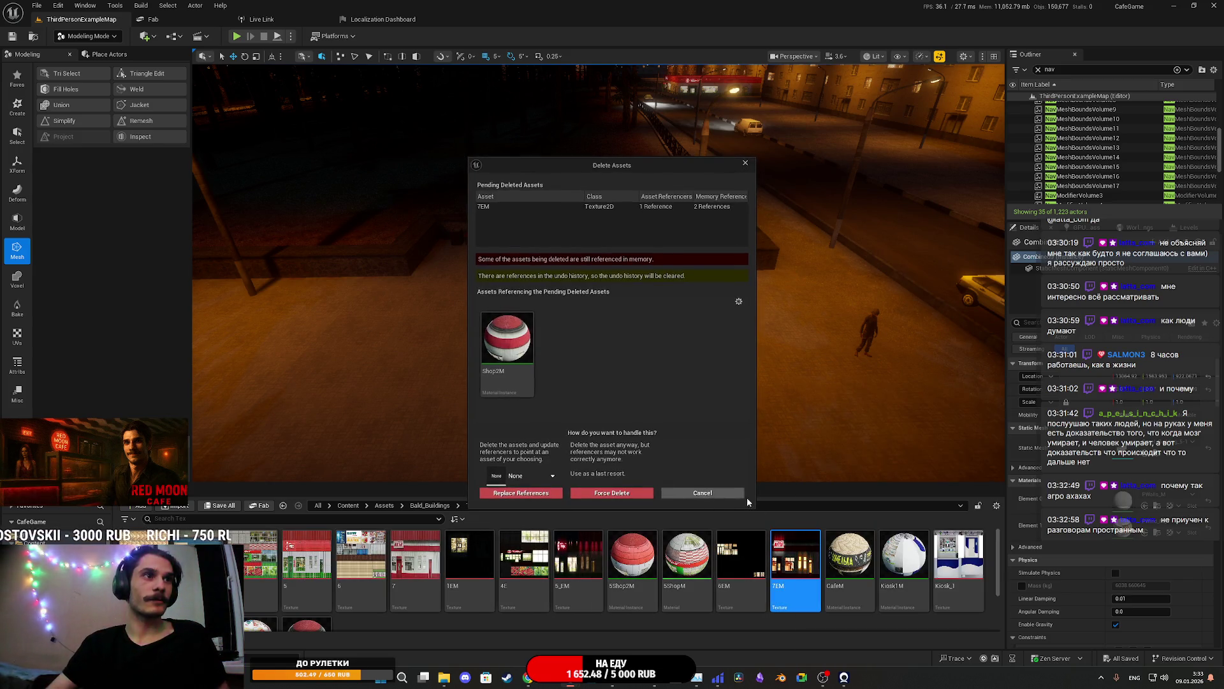
pyautogui.click(741, 502)
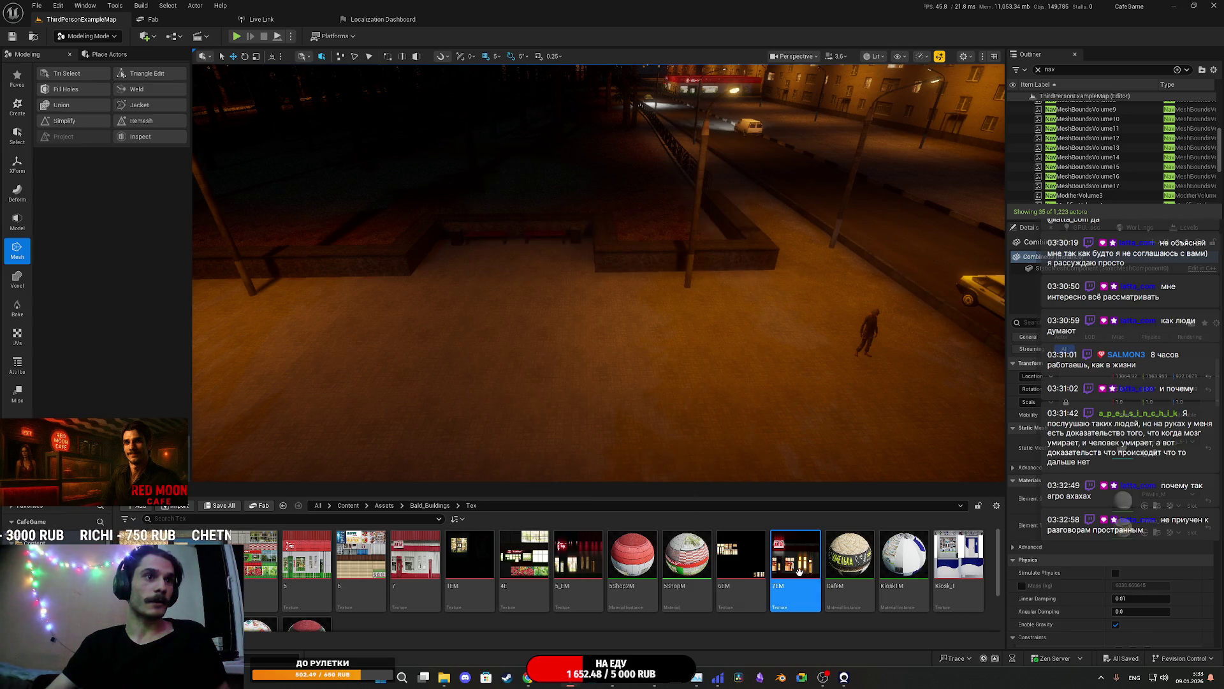
# Save the modified Shop2M material instance
pyautogui.scroll(-2, 634, 569)
pyautogui.click(317, 573)
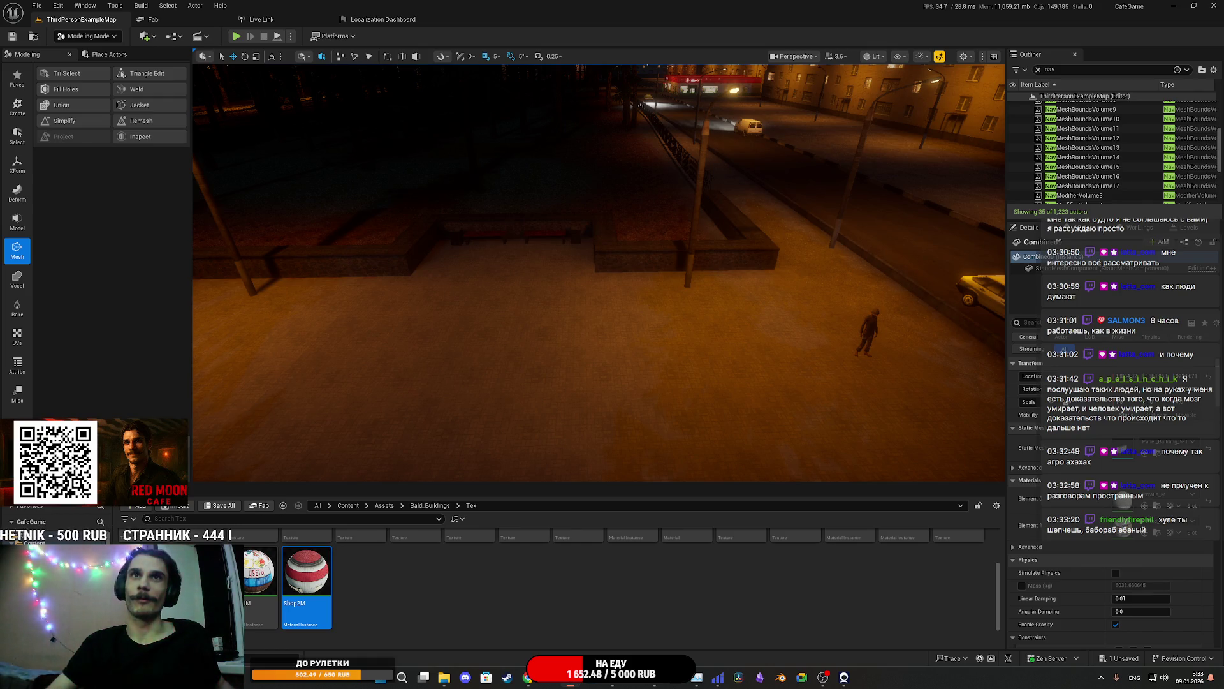
pyautogui.hotkey('ctrl', 's')
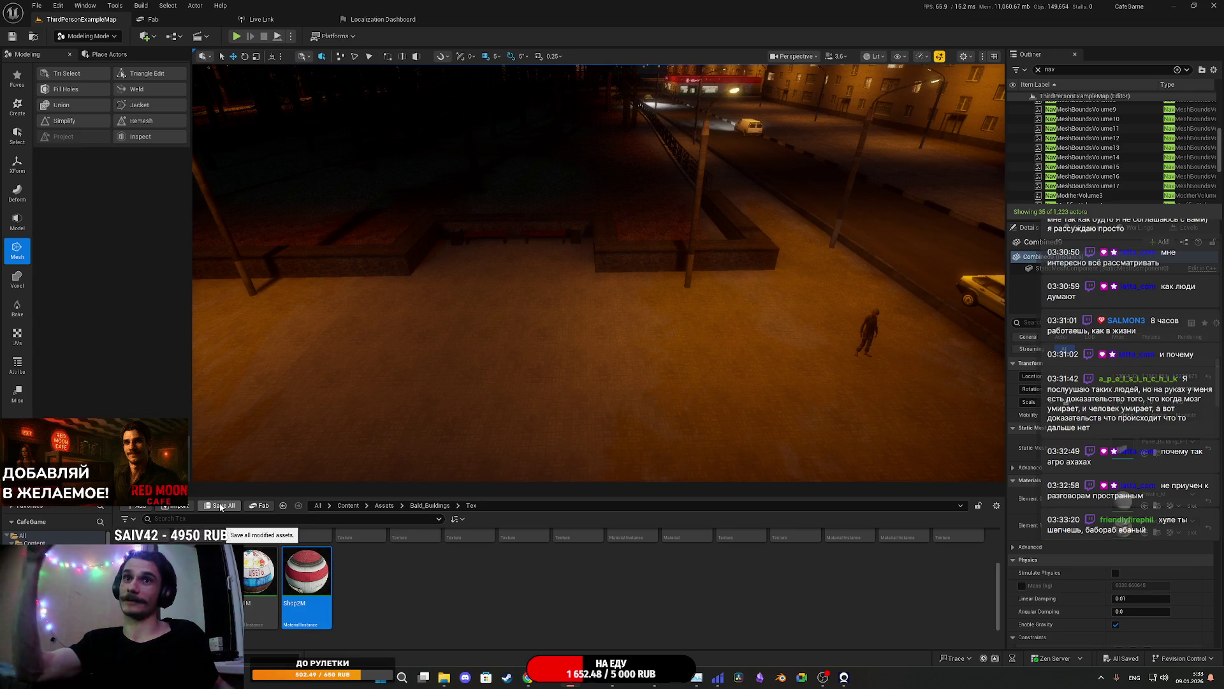
# Place the Shop2 mesh in the level rotated to about -95 degrees, then delete a small building
pyautogui.click(426, 505)
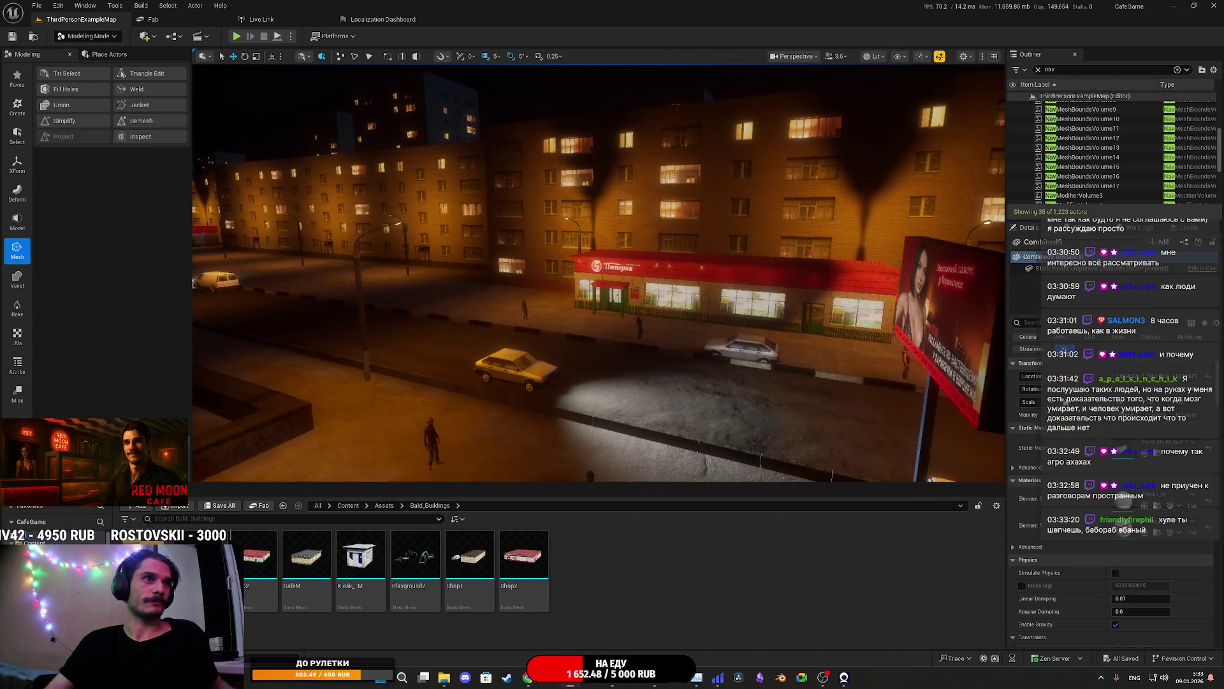
pyautogui.press('f')
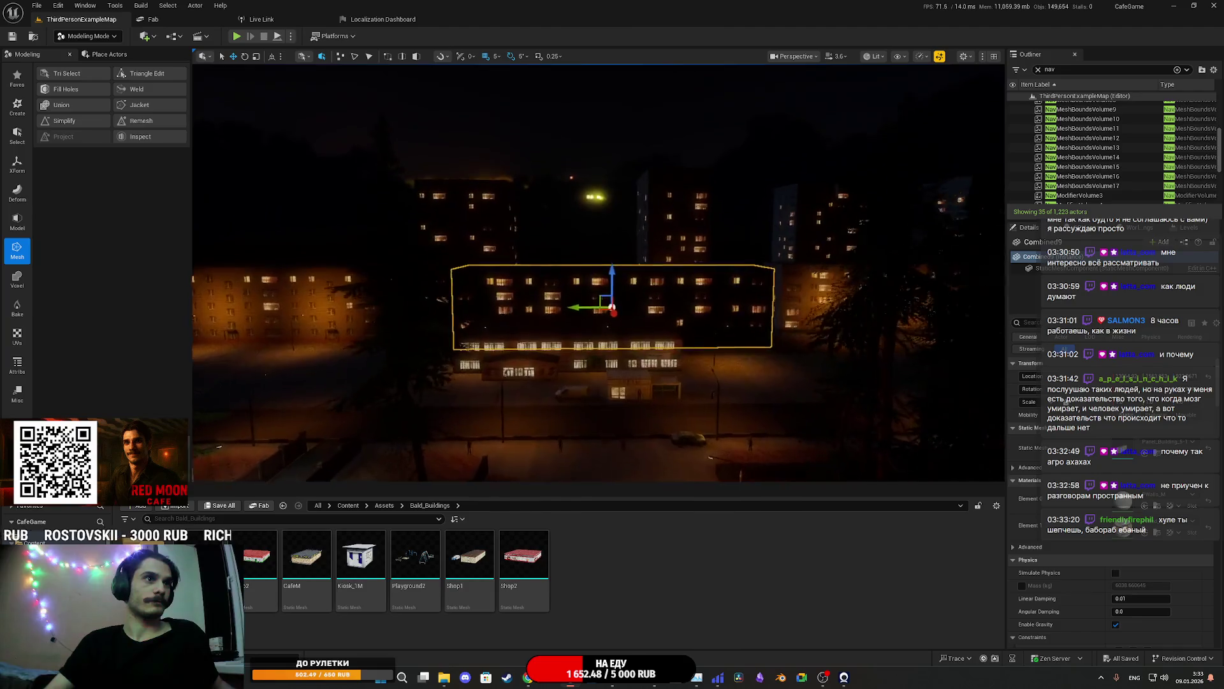
pyautogui.moveTo(538, 559)
pyautogui.mouseDown()
pyautogui.moveTo(740, 457)
pyautogui.moveTo(741, 431)
pyautogui.mouseUp()
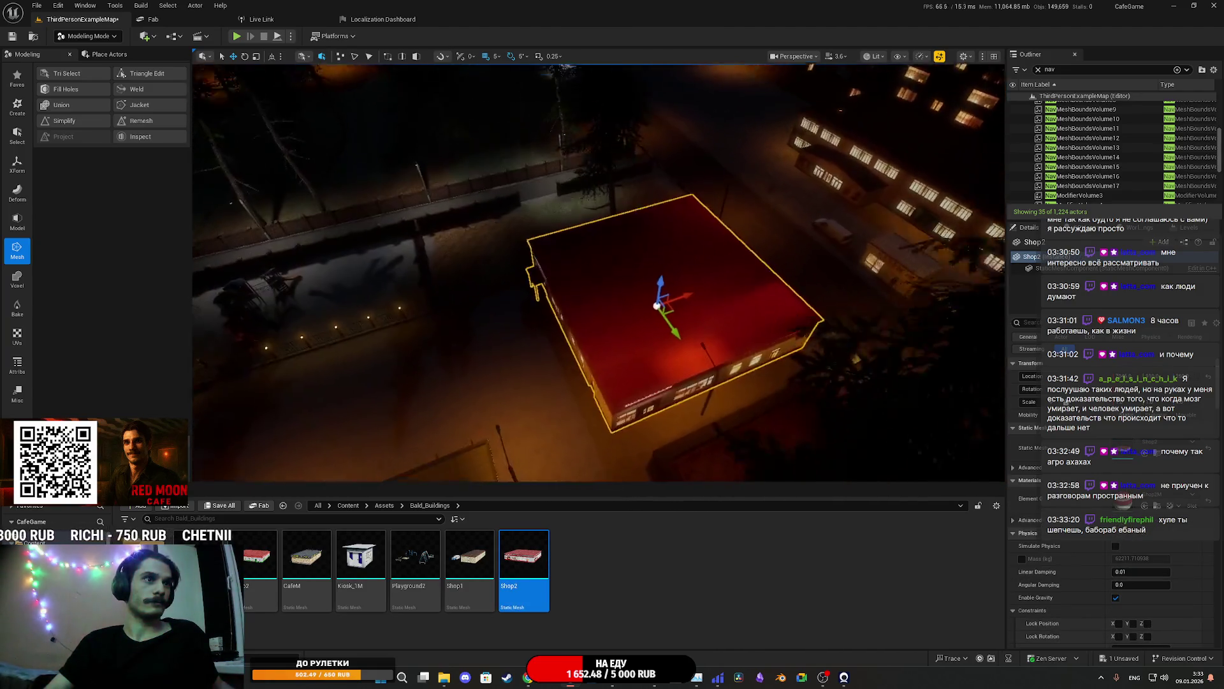
pyautogui.press('e')
pyautogui.moveTo(726, 276)
pyautogui.mouseDown()
pyautogui.moveTo(650, 278)
pyautogui.moveTo(700, 307)
pyautogui.moveTo(571, 254)
pyautogui.mouseUp()
pyautogui.press('w')
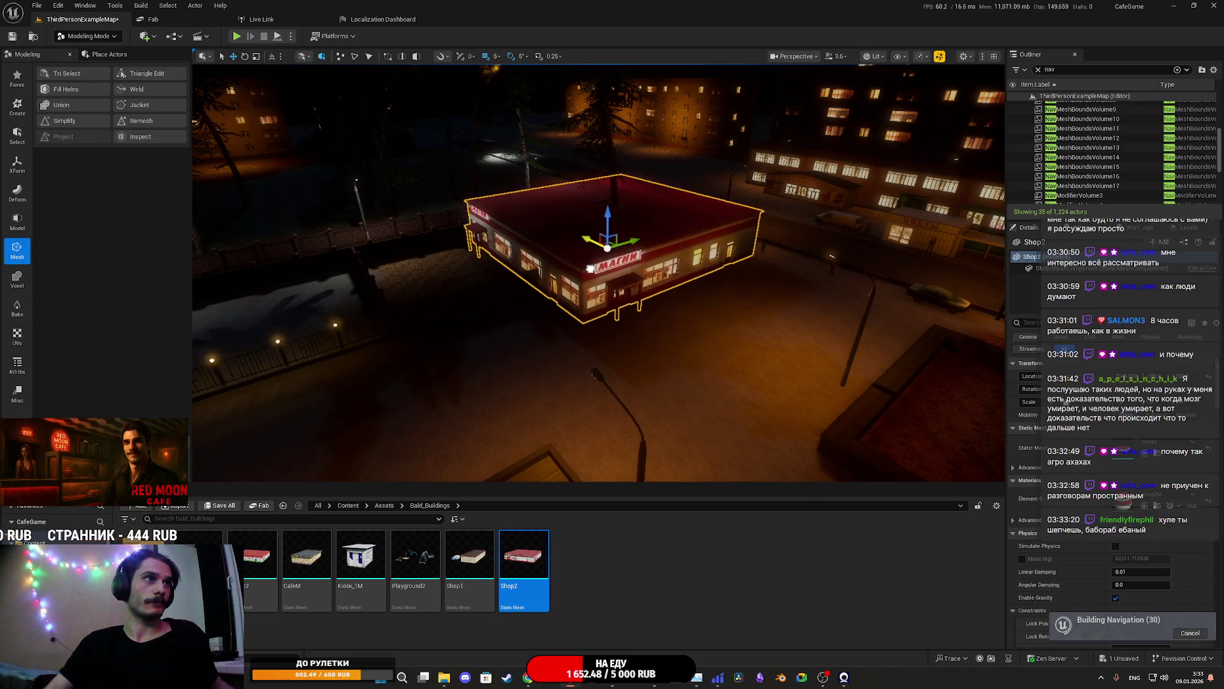
pyautogui.moveTo(572, 263)
pyautogui.mouseDown()
pyautogui.moveTo(395, 278)
pyautogui.moveTo(383, 310)
pyautogui.moveTo(348, 322)
pyautogui.moveTo(367, 329)
pyautogui.moveTo(392, 306)
pyautogui.moveTo(583, 251)
pyautogui.mouseUp()
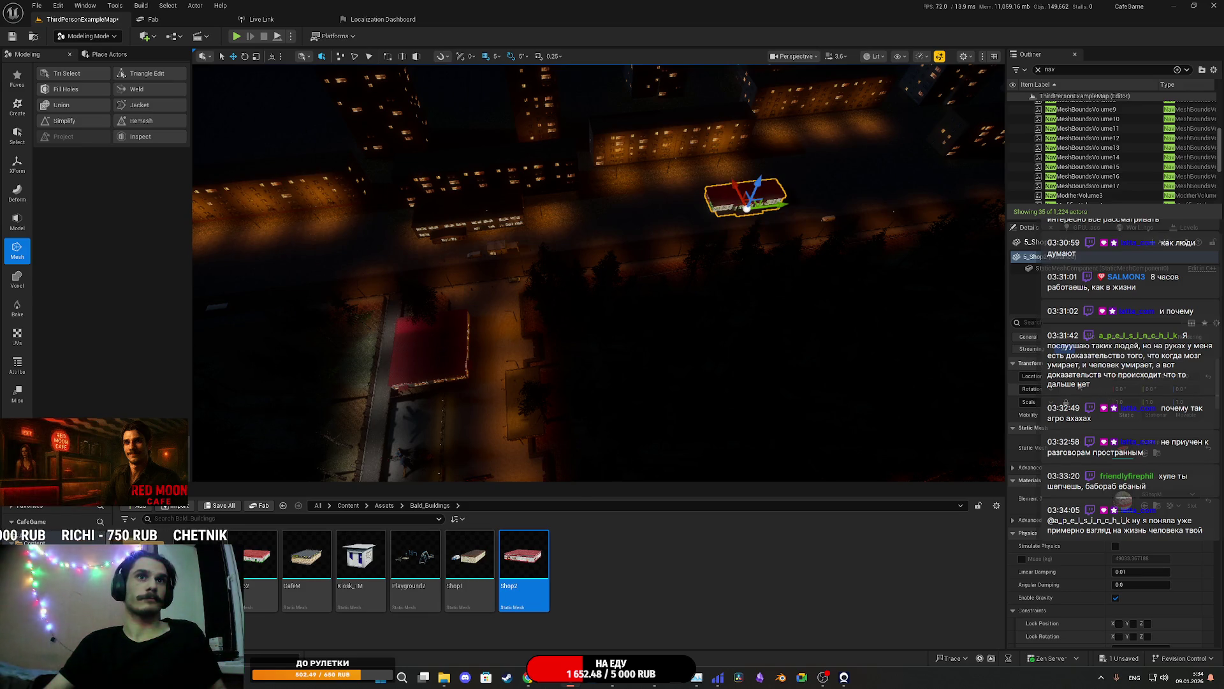
pyautogui.press('Delete')
# Select the red Shop2 store and move it right across the ground
pyautogui.click(427, 357)
pyautogui.moveTo(416, 345)
pyautogui.mouseDown()
pyautogui.moveTo(539, 360)
pyautogui.moveTo(794, 159)
pyautogui.mouseUp()
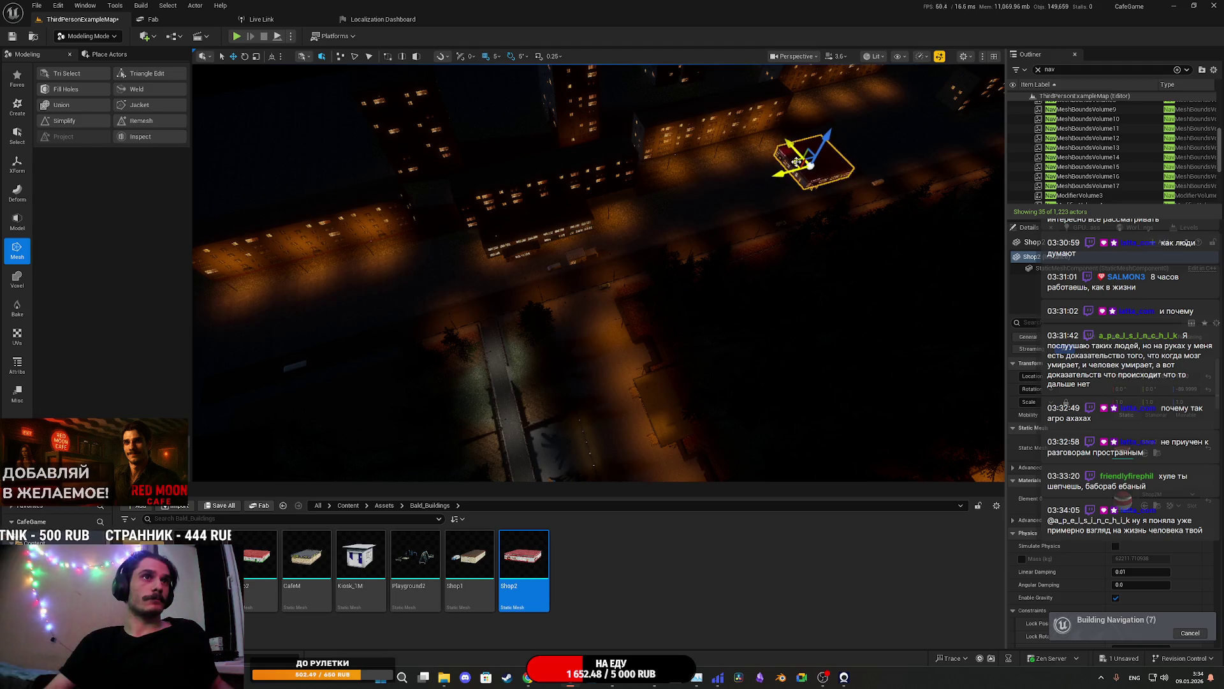
pyautogui.press('f')
pyautogui.moveTo(697, 212)
pyautogui.mouseDown()
pyautogui.moveTo(697, 159)
pyautogui.moveTo(697, 212)
pyautogui.mouseUp()
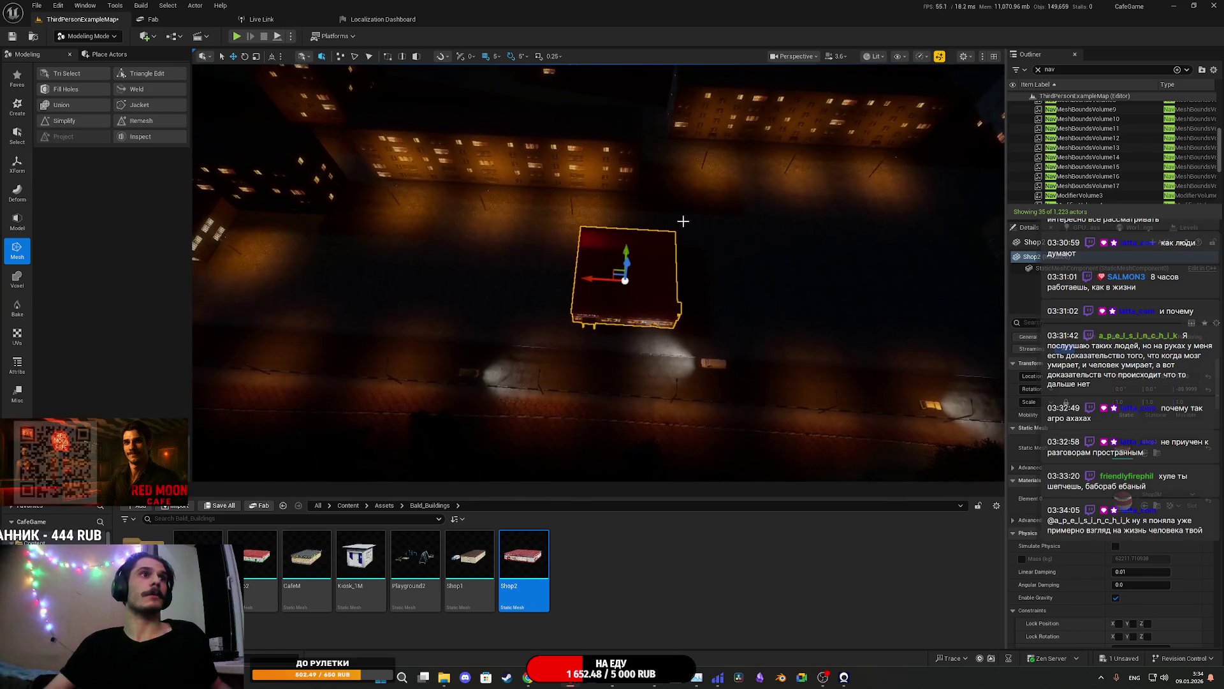
pyautogui.moveTo(612, 271)
pyautogui.mouseDown()
pyautogui.moveTo(714, 265)
pyautogui.moveTo(755, 280)
pyautogui.moveTo(676, 284)
pyautogui.moveTo(688, 277)
pyautogui.mouseUp()
pyautogui.moveTo(389, 424); pyautogui.dragTo(375, 426)
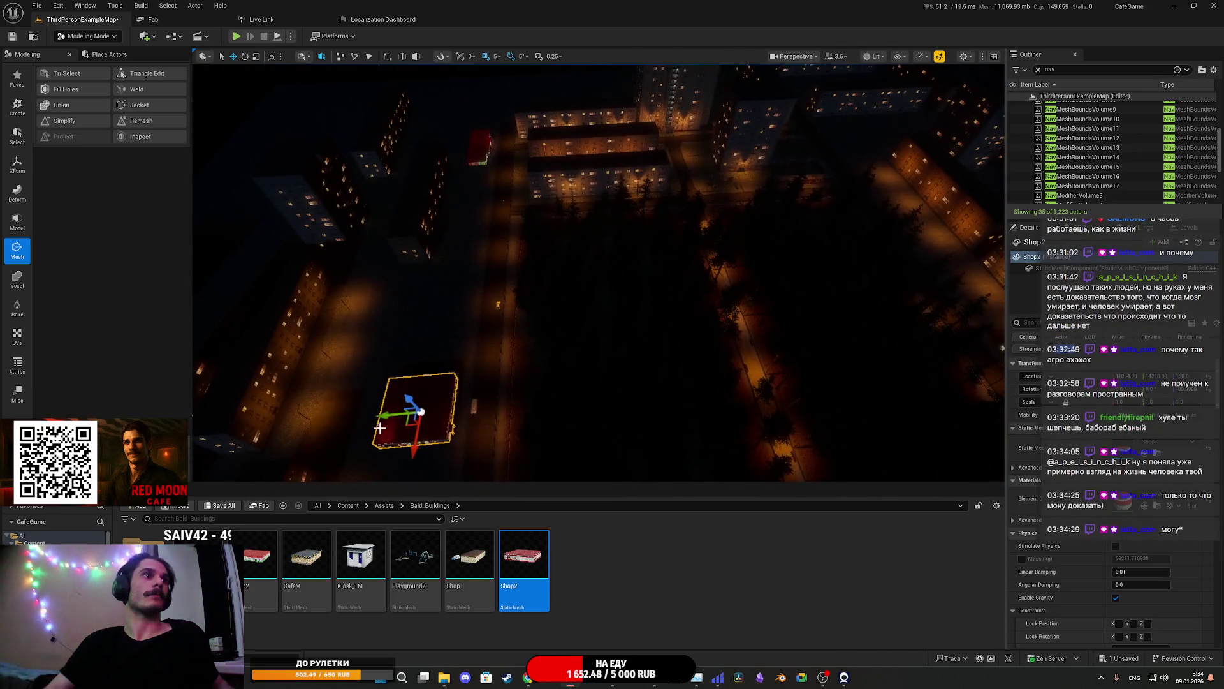
# Drop a copy of the shop beside a distant apartment block, fine-tune its position, and start saving
pyautogui.moveTo(621, 336); pyautogui.dragTo(894, 197)
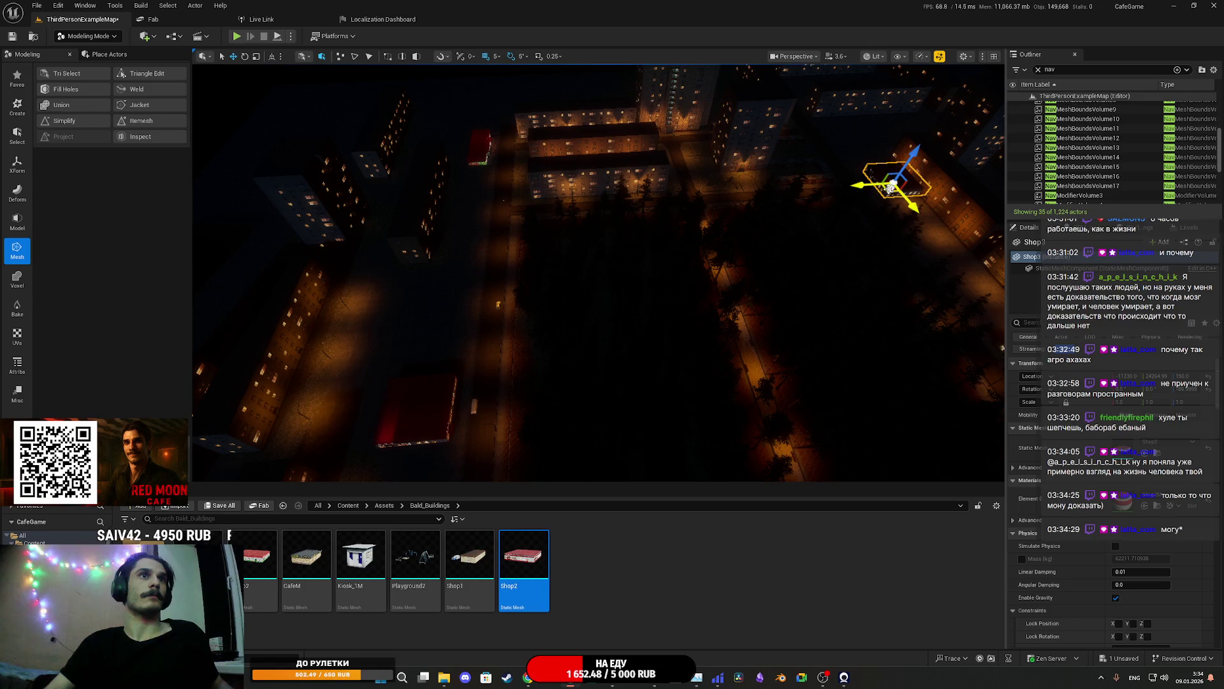
pyautogui.press('f')
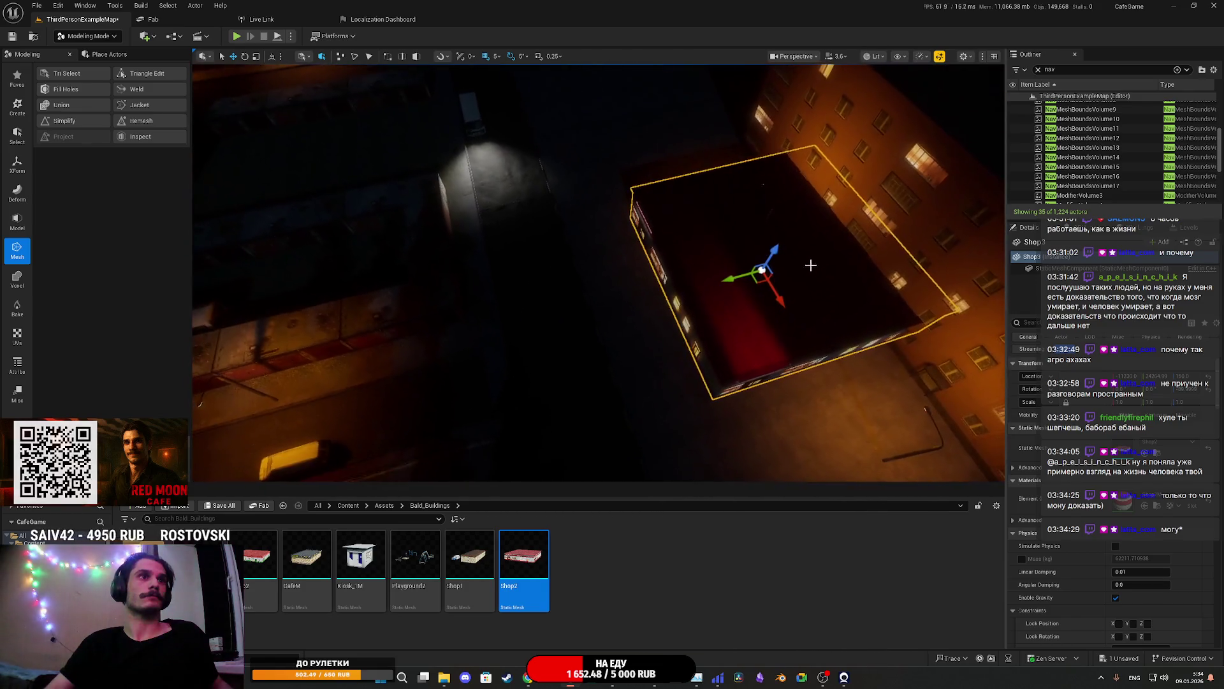
pyautogui.moveTo(725, 279)
pyautogui.mouseDown()
pyautogui.moveTo(678, 305)
pyautogui.moveTo(739, 333)
pyautogui.mouseUp()
pyautogui.scroll(-5, 701, 306)
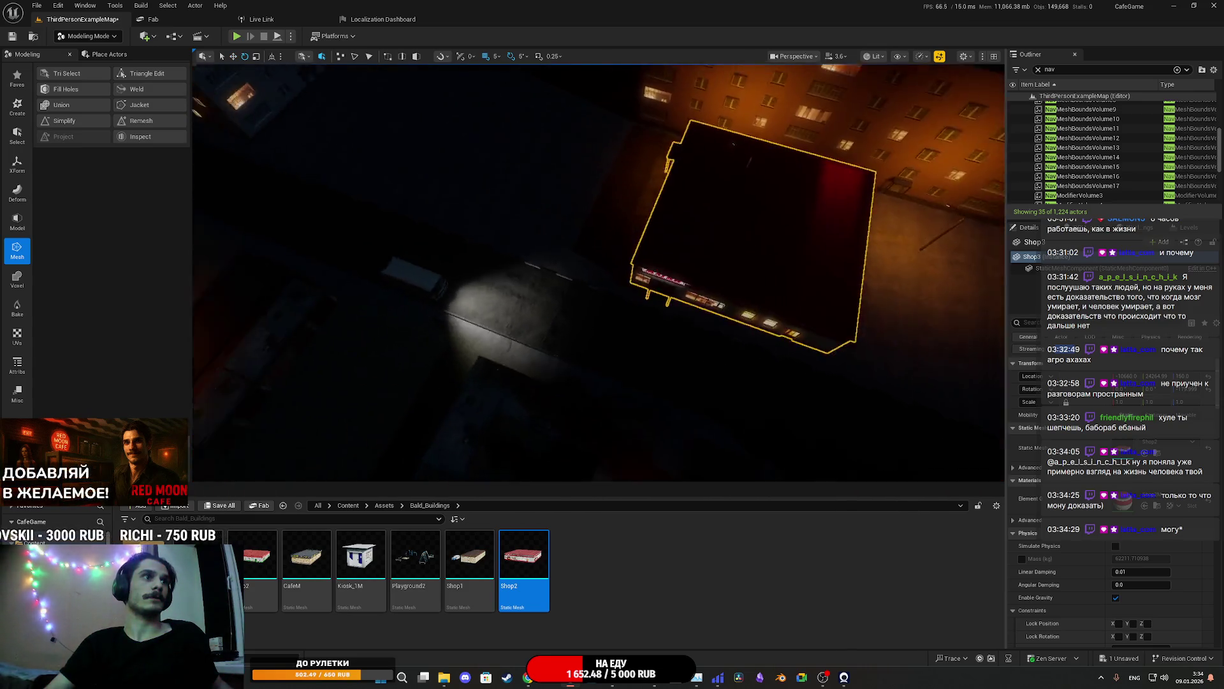
pyautogui.press('w')
pyautogui.moveTo(728, 264); pyautogui.dragTo(725, 263)
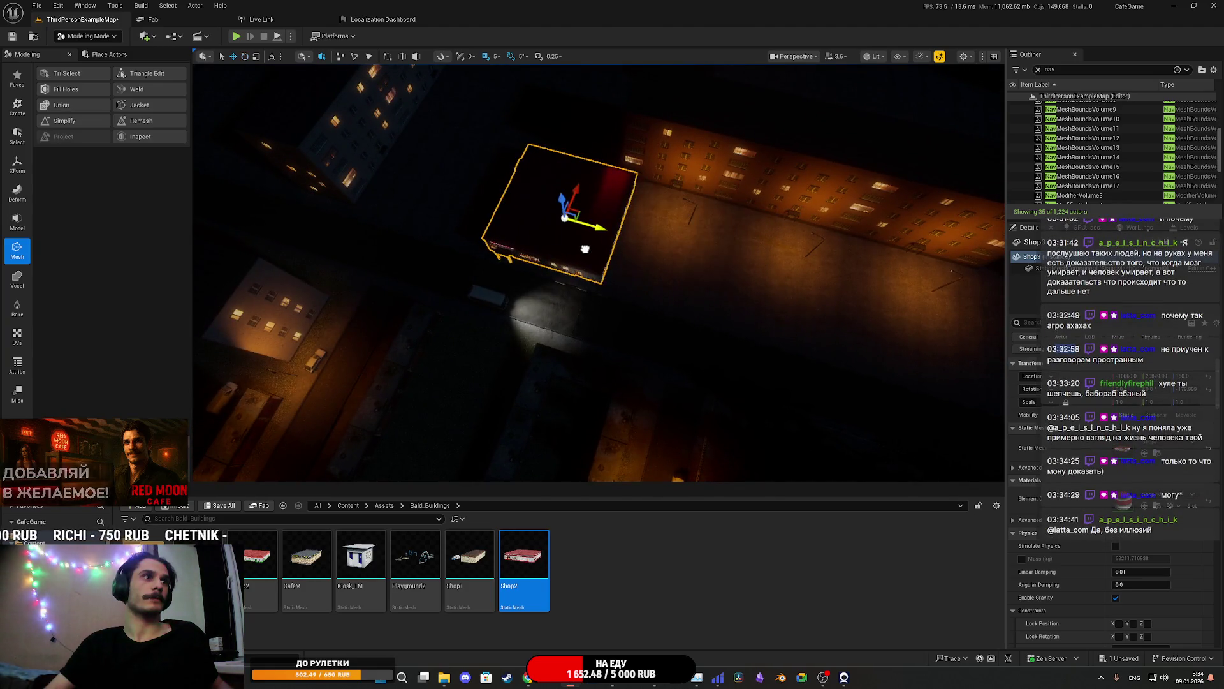
pyautogui.moveTo(559, 244)
pyautogui.mouseDown()
pyautogui.moveTo(560, 193)
pyautogui.moveTo(560, 219)
pyautogui.moveTo(509, 237)
pyautogui.mouseUp()
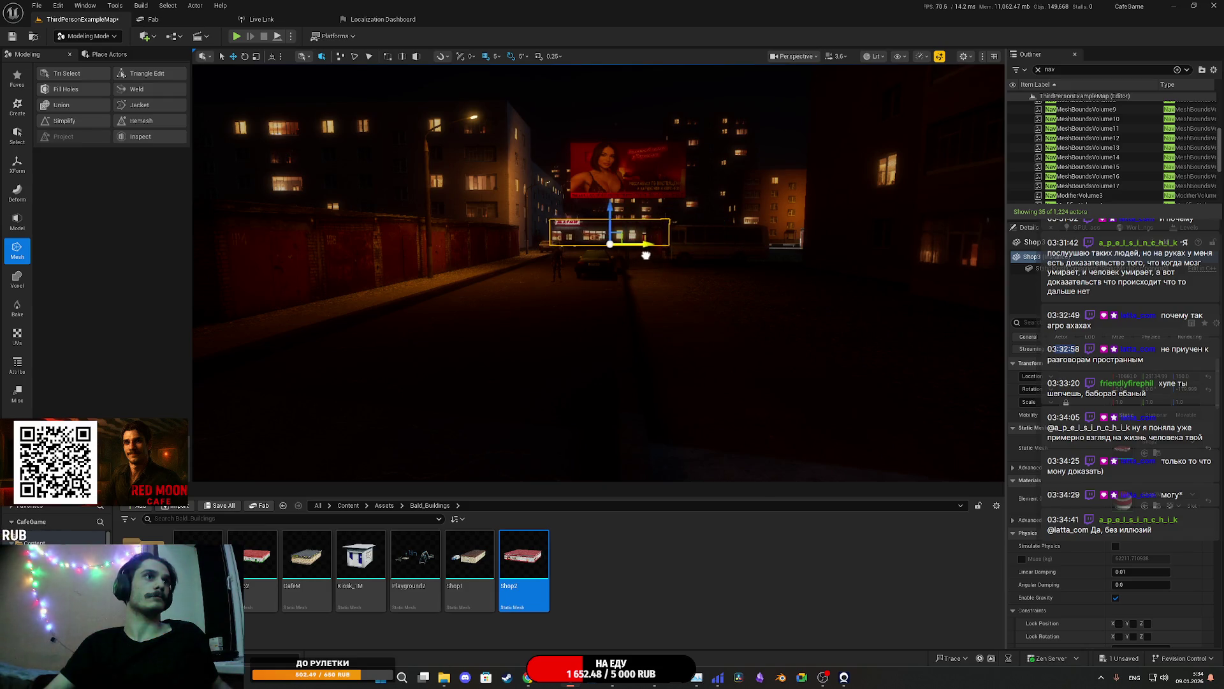
pyautogui.moveTo(636, 256); pyautogui.dragTo(628, 241)
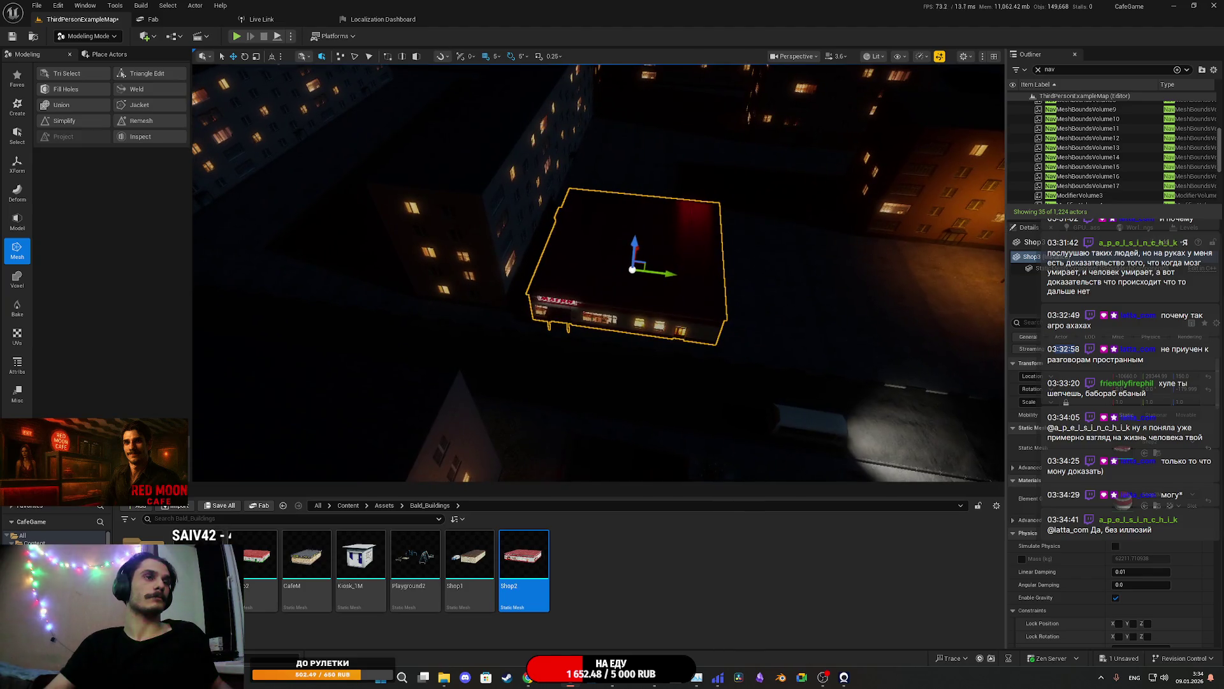
pyautogui.click(224, 509)
# Confirm saving ThirdPersonExampleMap and fly the camera in to review the red shop
pyautogui.click(691, 445)
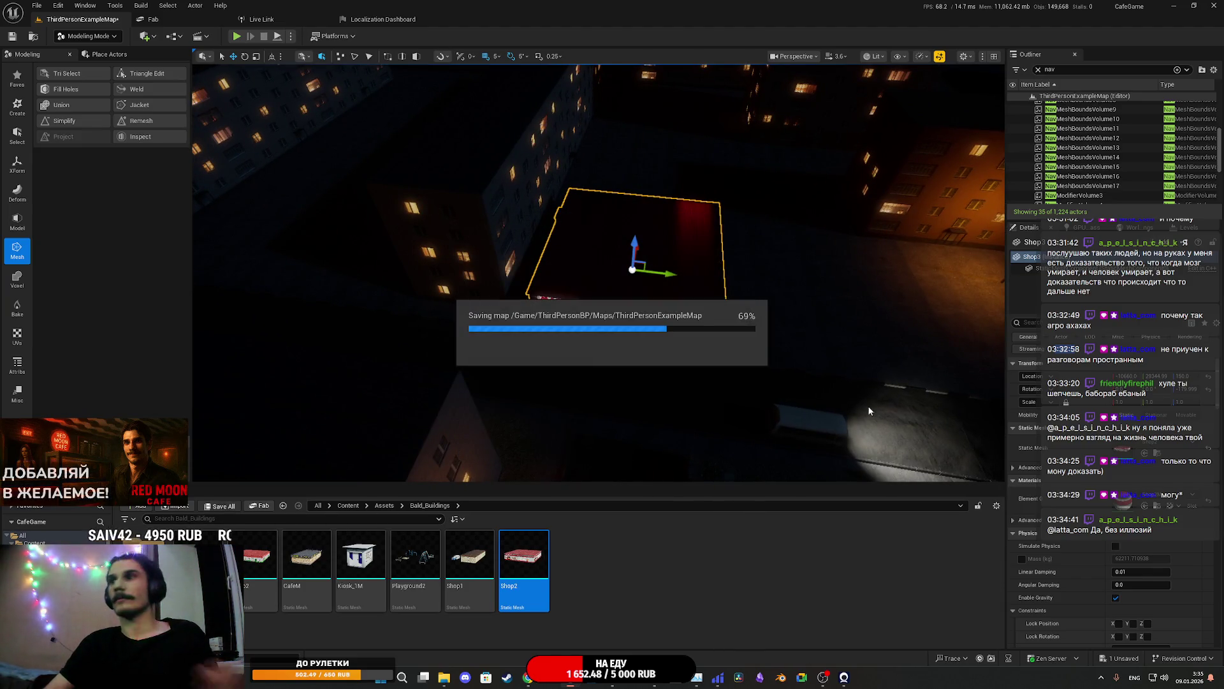
pyautogui.moveTo(632, 268); pyautogui.dragTo(606, 255)
pyautogui.moveTo(765, 255); pyautogui.dragTo(765, 247)
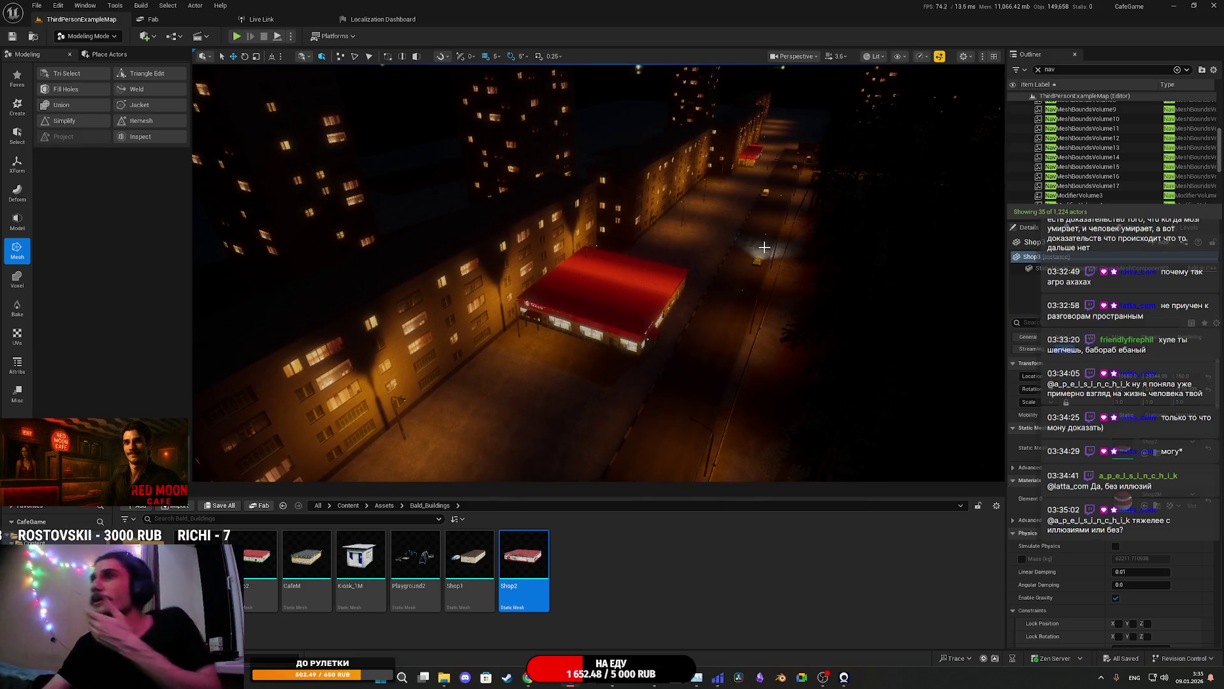